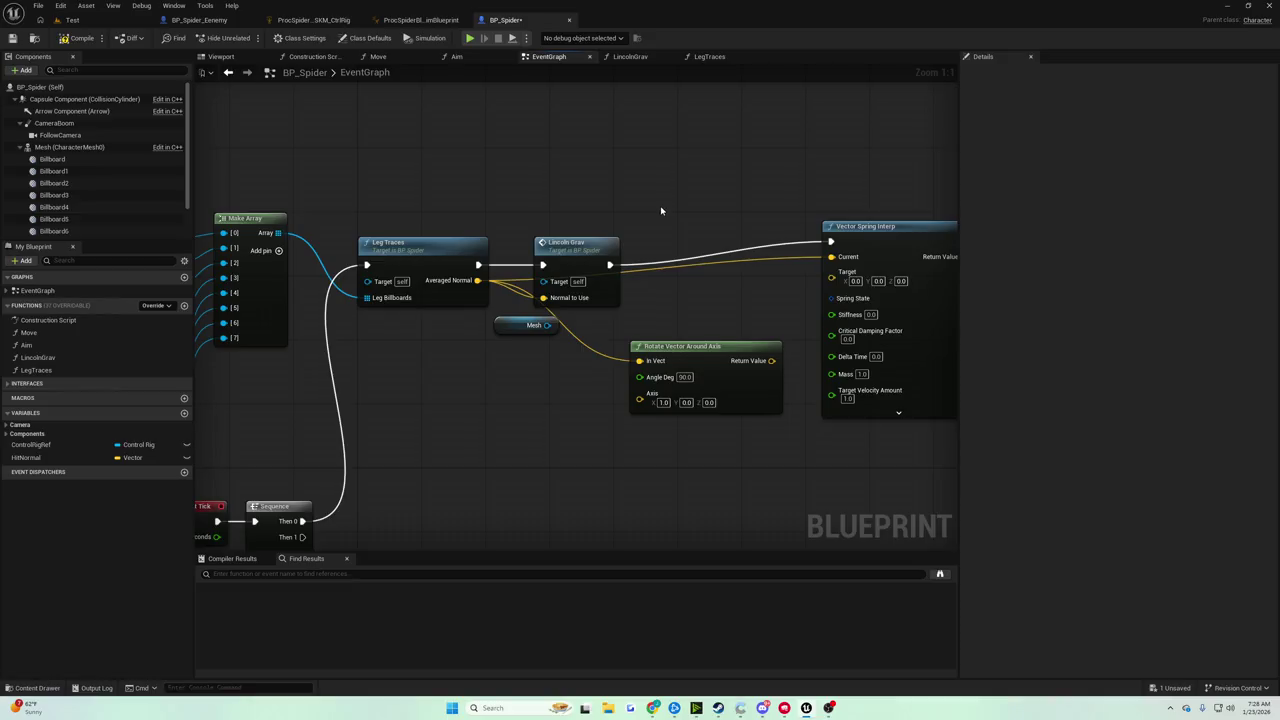
# Add a Get Actor Up Vector node to the event graph, then delete it again.
pyautogui.moveTo(637, 197); pyautogui.dragTo(514, 200)
pyautogui.rightClick(520, 199)
pyautogui.write('get actor dow')
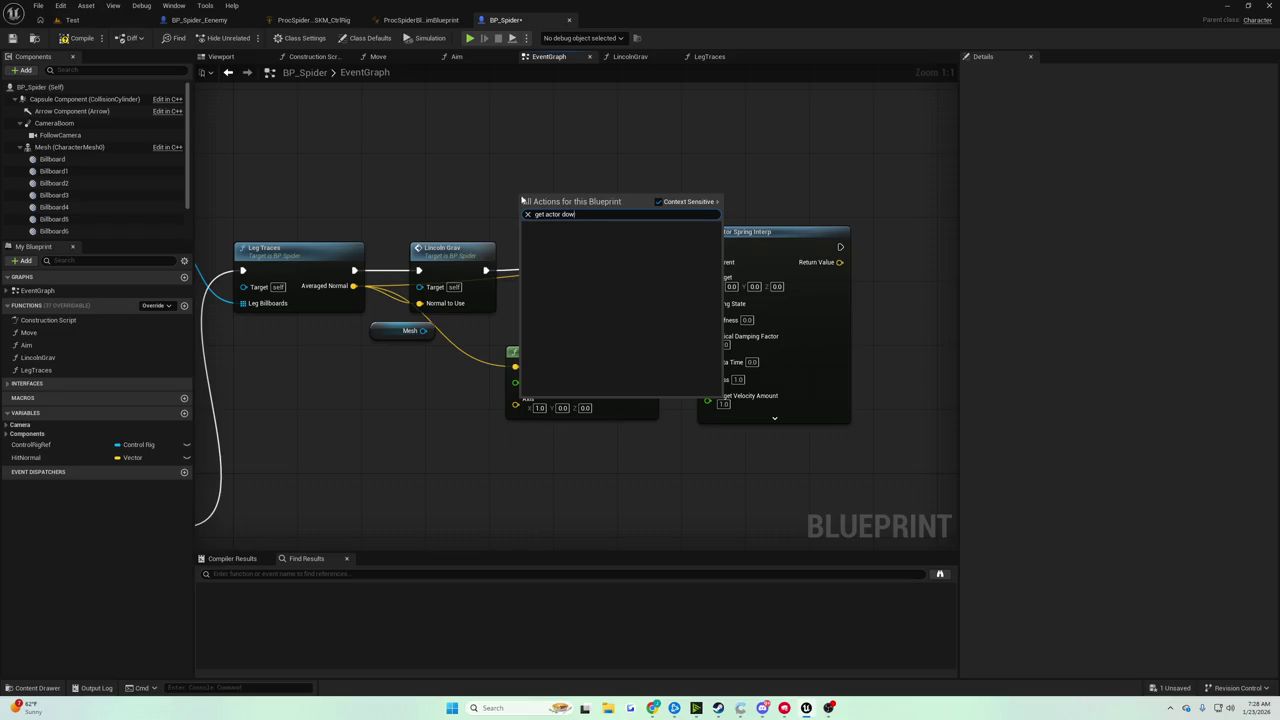
pyautogui.press('BackSpace')
pyautogui.press('BackSpace')
pyautogui.press('BackSpace')
pyautogui.write('up')
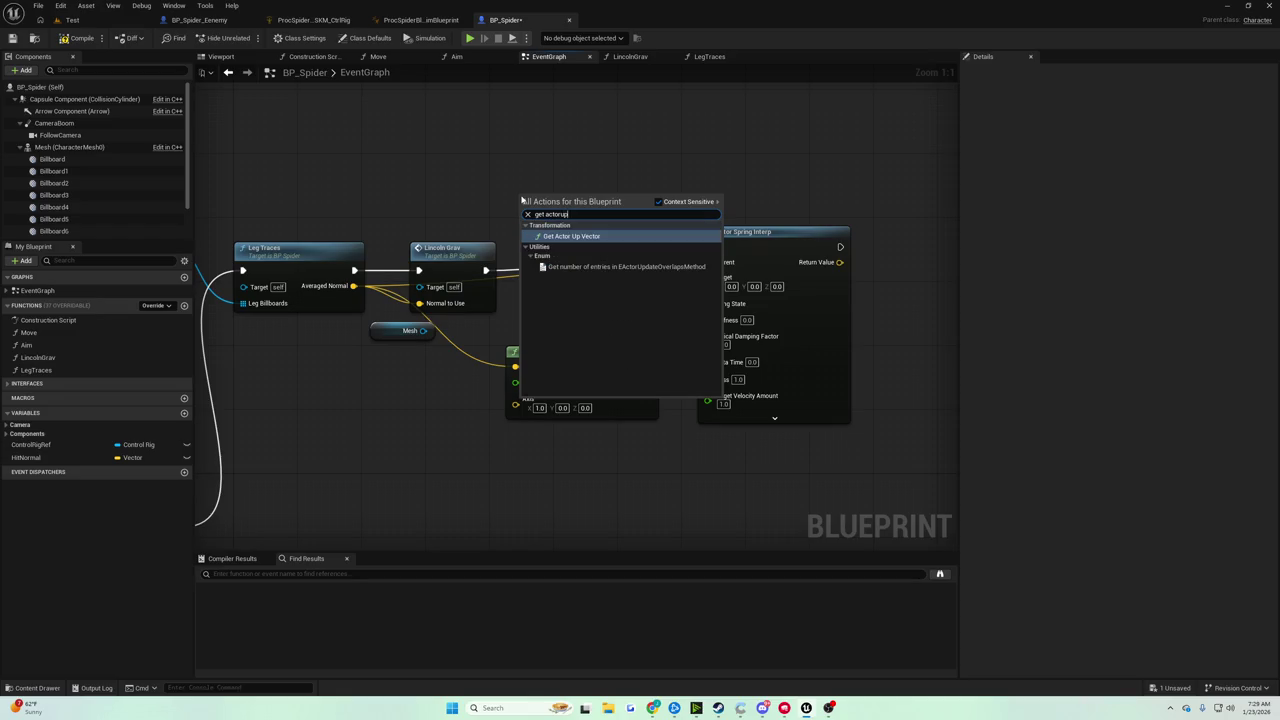
pyautogui.press('Return')
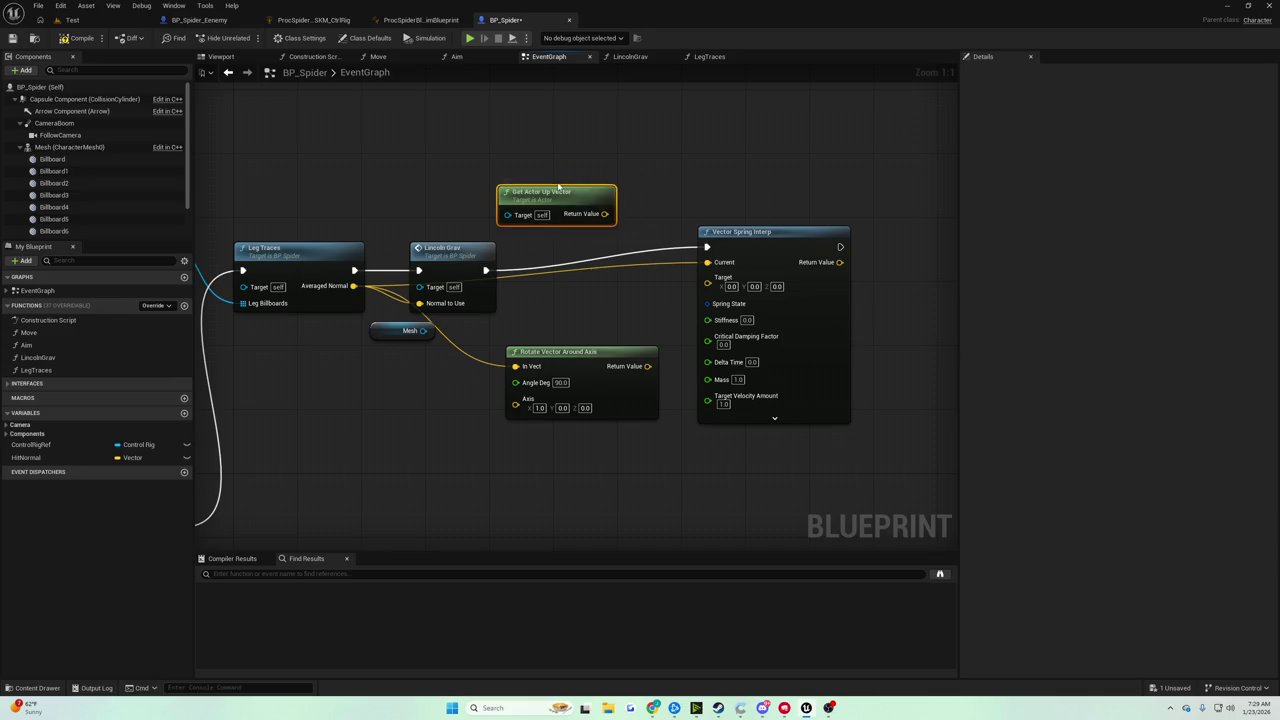
pyautogui.press('Delete')
# Rearrange the nodes and delete the Vector Spring Interp and Rotate Vector Around Axis nodes.
pyautogui.moveTo(447, 254); pyautogui.dragTo(461, 254)
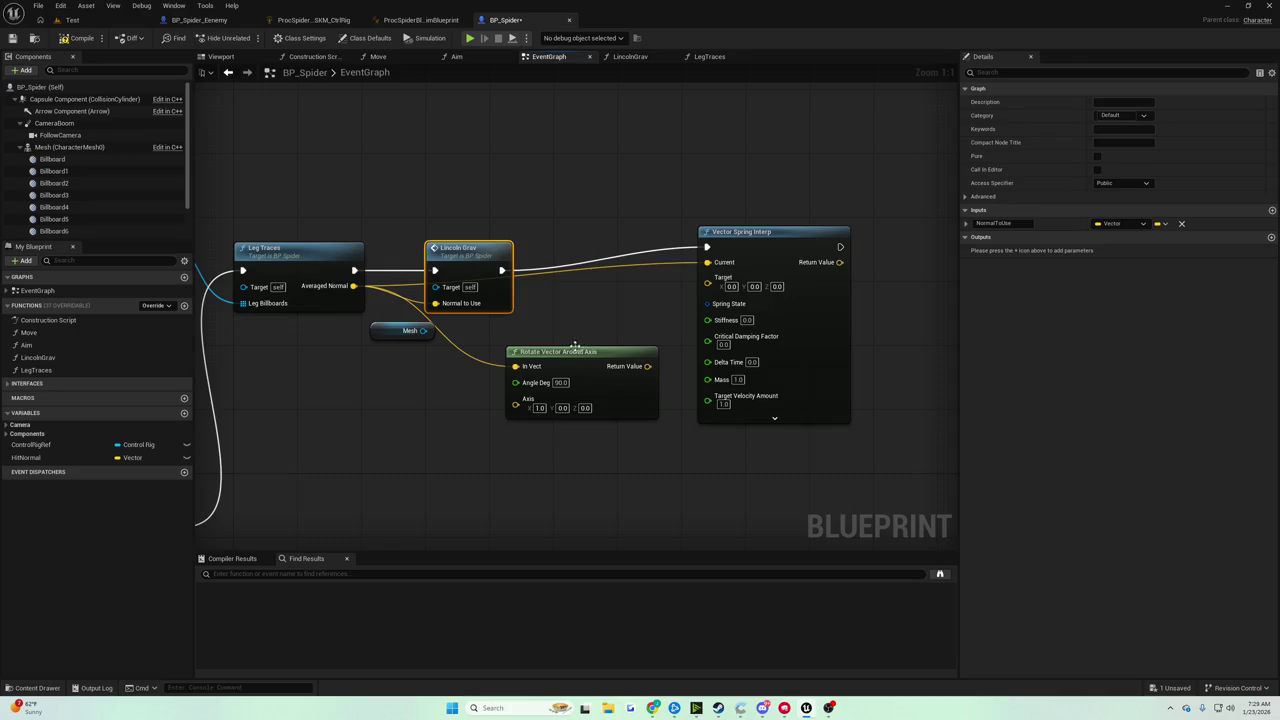
pyautogui.moveTo(572, 352); pyautogui.dragTo(562, 376)
pyautogui.click(561, 362)
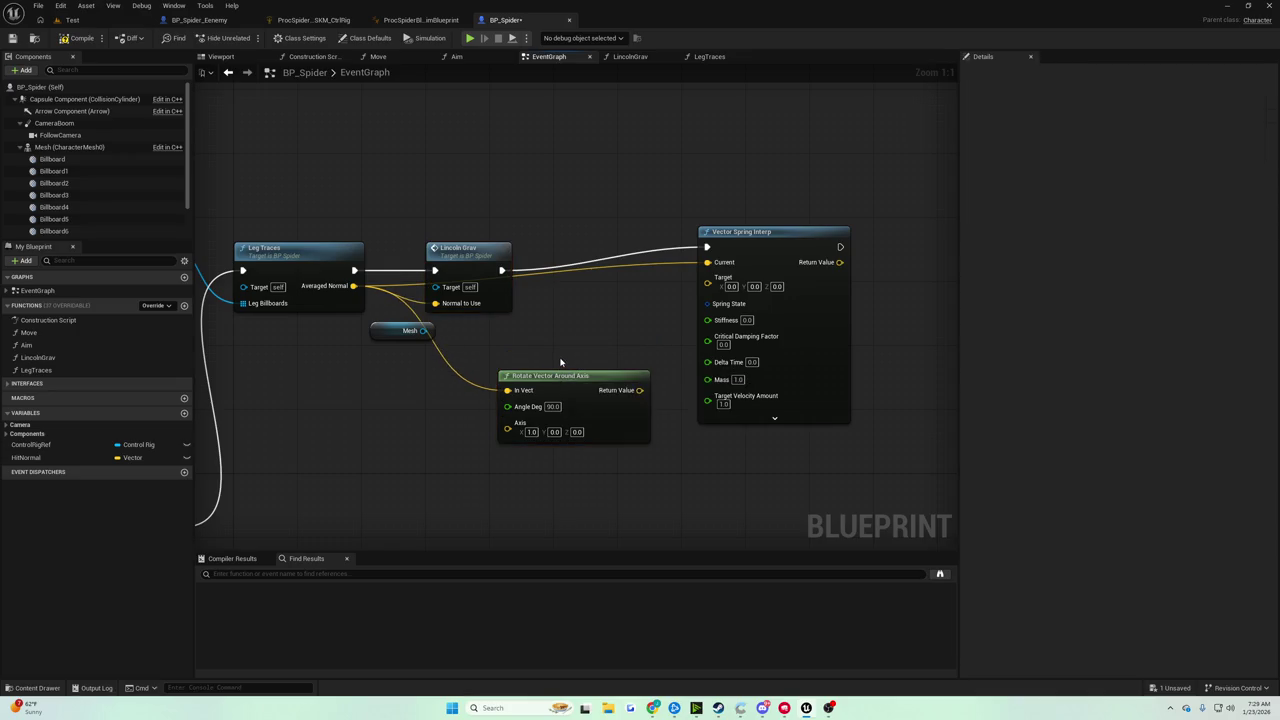
pyautogui.moveTo(562, 380); pyautogui.dragTo(551, 406)
pyautogui.click(720, 232)
pyautogui.press('Delete')
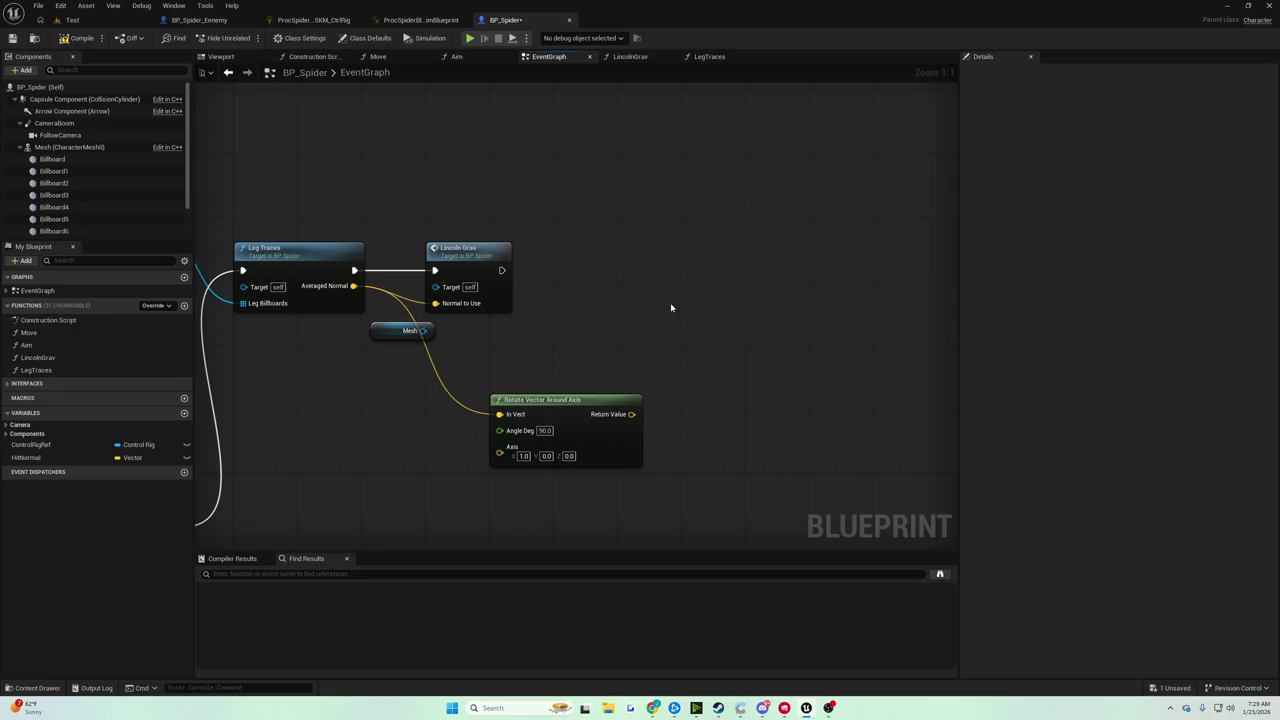
pyautogui.moveTo(671, 307); pyautogui.dragTo(802, 269)
pyautogui.click(720, 383)
pyautogui.press('Delete')
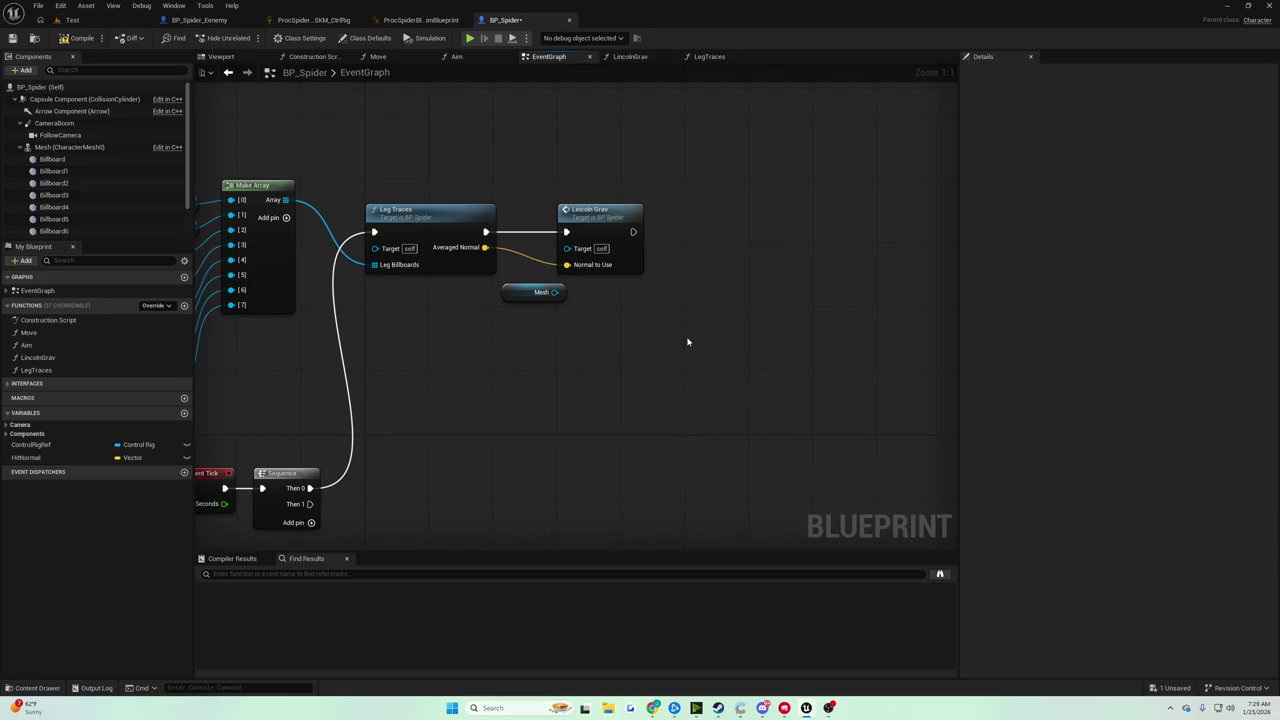
# Compile and save the BP_Spider blueprint.
pyautogui.click(80, 38)
pyautogui.click(12, 38)
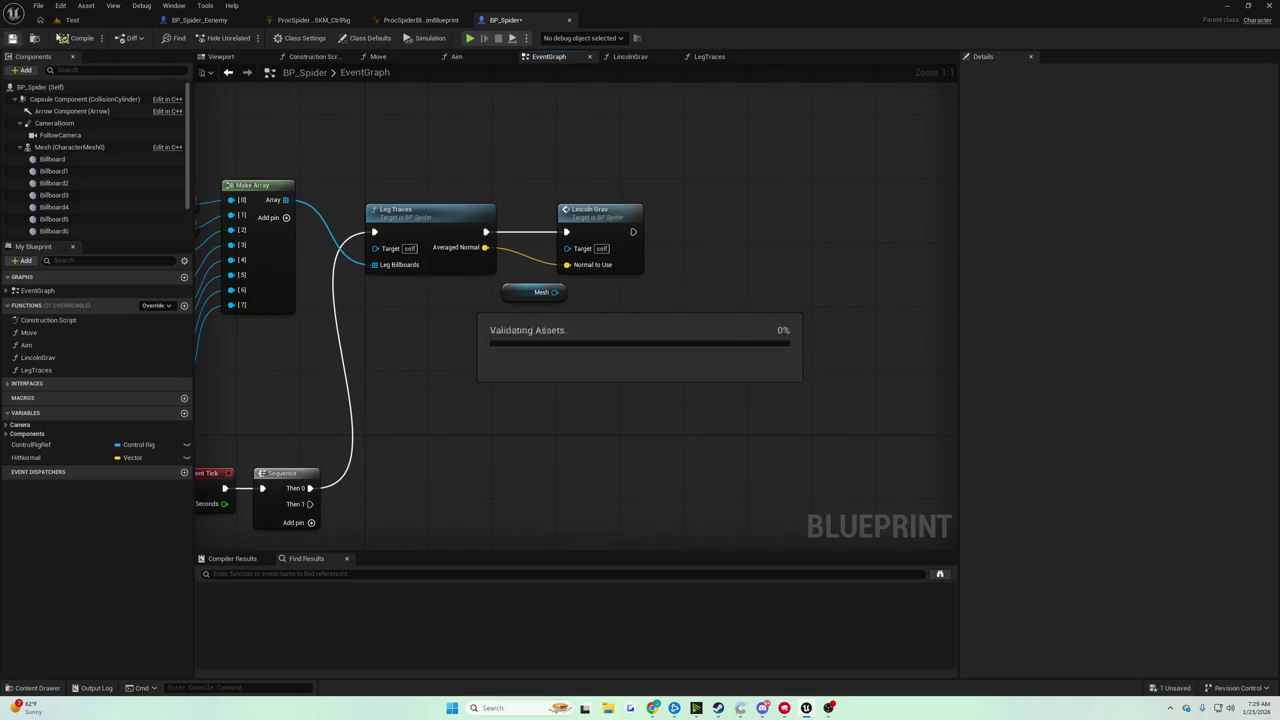
pyautogui.click(72, 20)
pyautogui.click(247, 38)
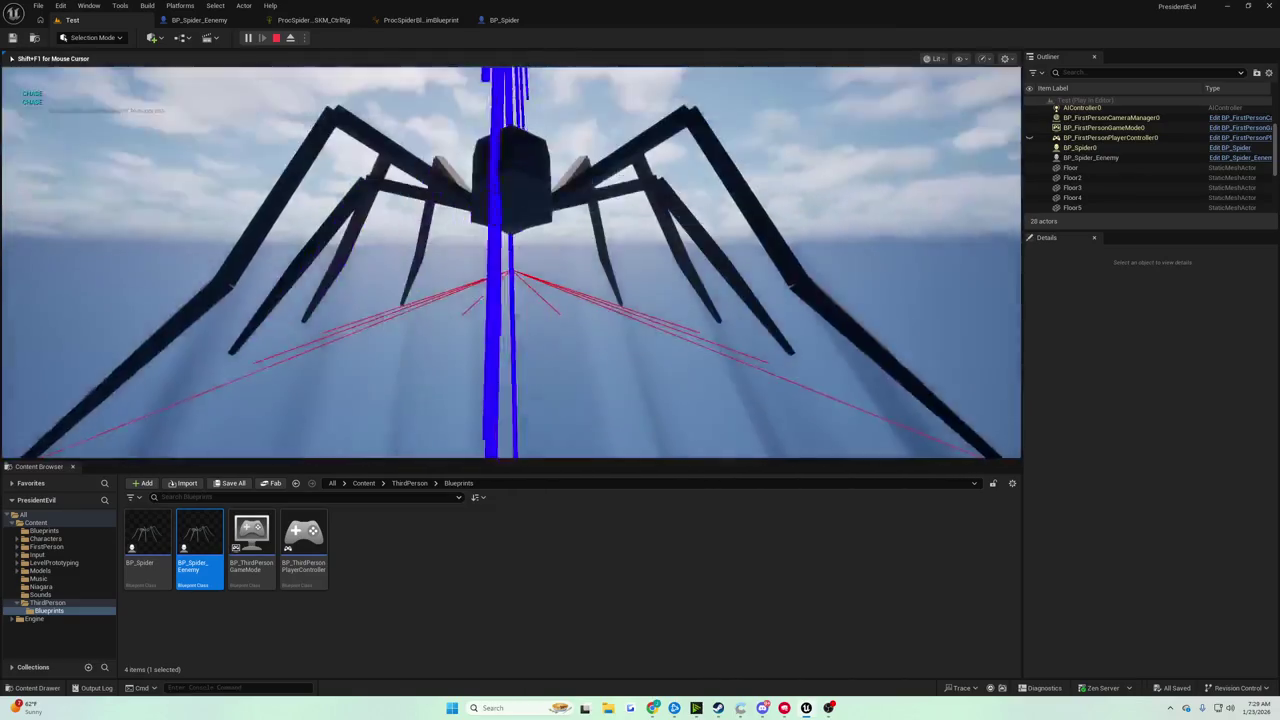
pyautogui.press('Escape')
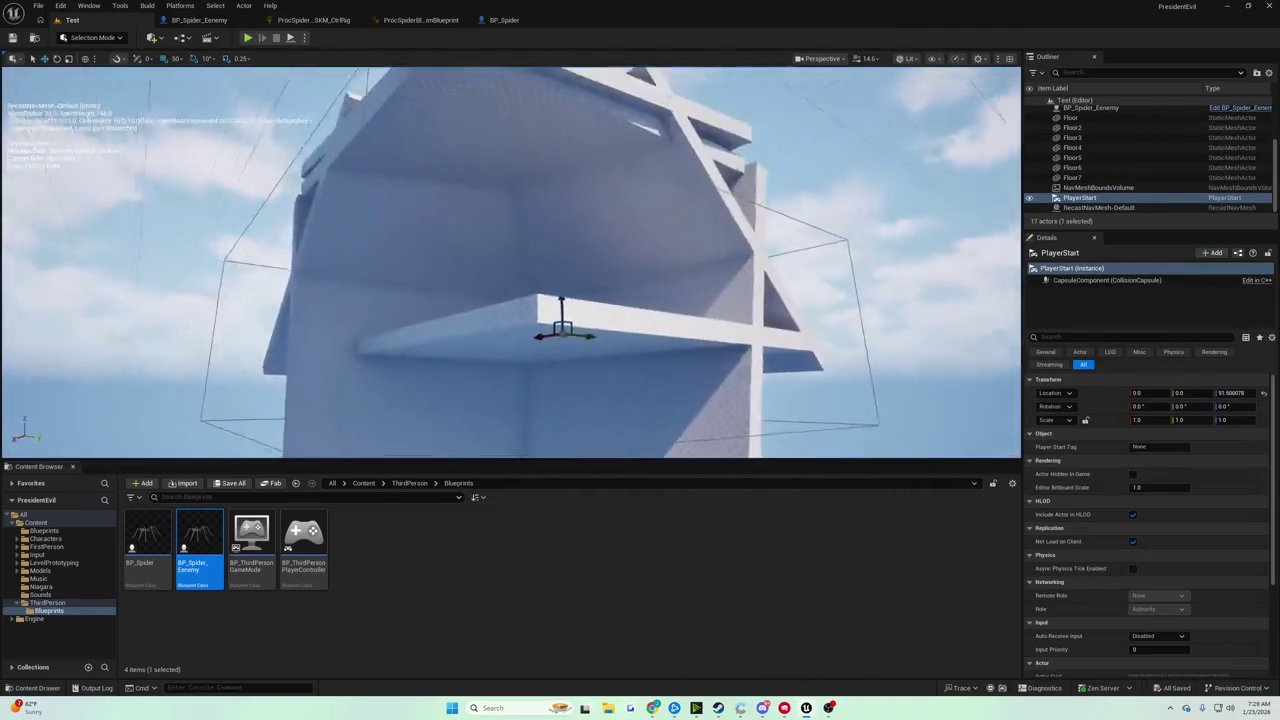
pyautogui.hotkey('alt', 'p')
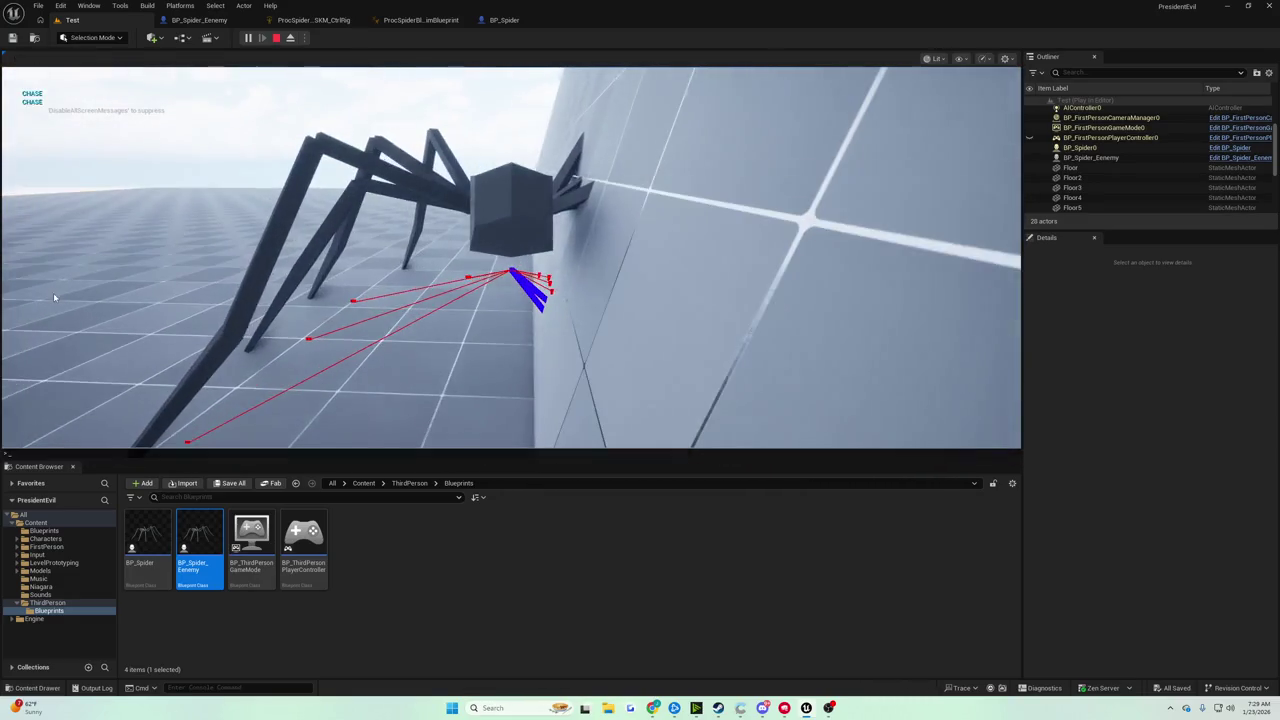
pyautogui.press('F8')
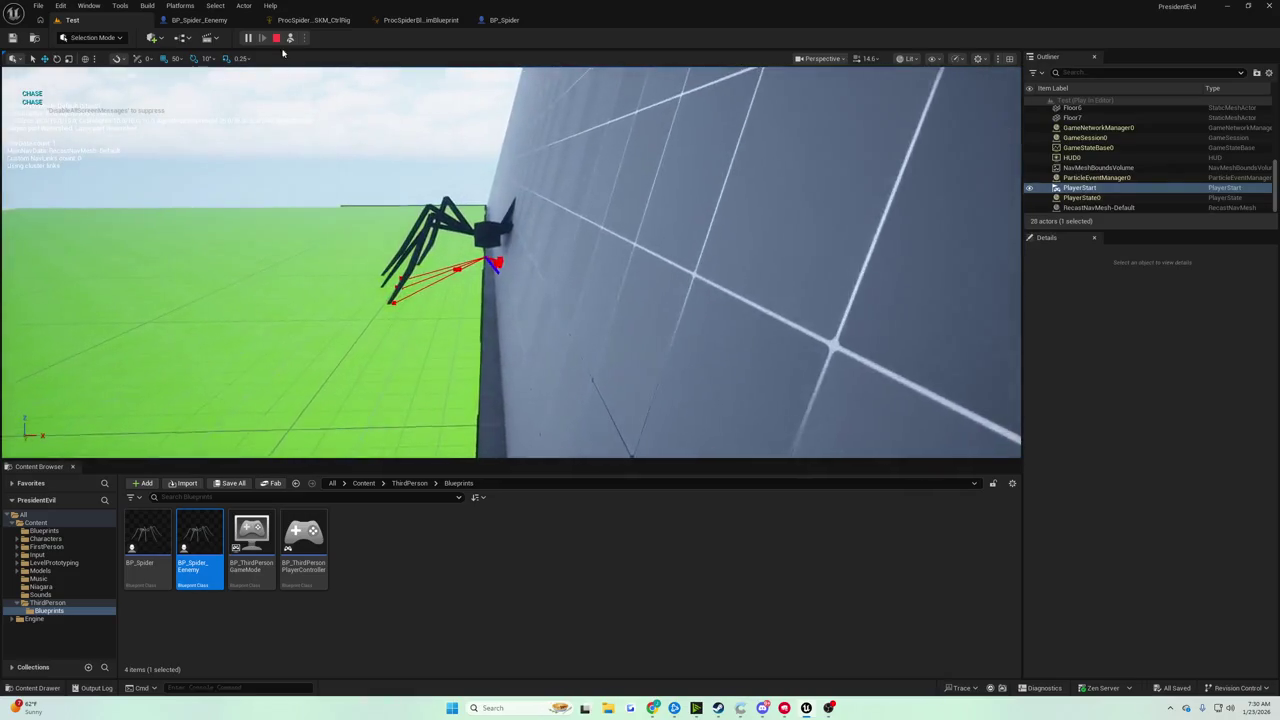
pyautogui.click(289, 38)
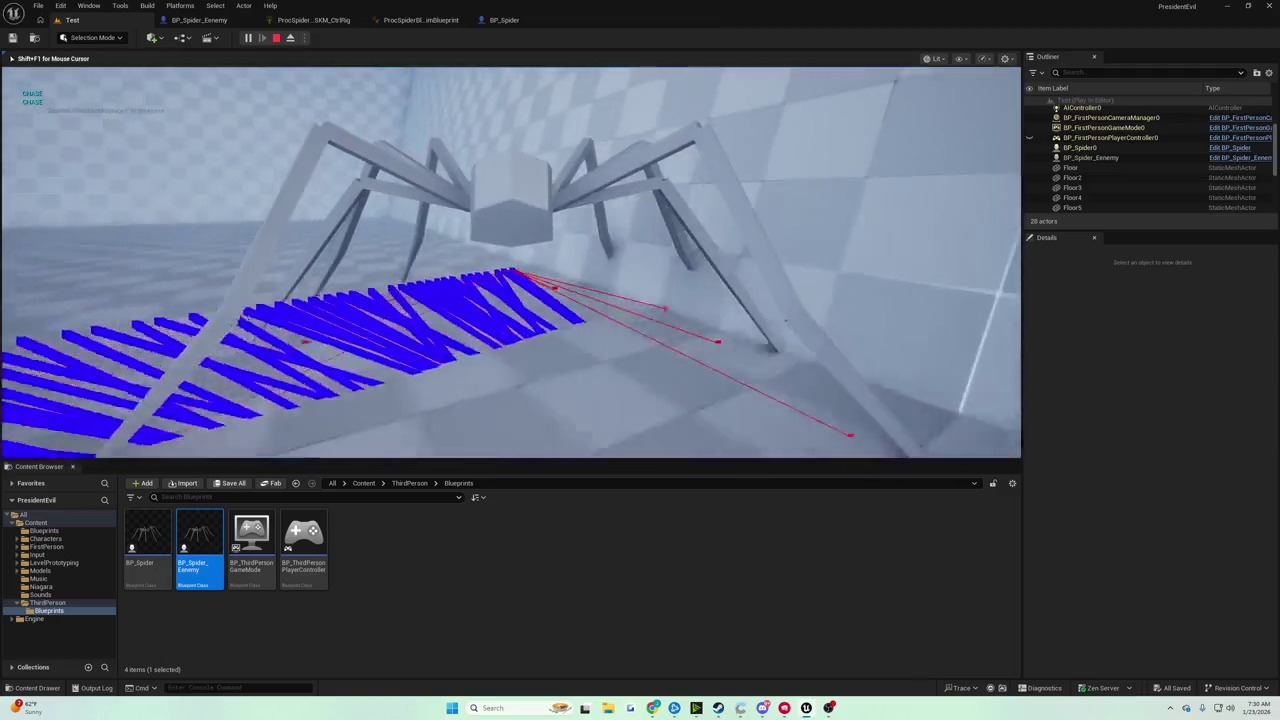
pyautogui.press('Escape')
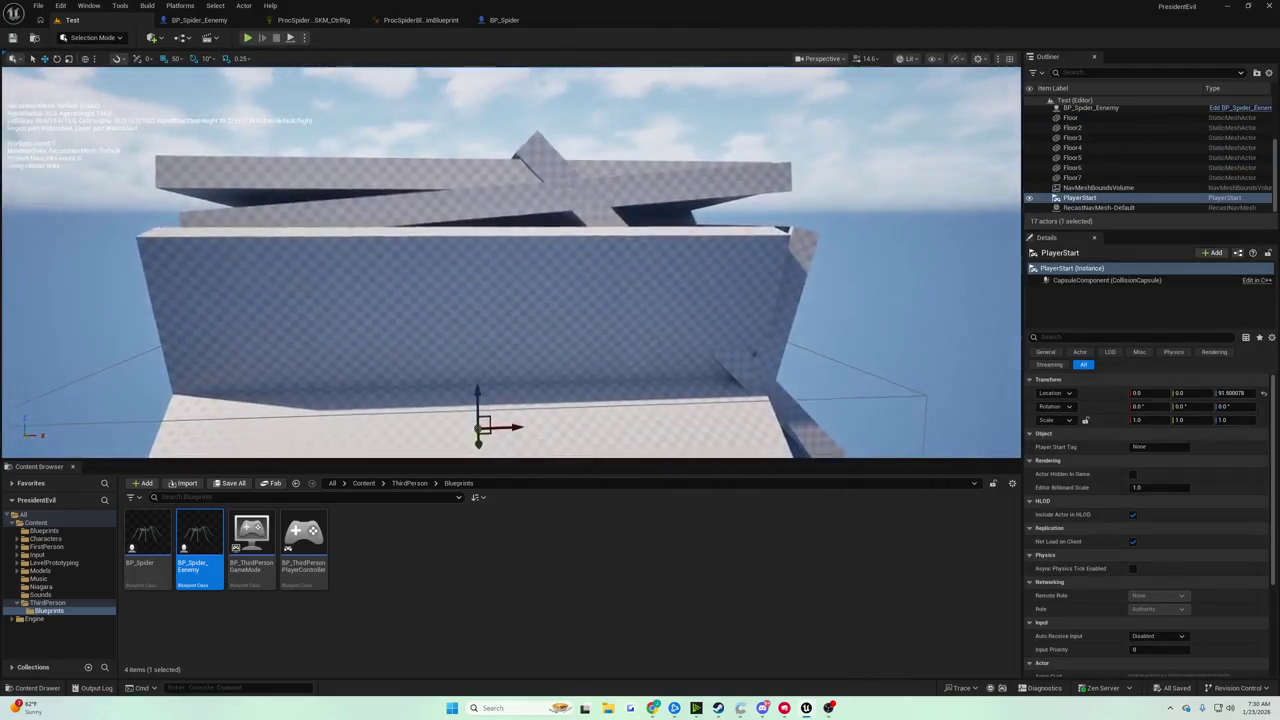
pyautogui.press('p')
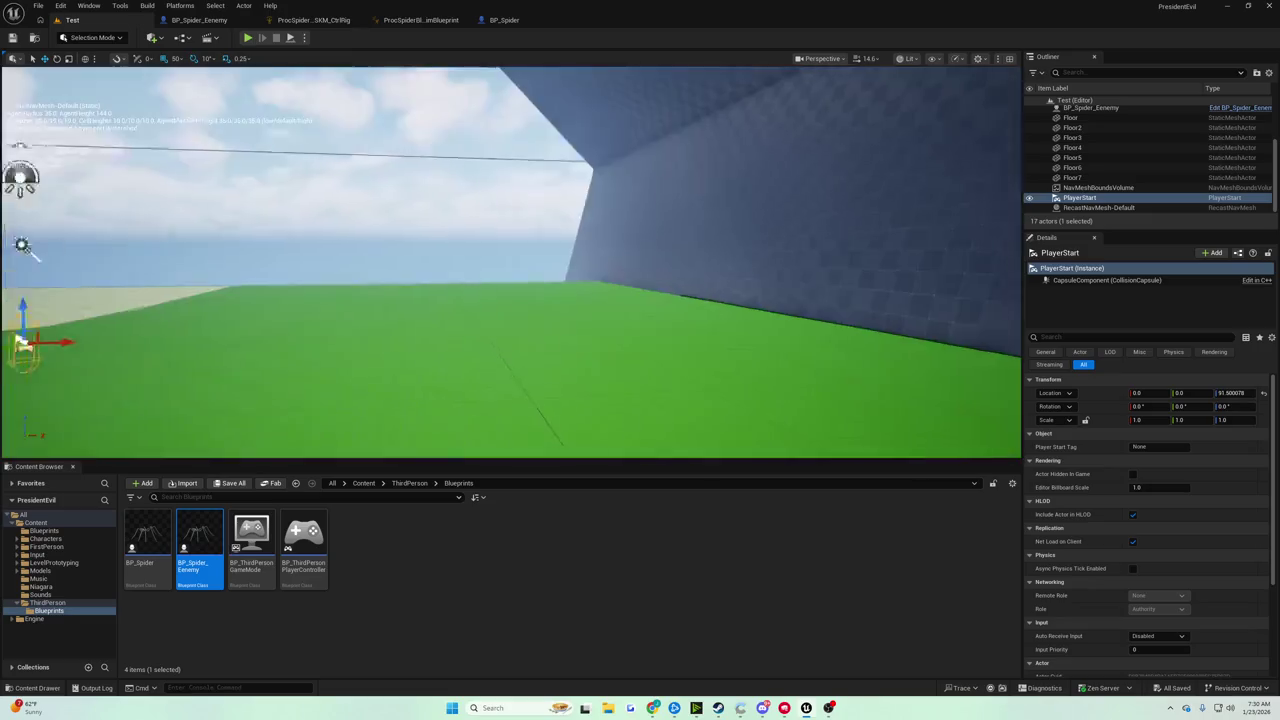
# Duplicate Floor6 into Floor8, tilt it into a slanted surface, and start Play.
pyautogui.click(729, 280)
pyautogui.press('f')
pyautogui.moveTo(632, 252)
pyautogui.keyDown('alt'); pyautogui.mouseDown()
pyautogui.moveTo(525, 231)
pyautogui.moveTo(354, 236)
pyautogui.moveTo(405, 216)
pyautogui.moveTo(500, 270)
pyautogui.mouseUp(); pyautogui.keyUp('alt')
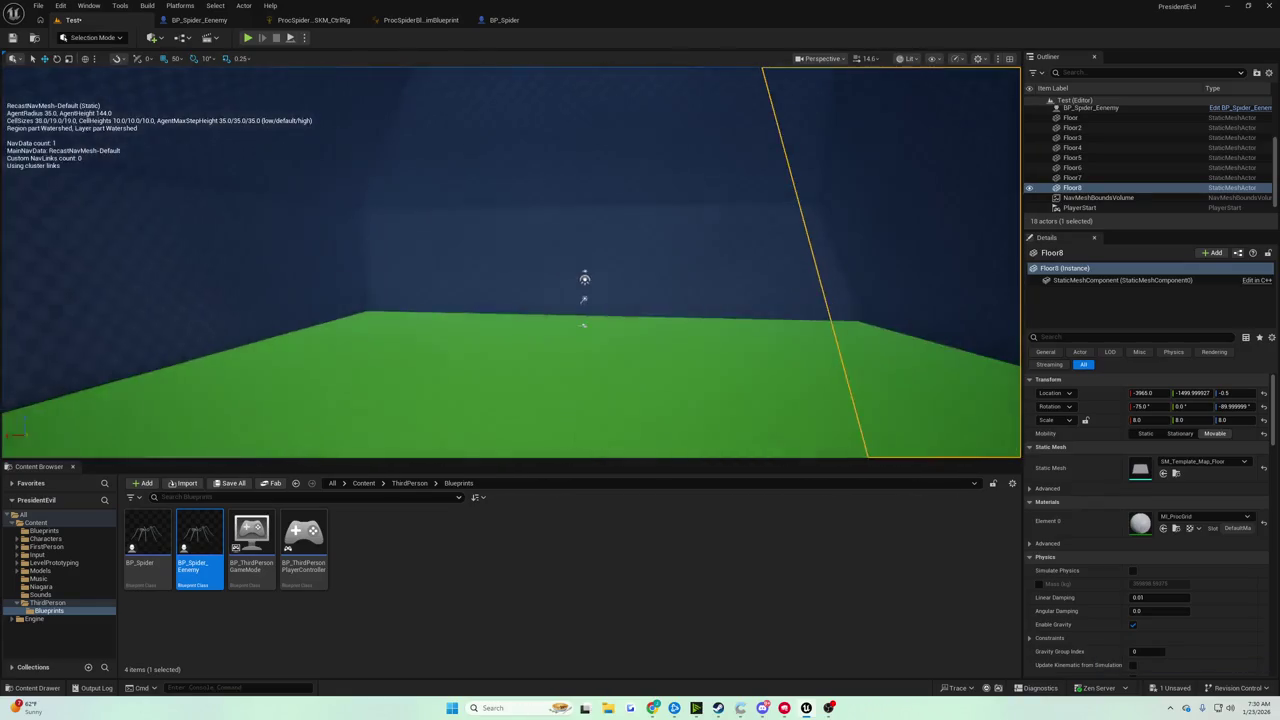
pyautogui.press('e')
pyautogui.moveTo(830, 270)
pyautogui.mouseDown()
pyautogui.moveTo(818, 292)
pyautogui.moveTo(862, 246)
pyautogui.mouseUp()
pyautogui.click(247, 37)
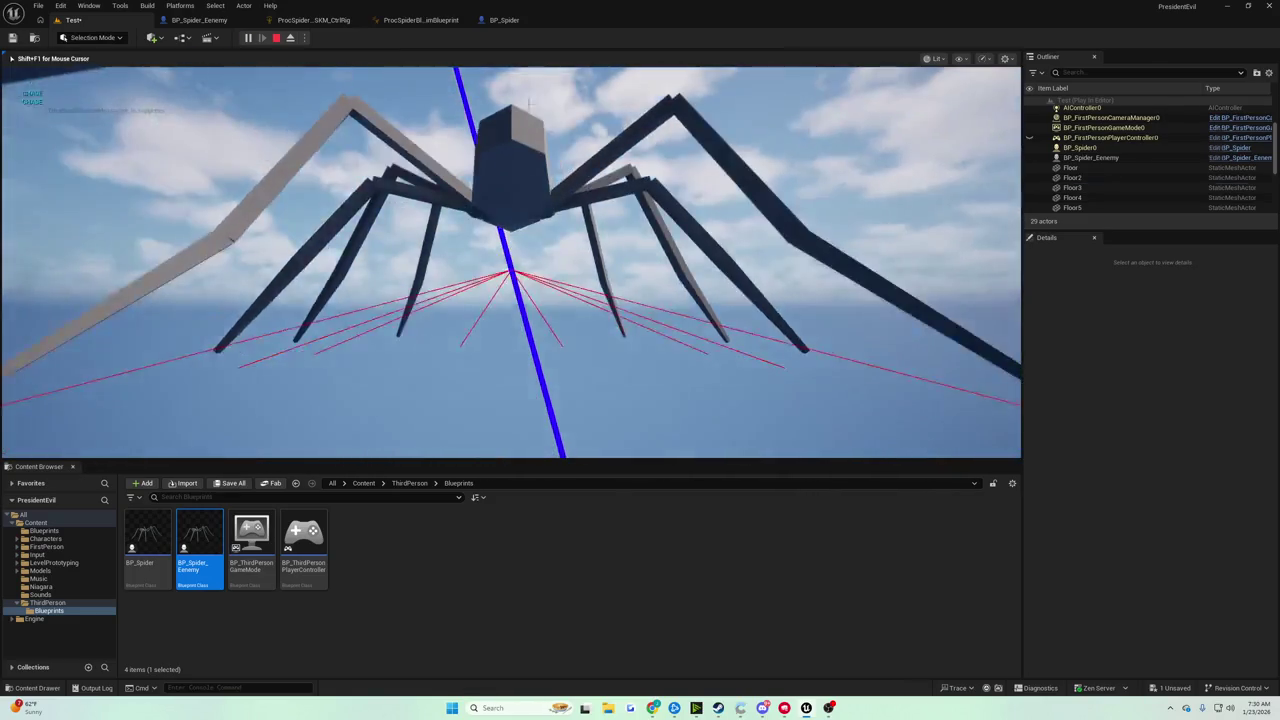
# Stop the session, move the camera closer, and rerun the spider test on tilted Floor8.
pyautogui.press('Escape')
pyautogui.scroll(10, 403, 256)
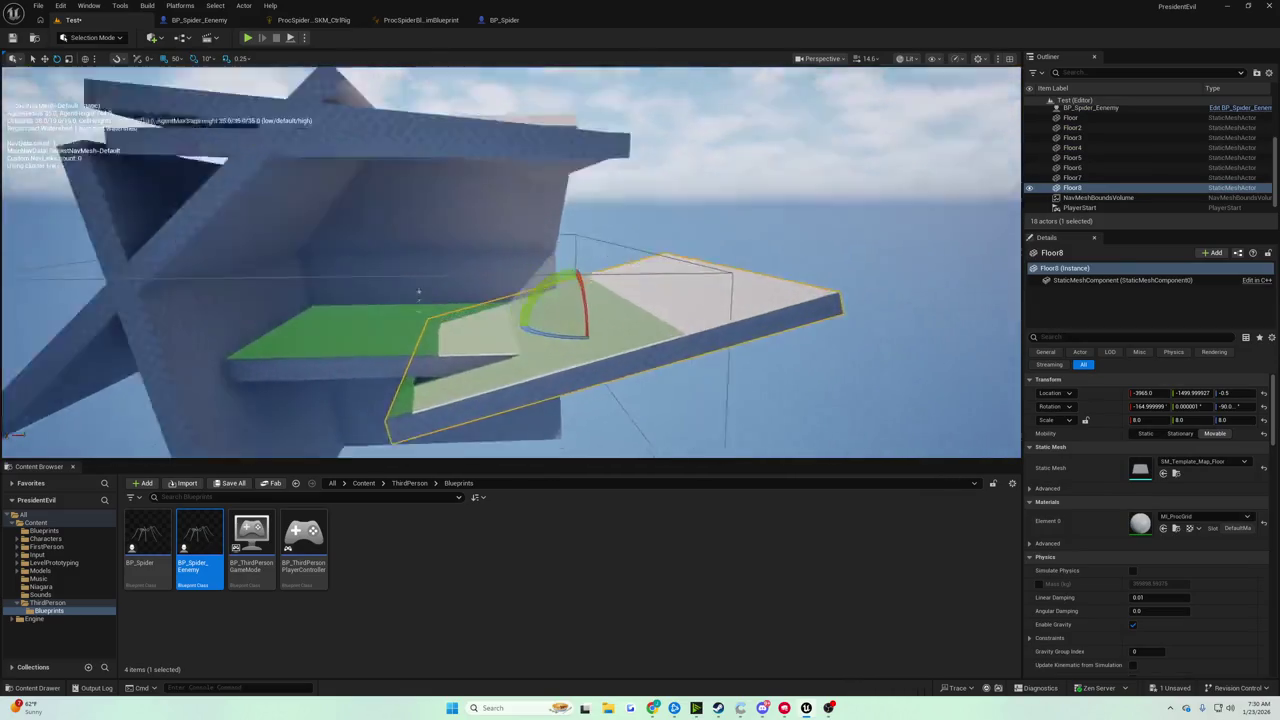
pyautogui.click(247, 37)
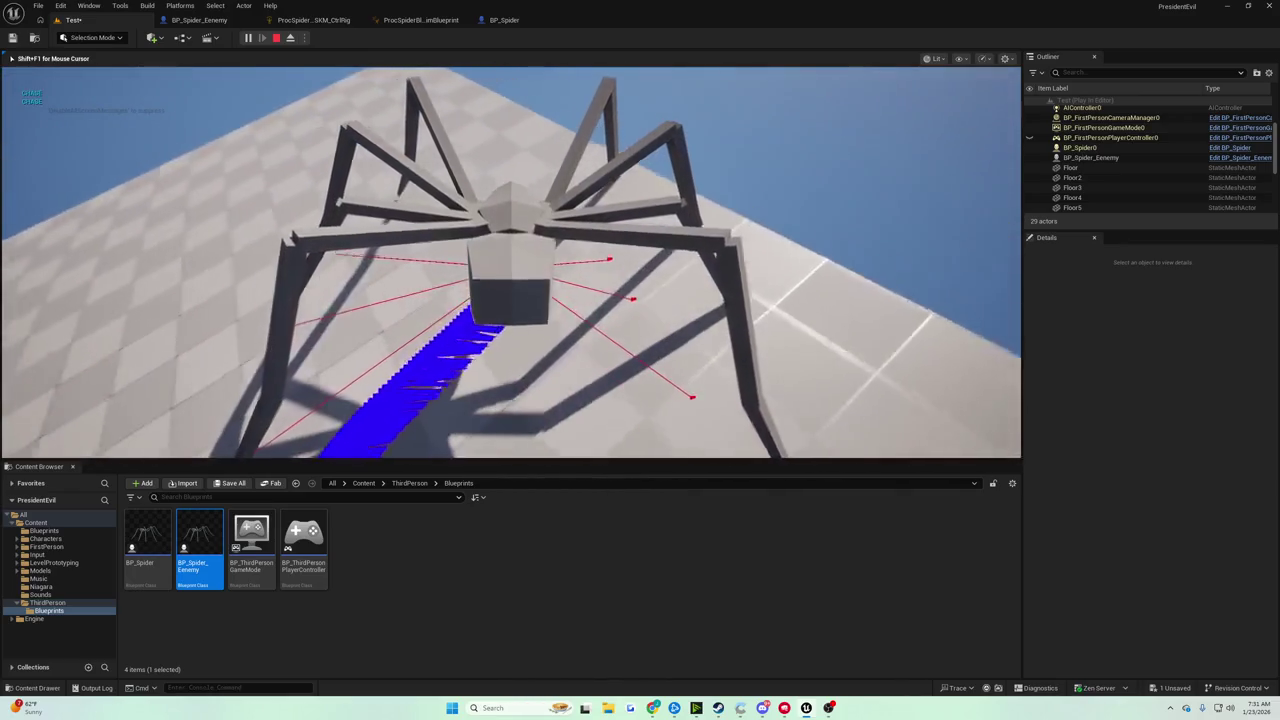
pyautogui.press('Escape')
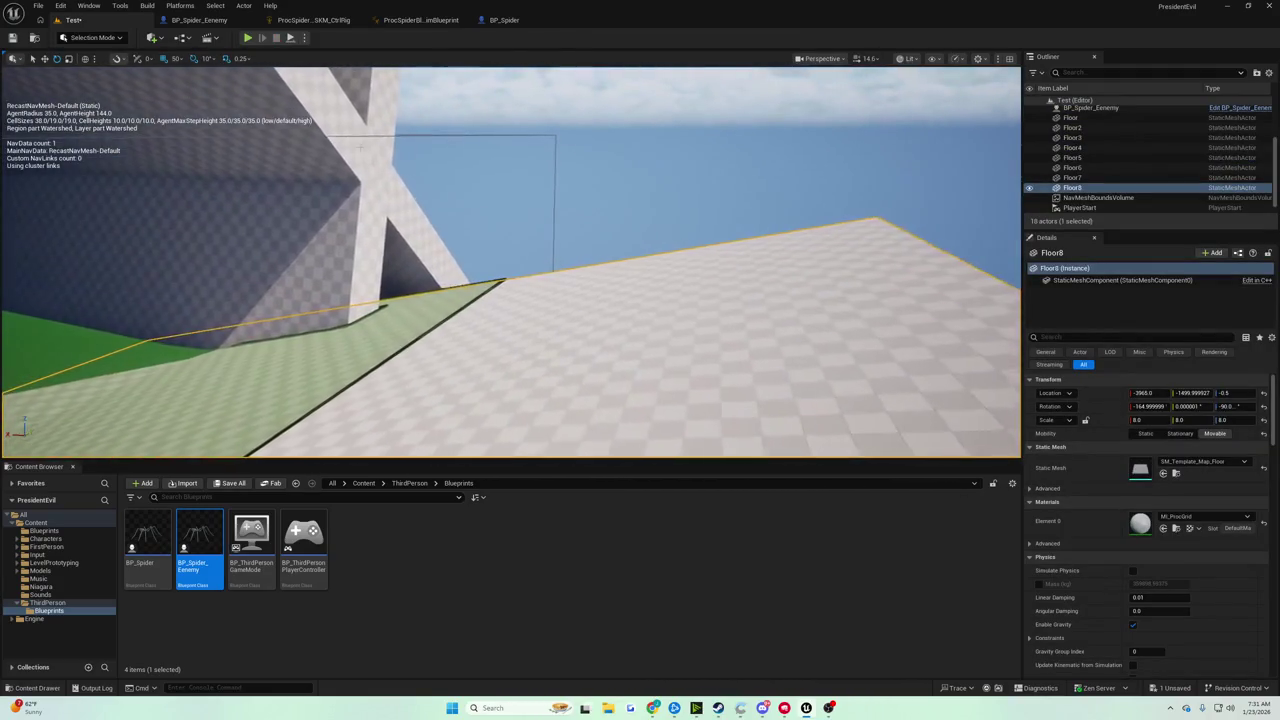
pyautogui.click(248, 38)
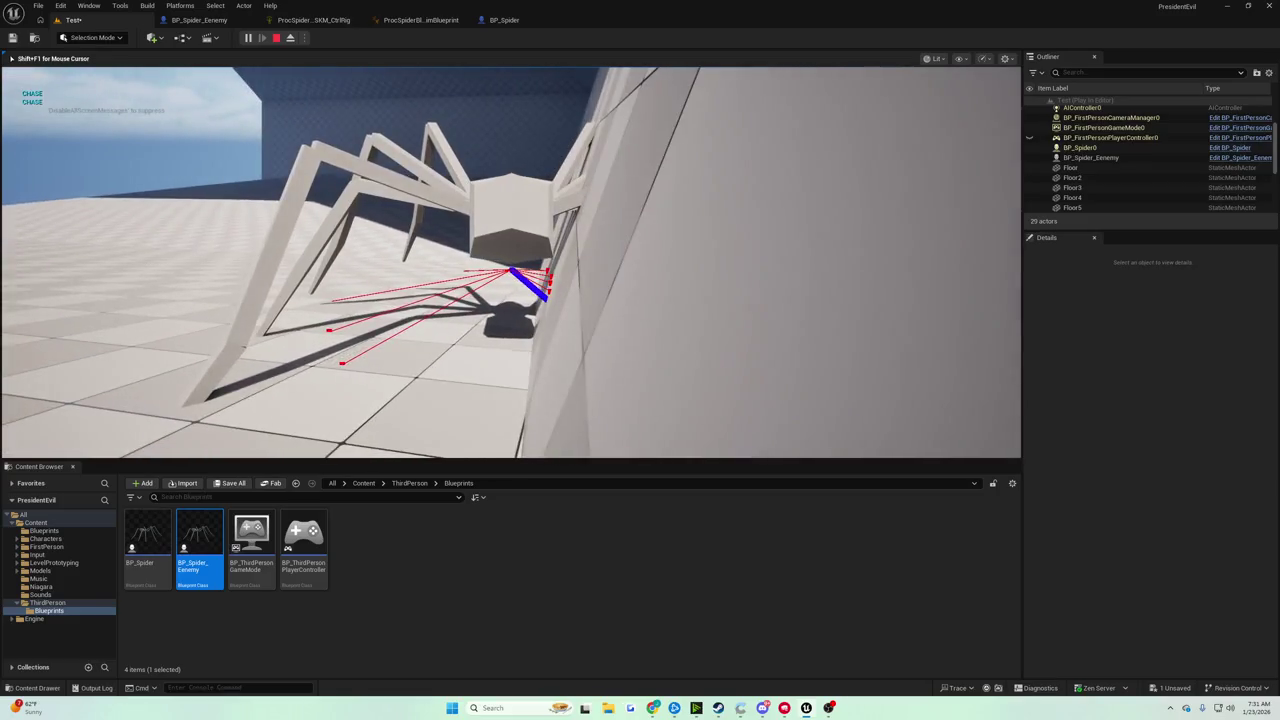
# Eject from the spider to inspect it at the wall, then bring up BP_Spider.
pyautogui.click(262, 38)
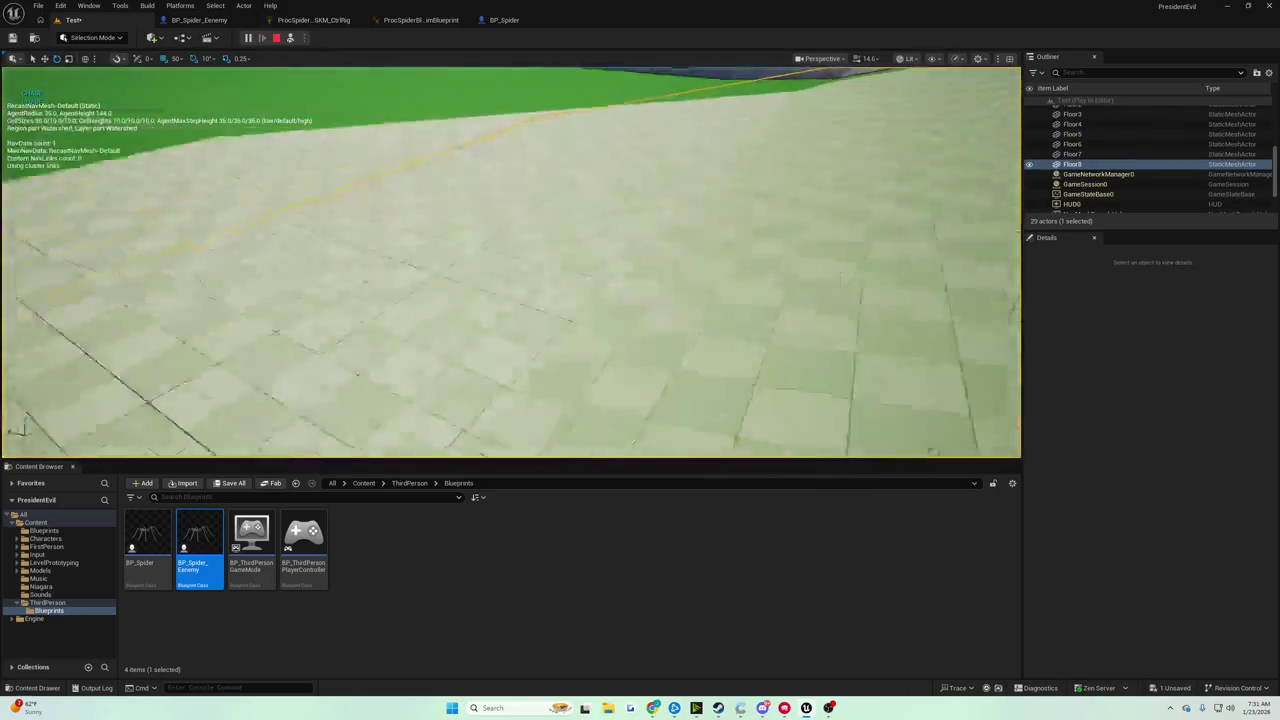
pyautogui.scroll(5, 511, 262)
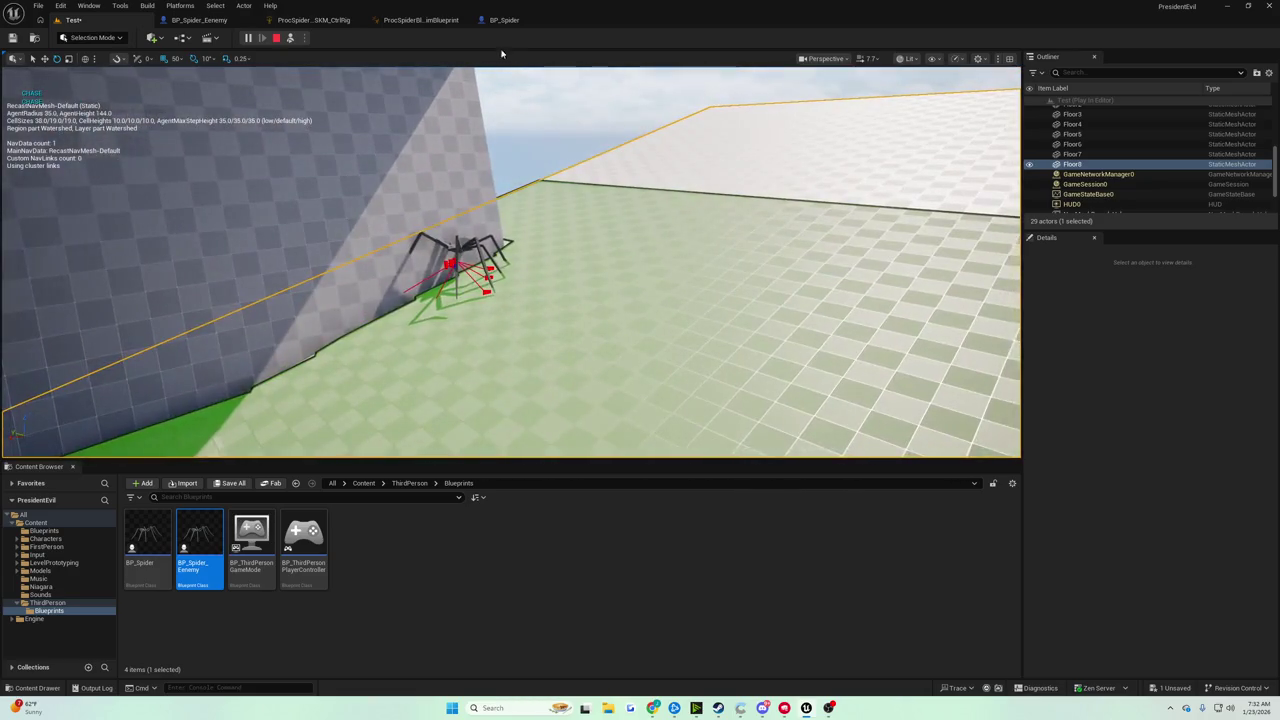
pyautogui.click(503, 21)
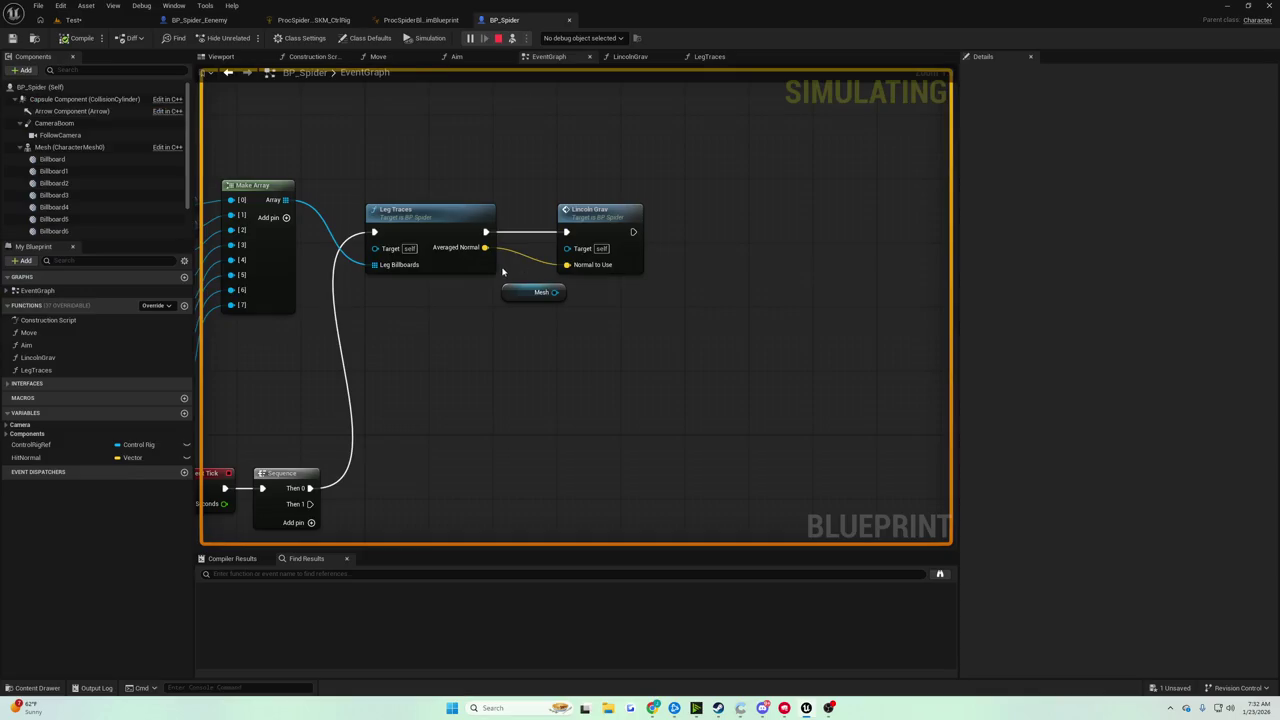
# Stop the simulation, open LegTraces, and review its line trace and Accumulated Normals nodes.
pyautogui.click(498, 38)
pyautogui.scroll(-3, 695, 267)
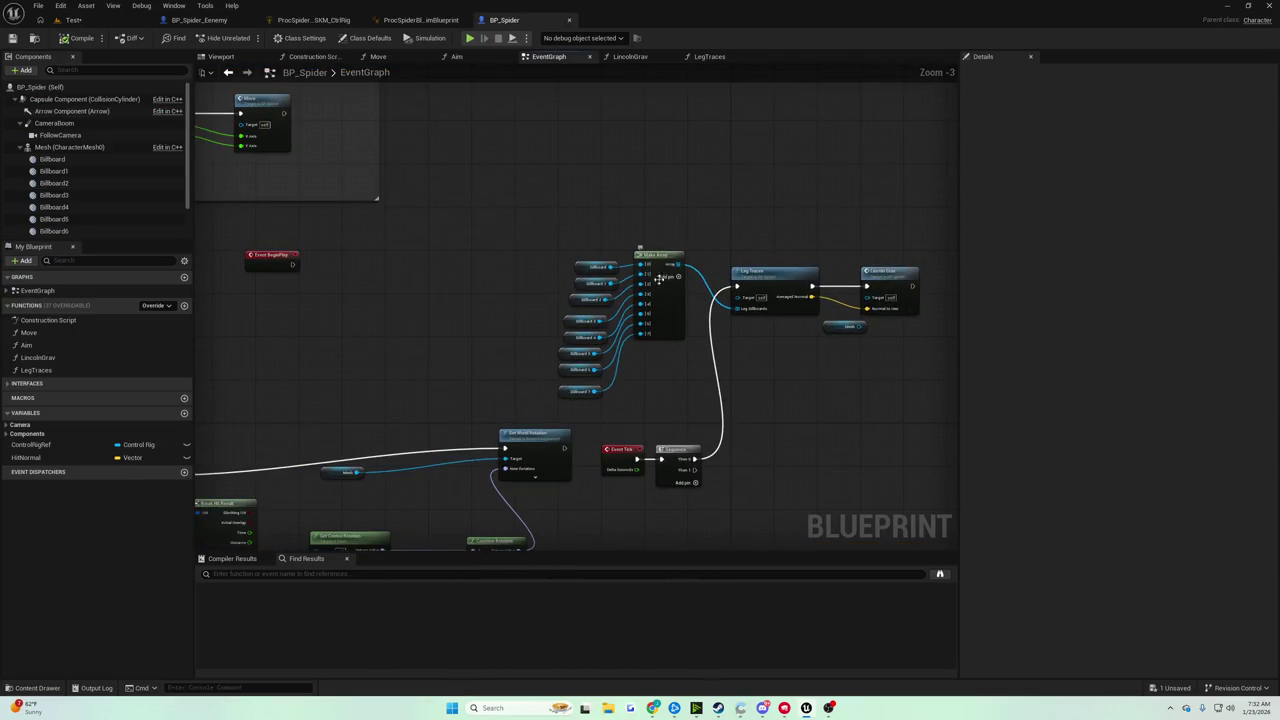
pyautogui.doubleClick(757, 272)
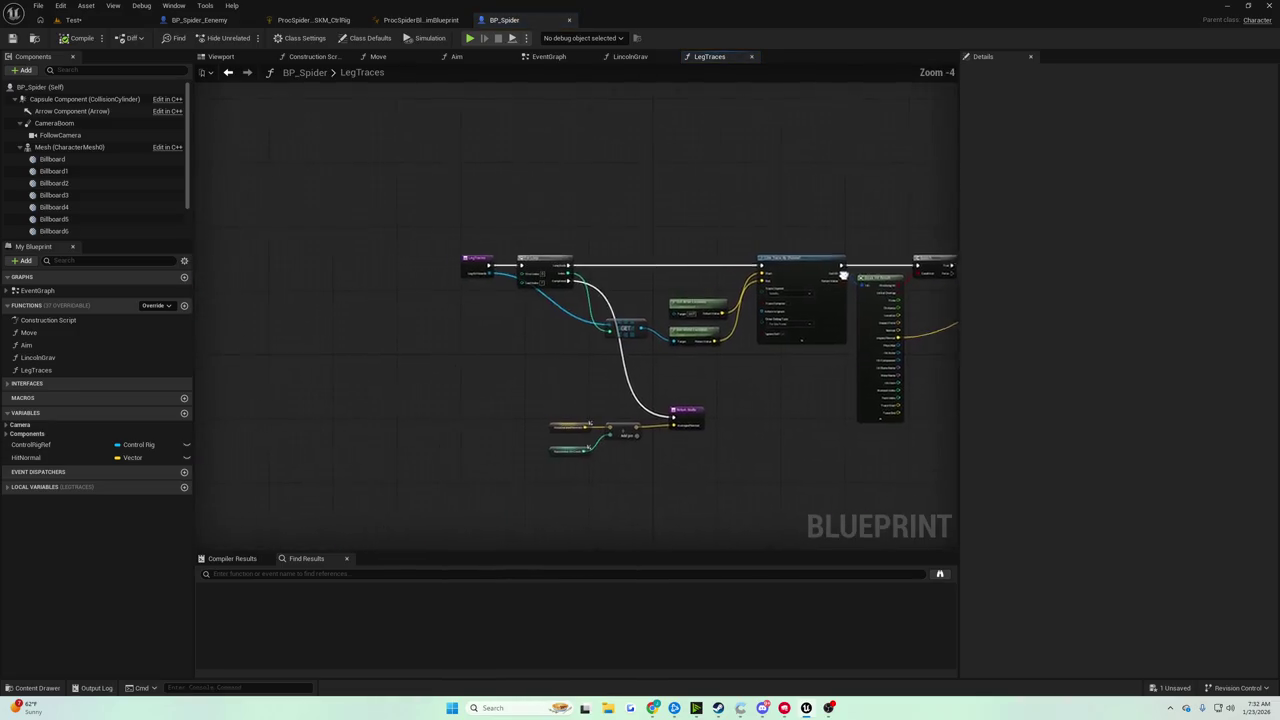
pyautogui.moveTo(624, 288)
pyautogui.mouseDown()
pyautogui.moveTo(444, 248)
pyautogui.moveTo(461, 232)
pyautogui.moveTo(384, 268)
pyautogui.mouseUp()
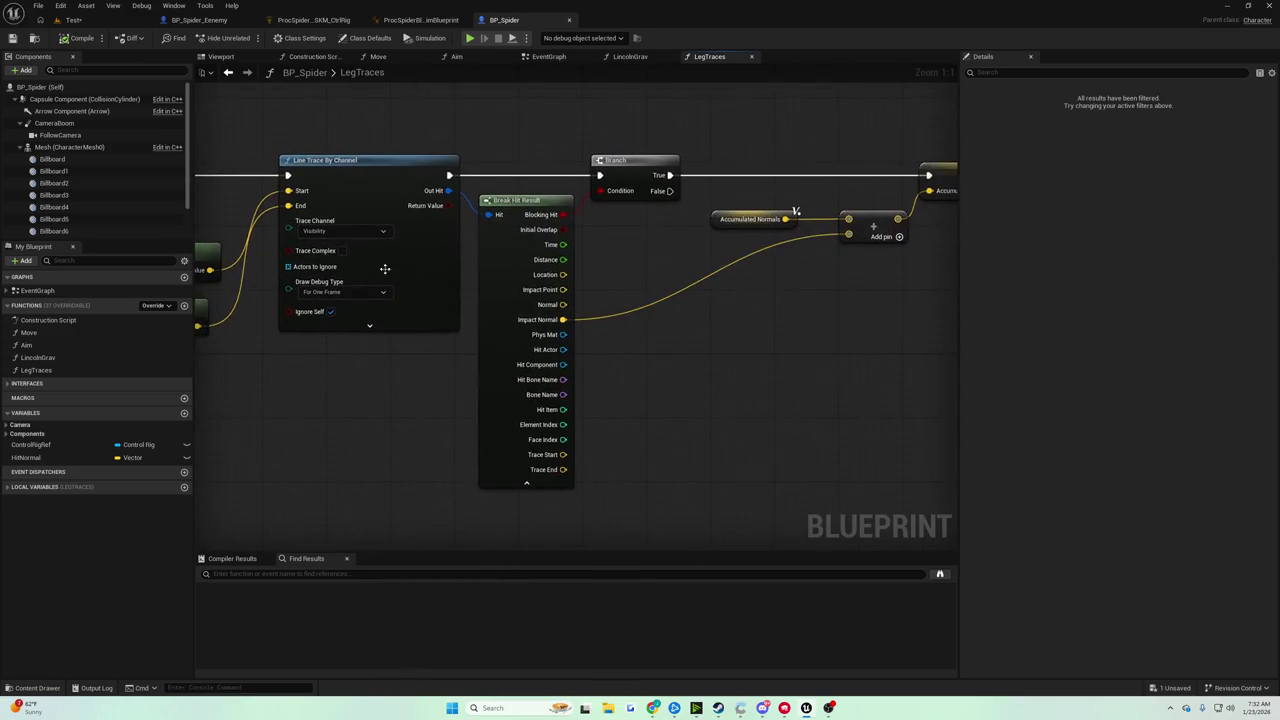
pyautogui.moveTo(665, 307); pyautogui.dragTo(403, 337)
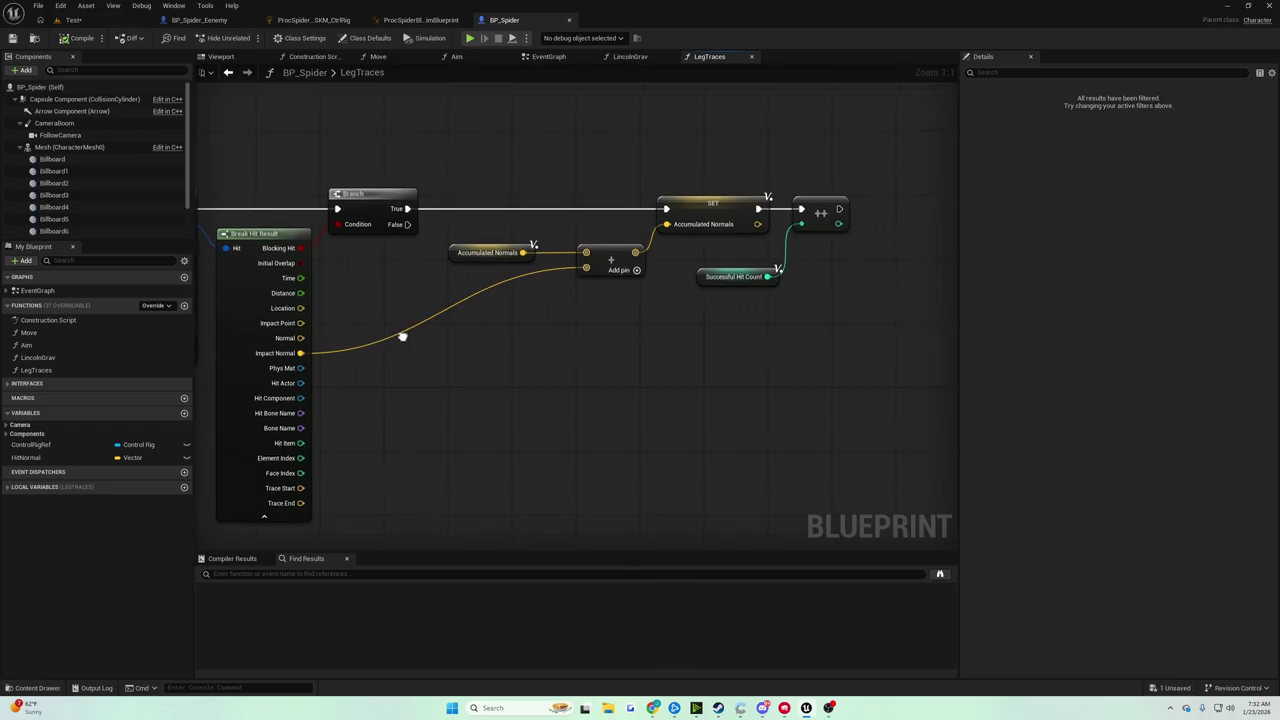
pyautogui.moveTo(414, 176)
pyautogui.mouseDown()
pyautogui.moveTo(591, 313)
pyautogui.moveTo(683, 335)
pyautogui.mouseUp()
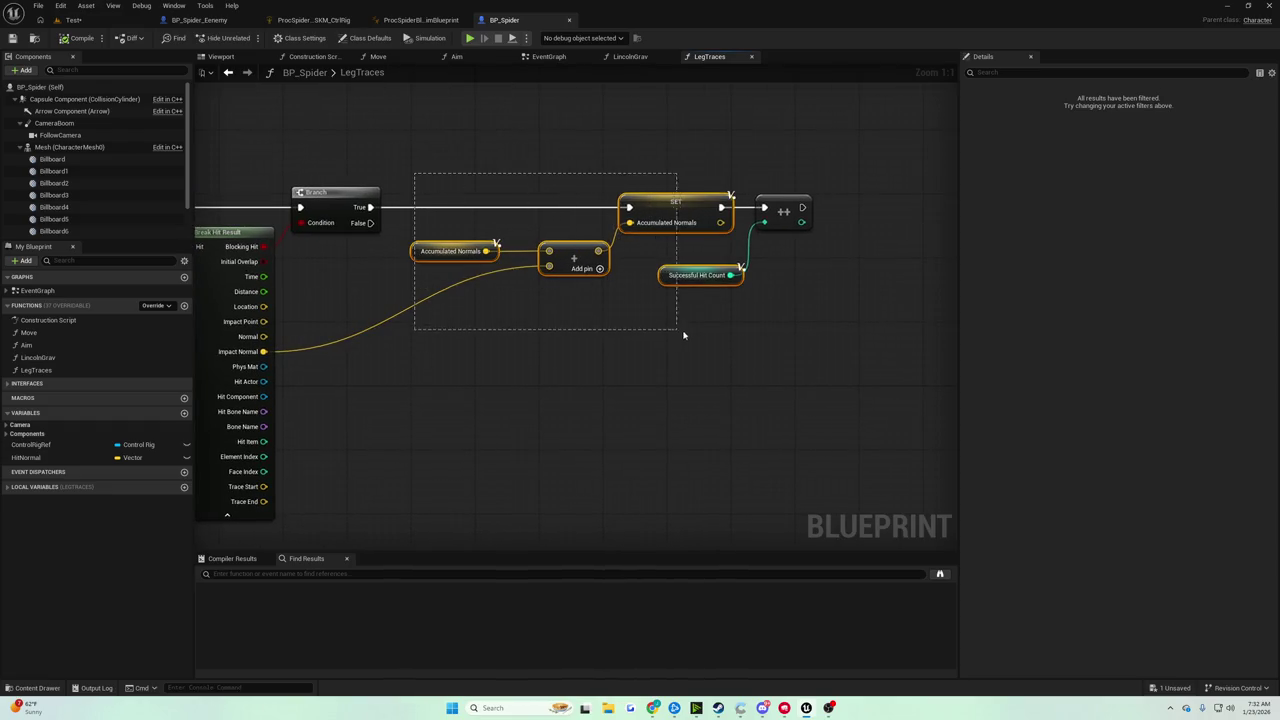
pyautogui.moveTo(756, 350)
pyautogui.mouseDown()
pyautogui.moveTo(593, 363)
pyautogui.moveTo(940, 330)
pyautogui.moveTo(955, 420)
pyautogui.mouseUp()
pyautogui.moveTo(967, 359)
pyautogui.mouseDown()
pyautogui.moveTo(518, 383)
pyautogui.moveTo(125, 341)
pyautogui.moveTo(809, 243)
pyautogui.mouseUp()
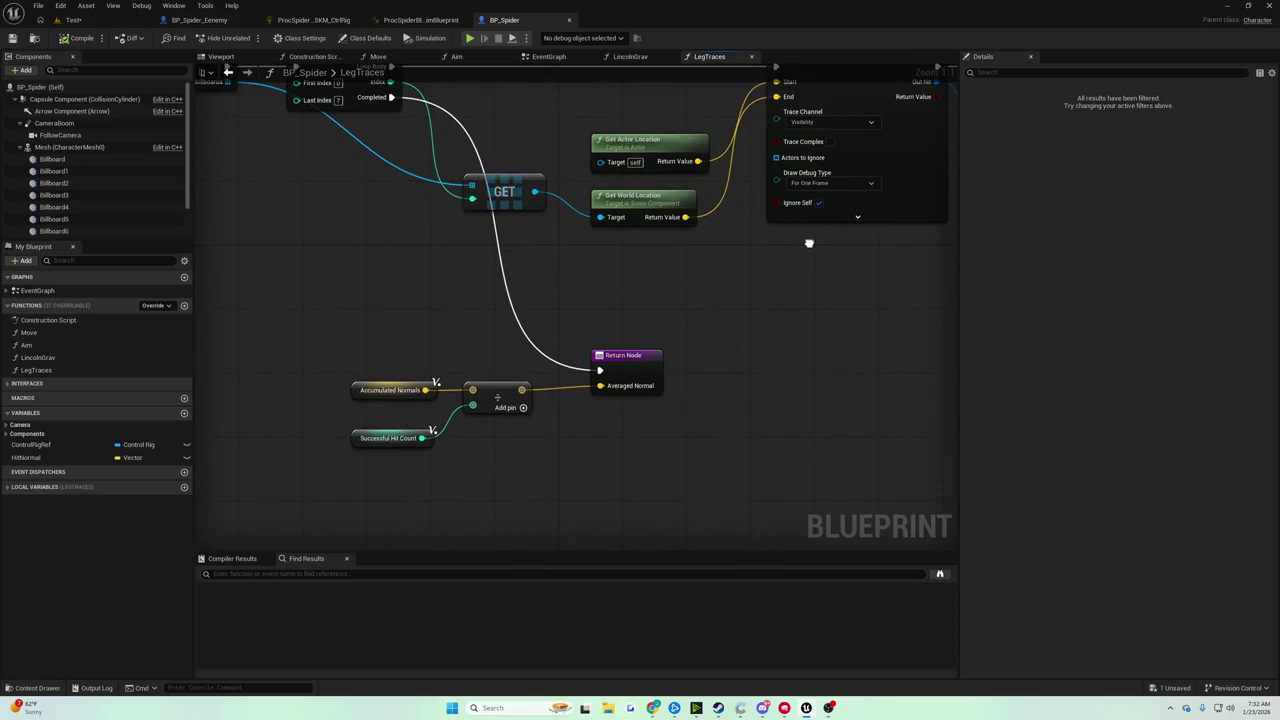
# Review the LegTraces entry, For Loop, GET and trace nodes.
pyautogui.moveTo(809, 243)
pyautogui.mouseDown()
pyautogui.moveTo(837, 309)
pyautogui.moveTo(880, 343)
pyautogui.mouseUp()
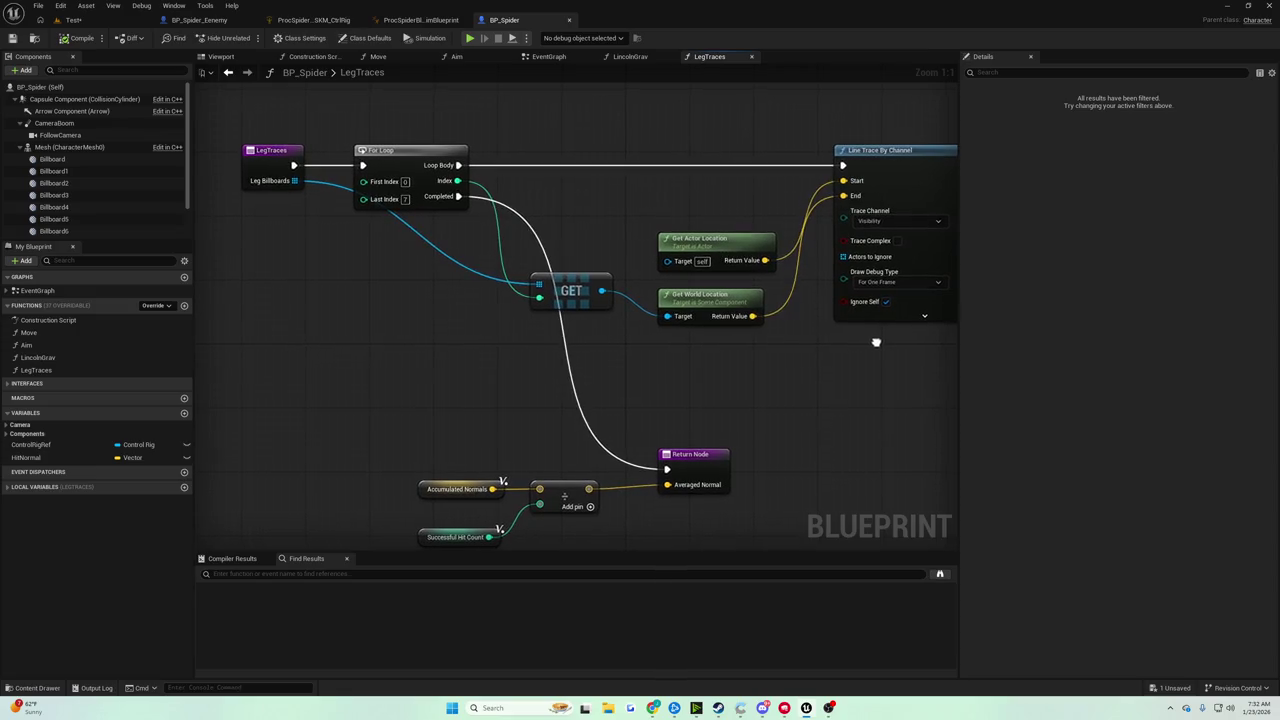
pyautogui.moveTo(466, 310)
pyautogui.mouseDown()
pyautogui.moveTo(121, 331)
pyautogui.moveTo(10, 365)
pyautogui.moveTo(20, 384)
pyautogui.mouseUp()
pyautogui.moveTo(338, 358); pyautogui.dragTo(341, 360)
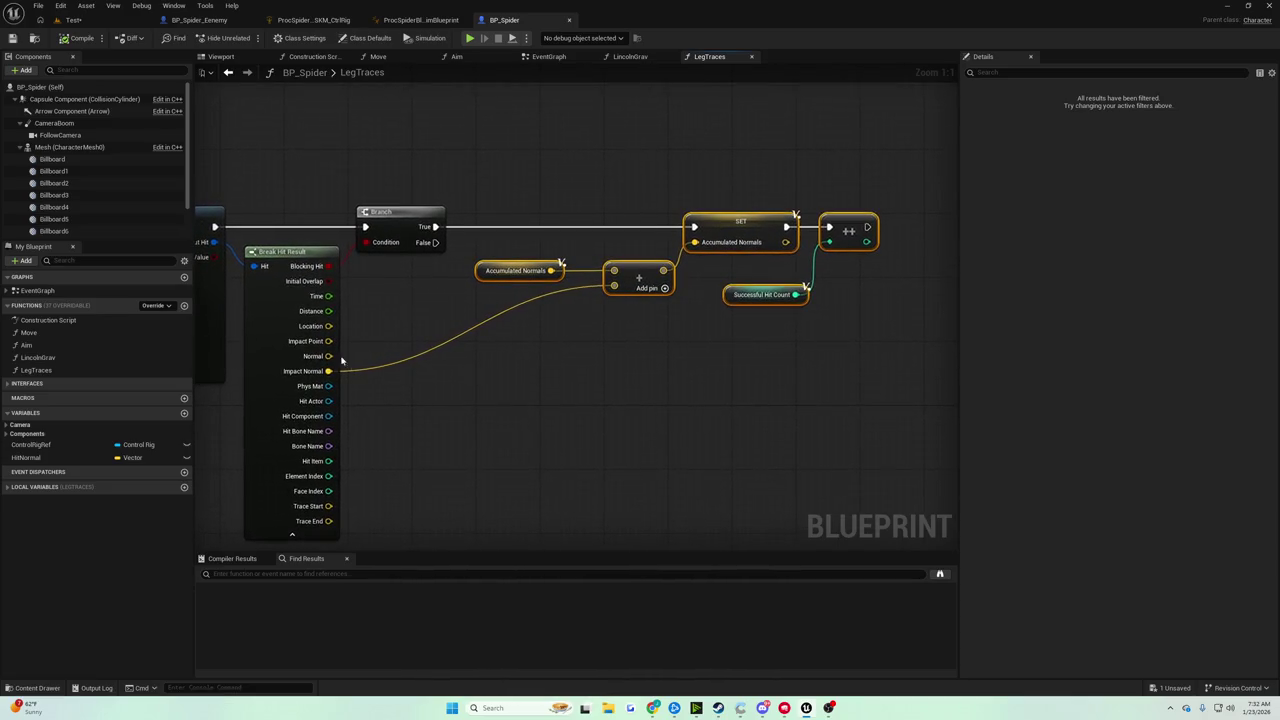
pyautogui.moveTo(584, 316)
pyautogui.mouseDown()
pyautogui.moveTo(531, 286)
pyautogui.moveTo(950, 270)
pyautogui.mouseUp()
pyautogui.moveTo(400, 300); pyautogui.dragTo(555, 290)
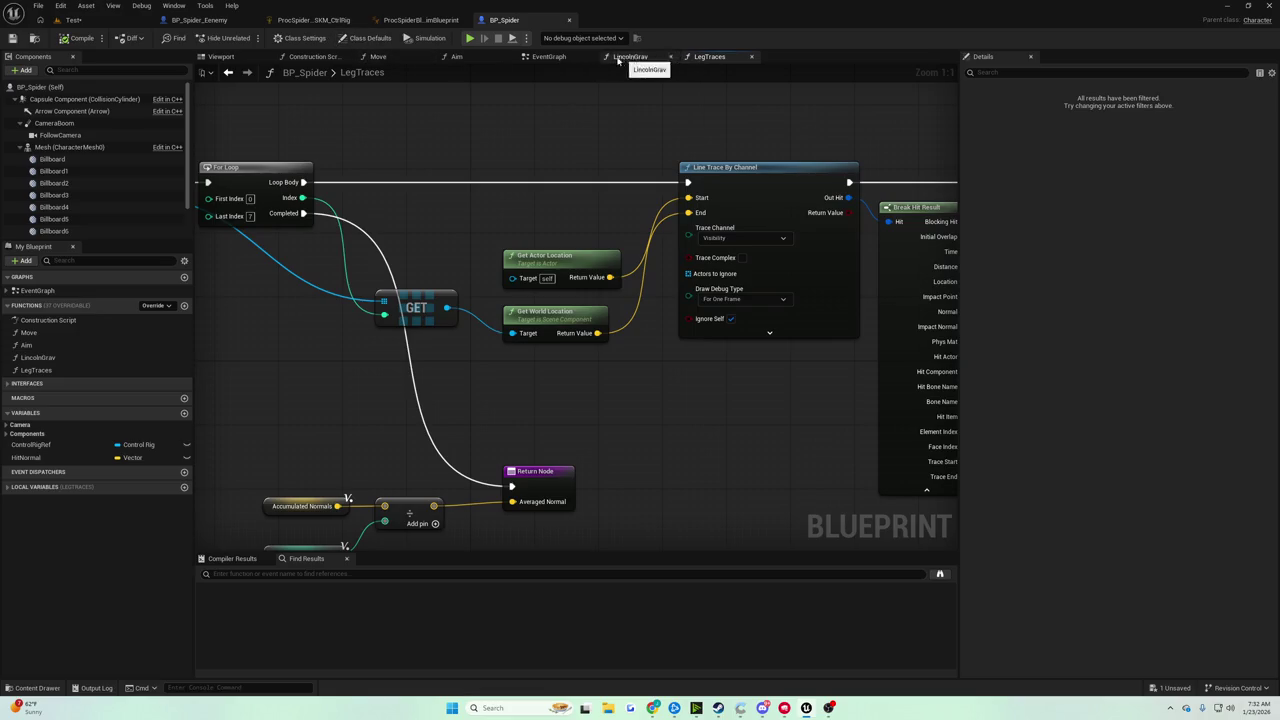
# Glance over the spider's EventGraph, then return to the Test level editor.
pyautogui.click(545, 57)
pyautogui.moveTo(579, 300)
pyautogui.mouseDown()
pyautogui.moveTo(549, 150)
pyautogui.moveTo(680, 35)
pyautogui.mouseUp()
pyautogui.scroll(-2, 560, 300)
pyautogui.scroll(2, 538, 297)
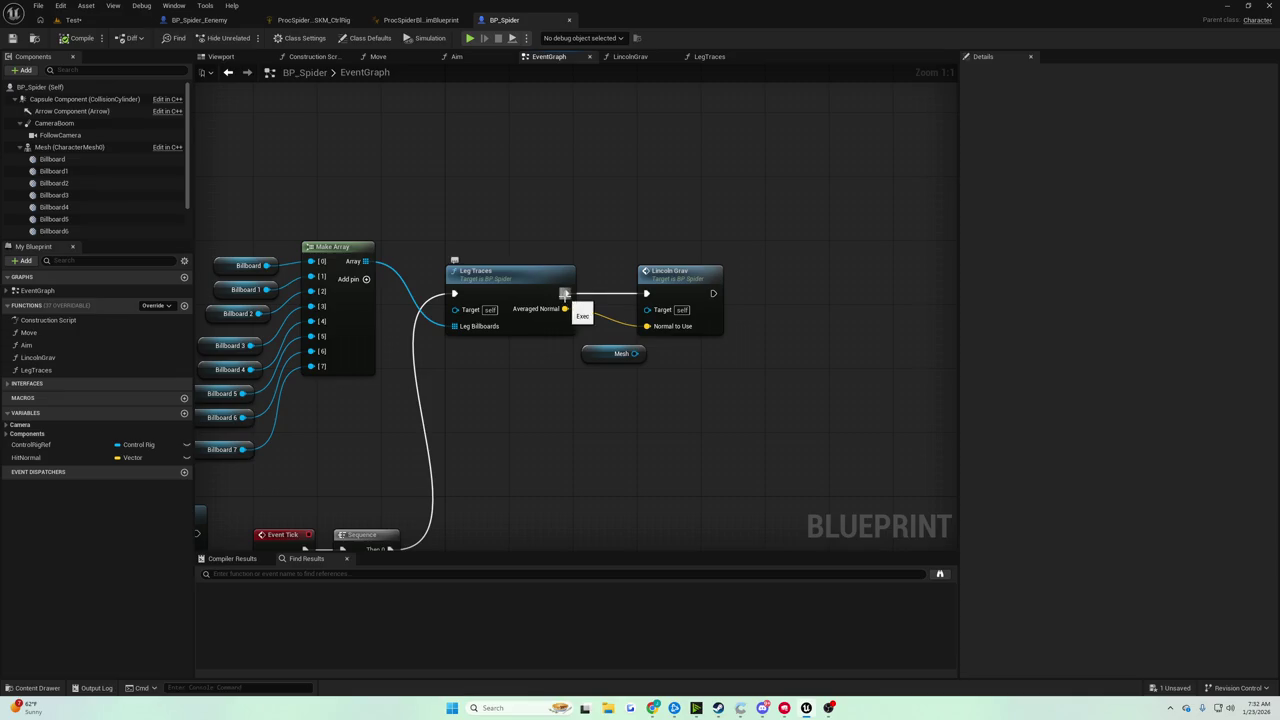
pyautogui.click(77, 37)
pyautogui.click(73, 20)
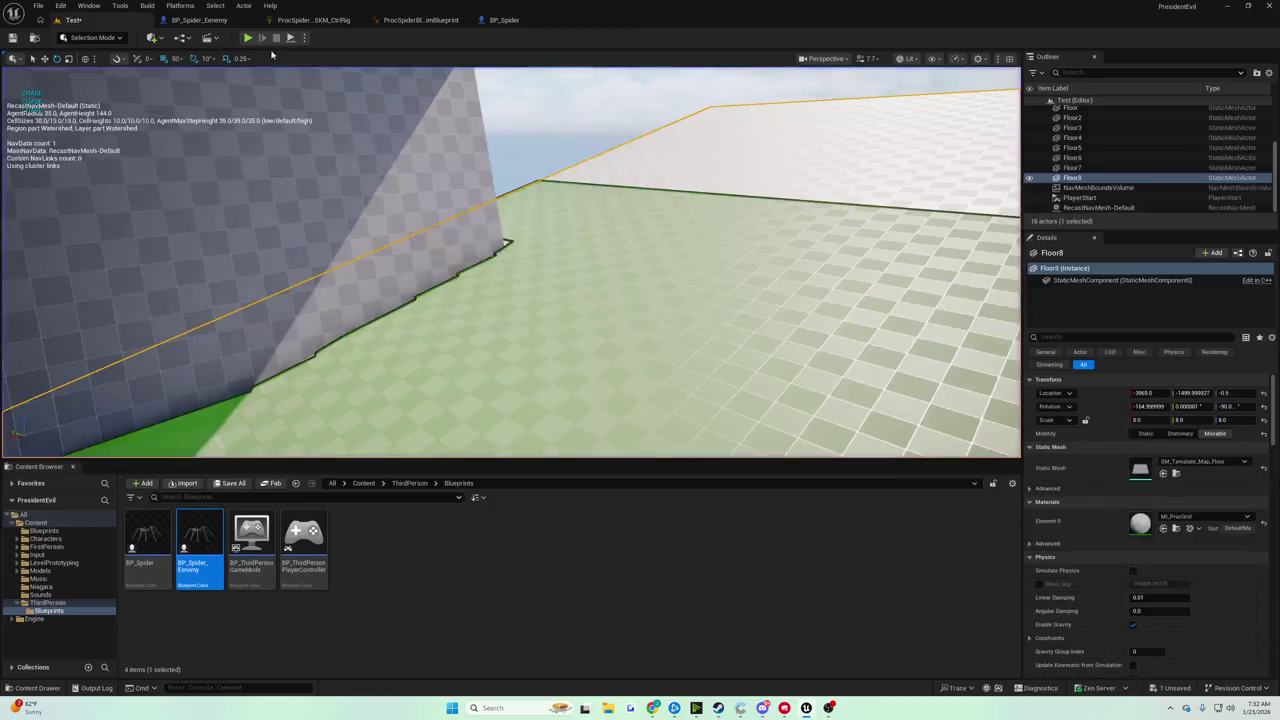
# Run a spider playtest, stop it, and return to BP_Spider's event graph.
pyautogui.click(247, 37)
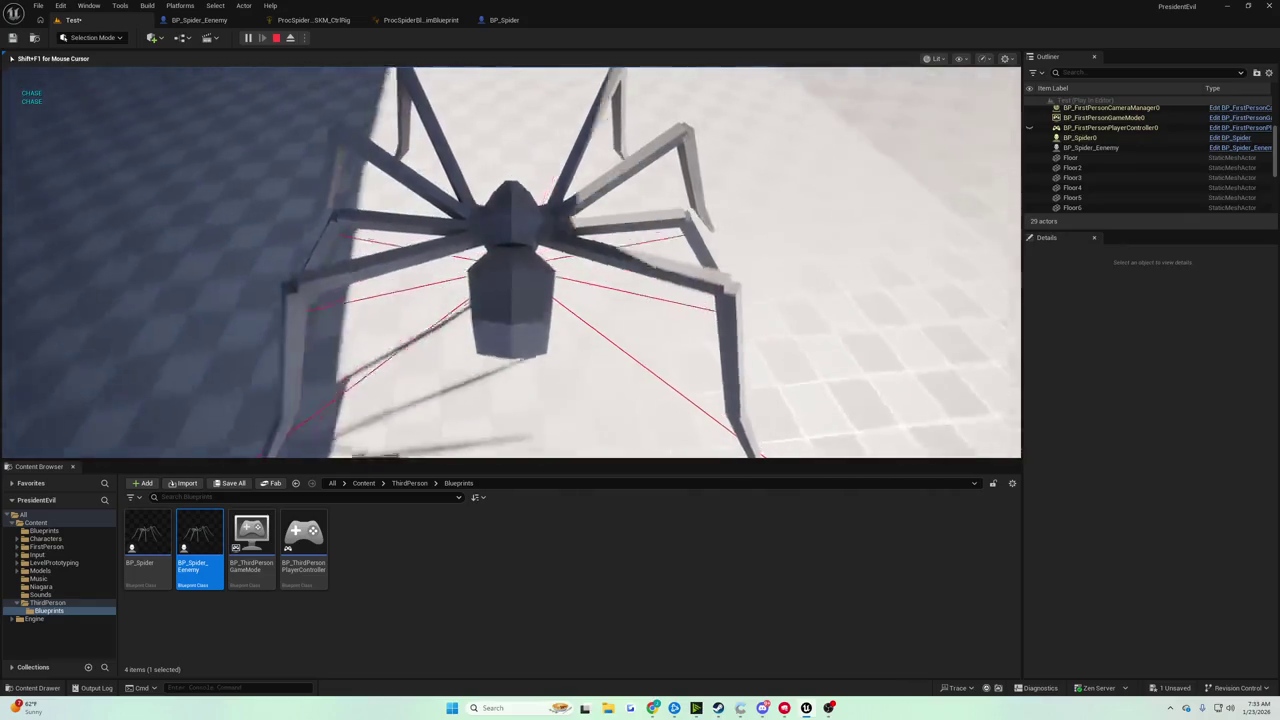
pyautogui.press('Escape')
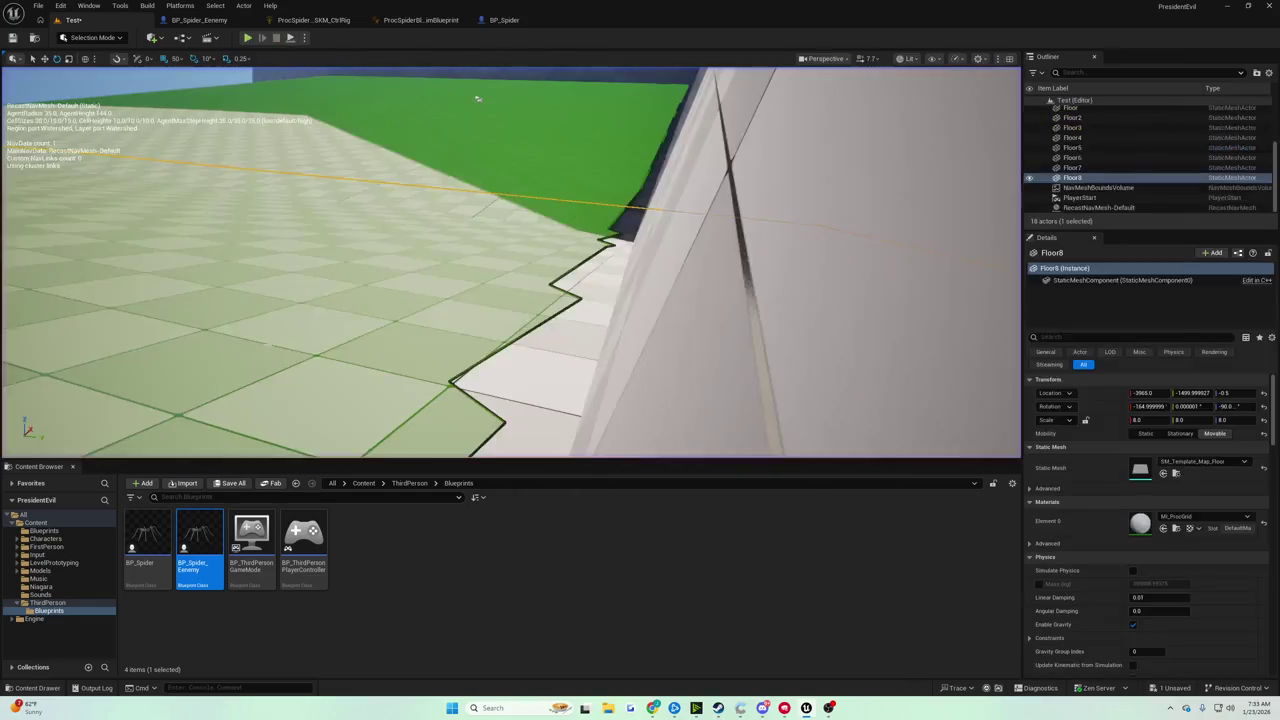
pyautogui.click(508, 20)
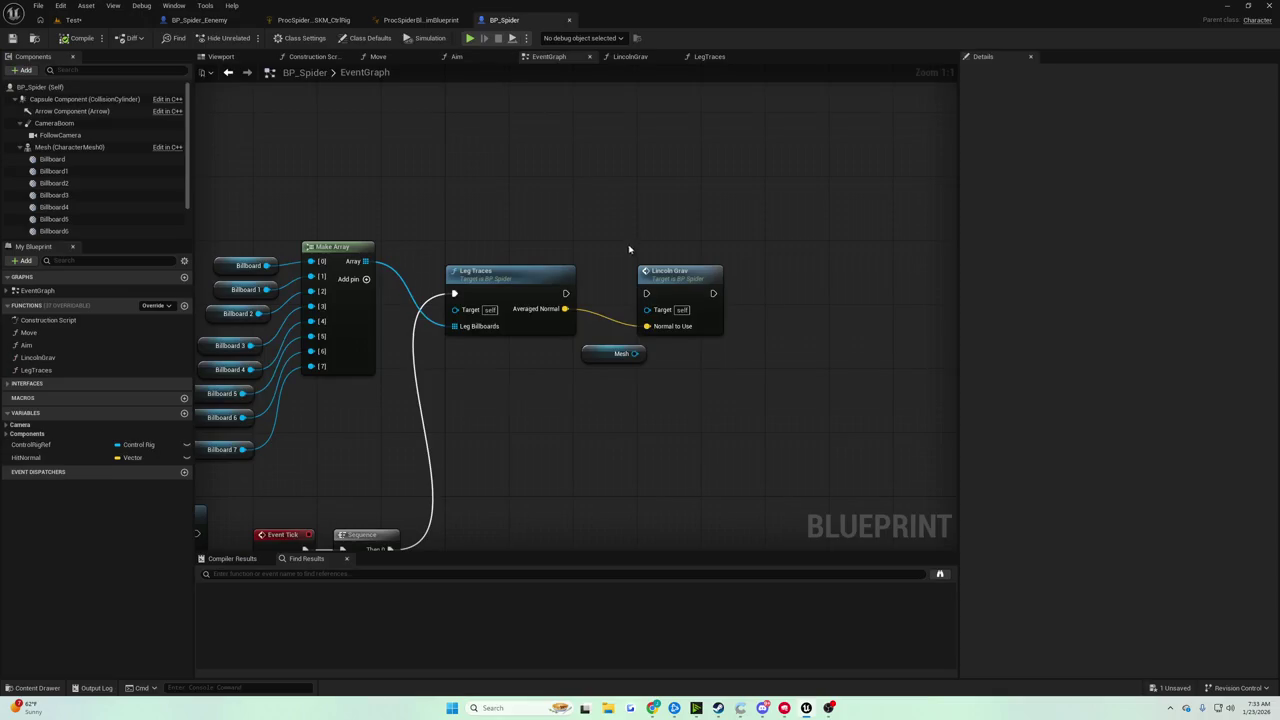
# Wire Leg Traces' exec output into Lincoln Grav and playtest the spider with it.
pyautogui.moveTo(568, 292); pyautogui.dragTo(646, 293)
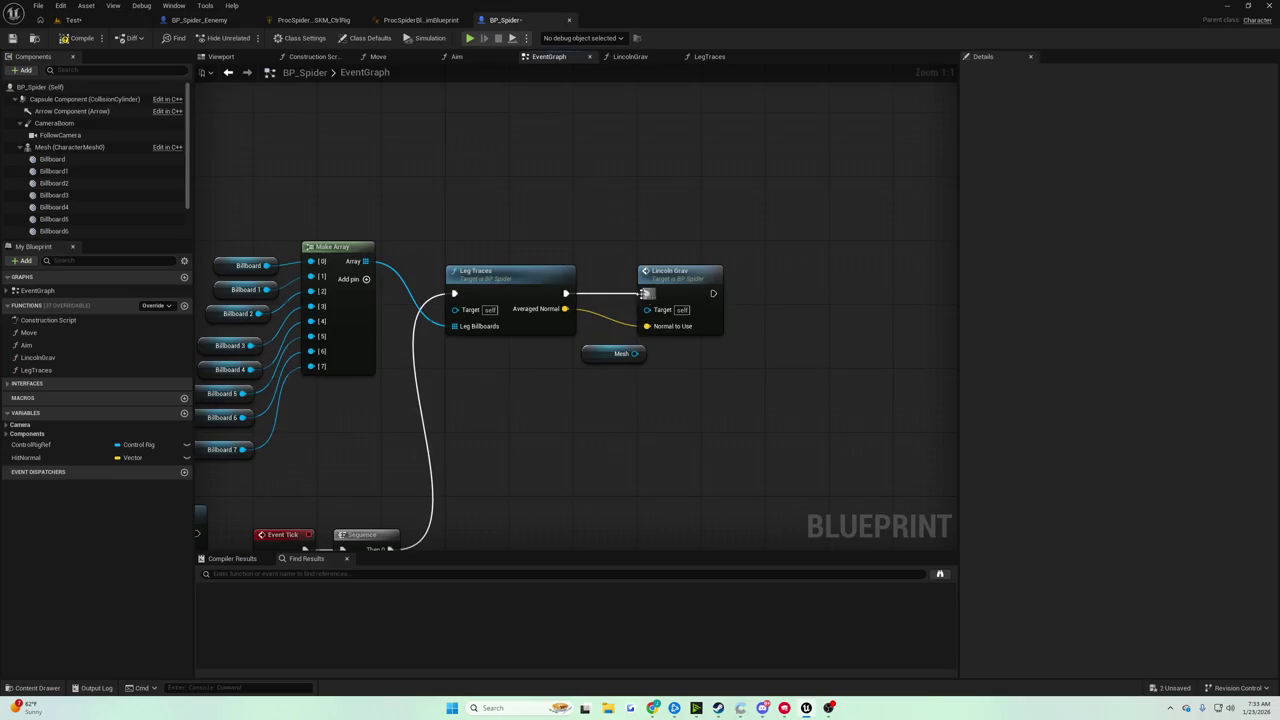
pyautogui.click(73, 20)
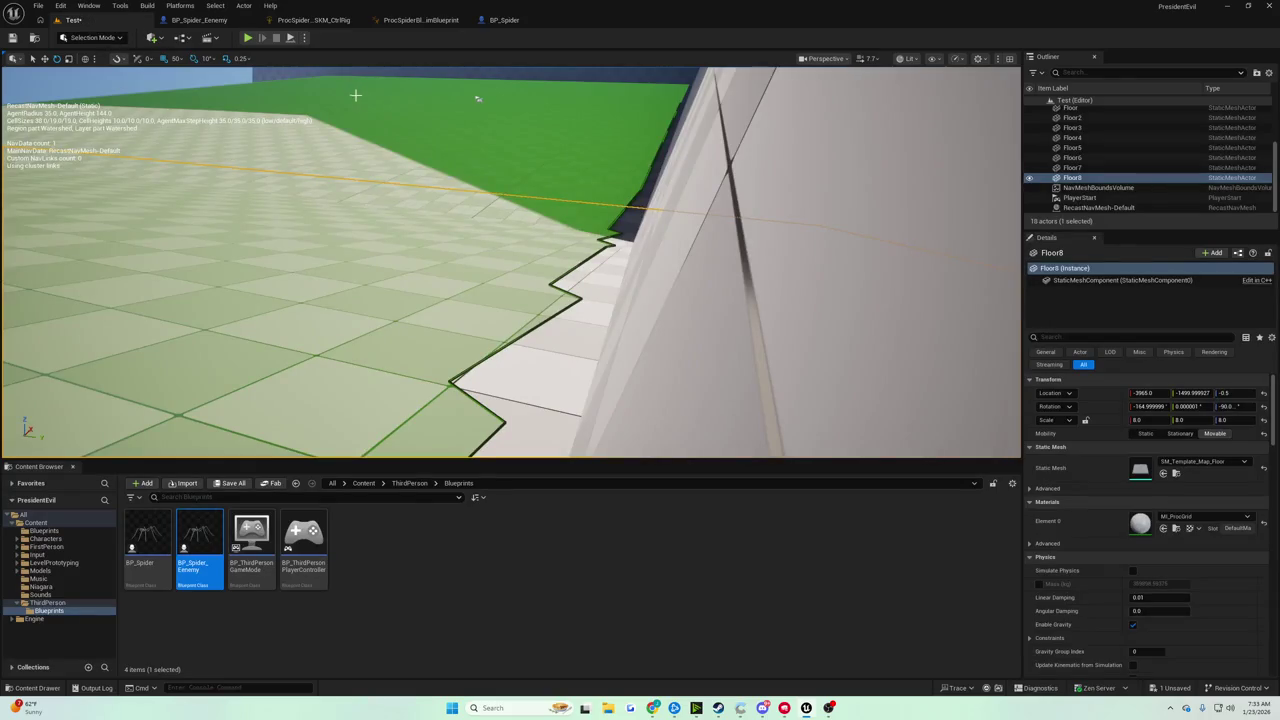
pyautogui.click(248, 38)
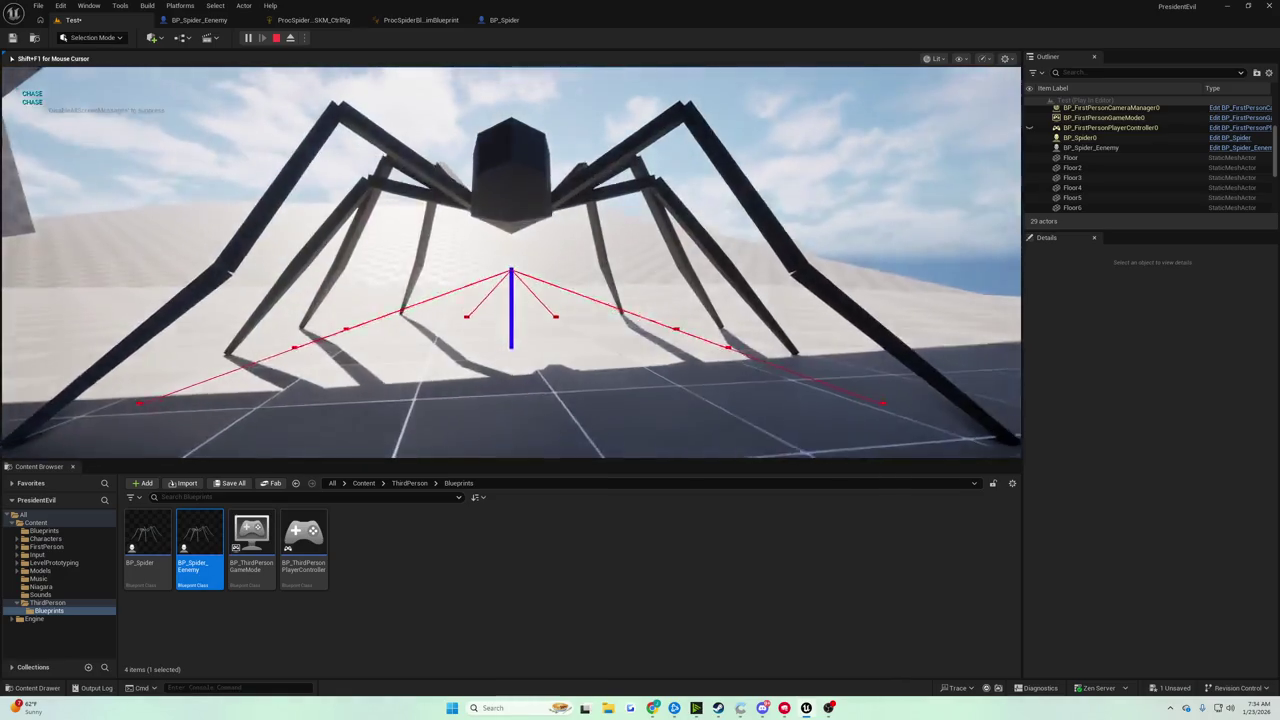
pyautogui.press('Escape')
pyautogui.moveTo(504, 65)
pyautogui.mouseDown()
pyautogui.moveTo(177, 334)
pyautogui.moveTo(433, 223)
pyautogui.moveTo(330, 115)
pyautogui.moveTo(270, 6)
pyautogui.mouseUp()
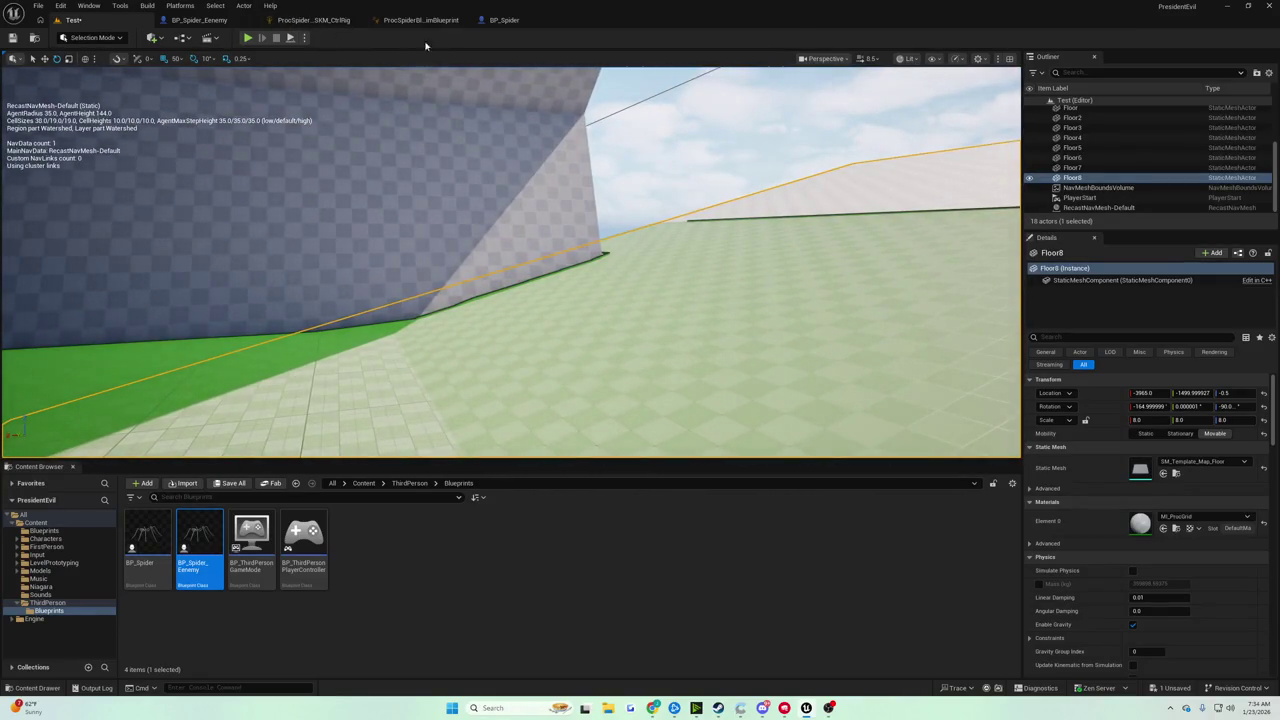
# Look through BP_Spider, the animation blueprint and other spider assets to reach the control rig.
pyautogui.click(504, 20)
pyautogui.moveTo(463, 360); pyautogui.dragTo(554, 244)
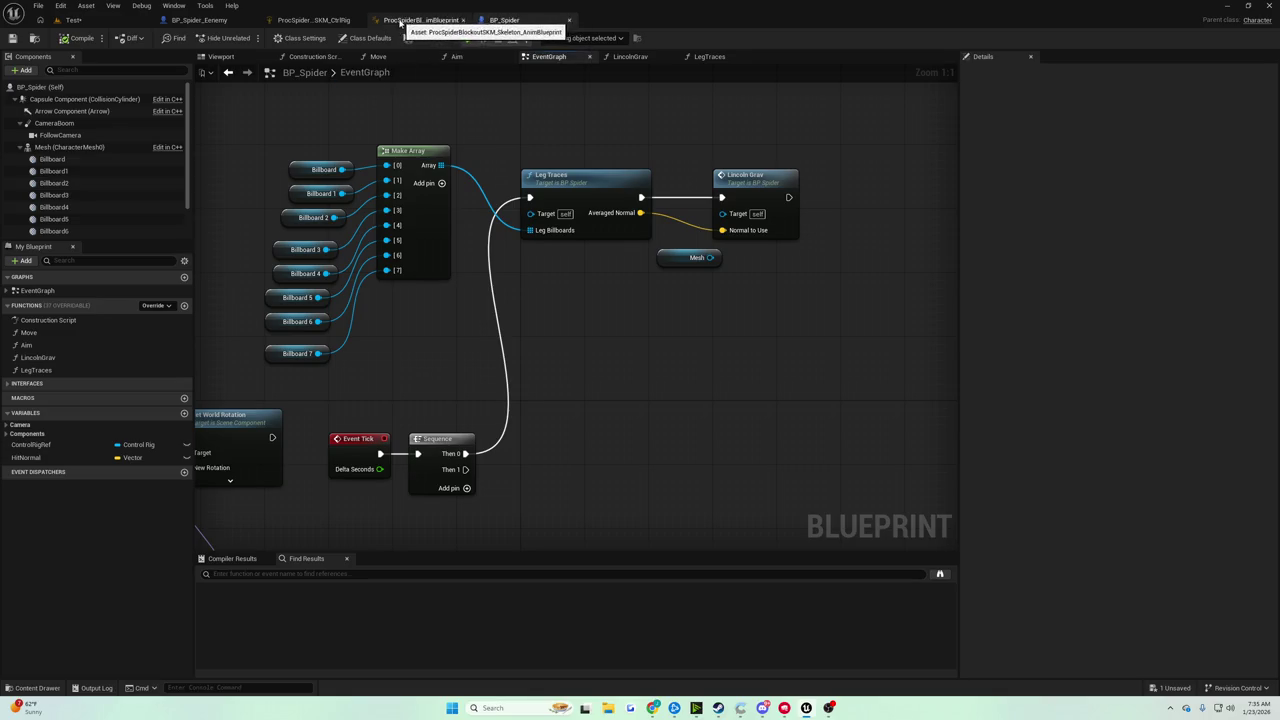
pyautogui.click(409, 20)
pyautogui.click(313, 21)
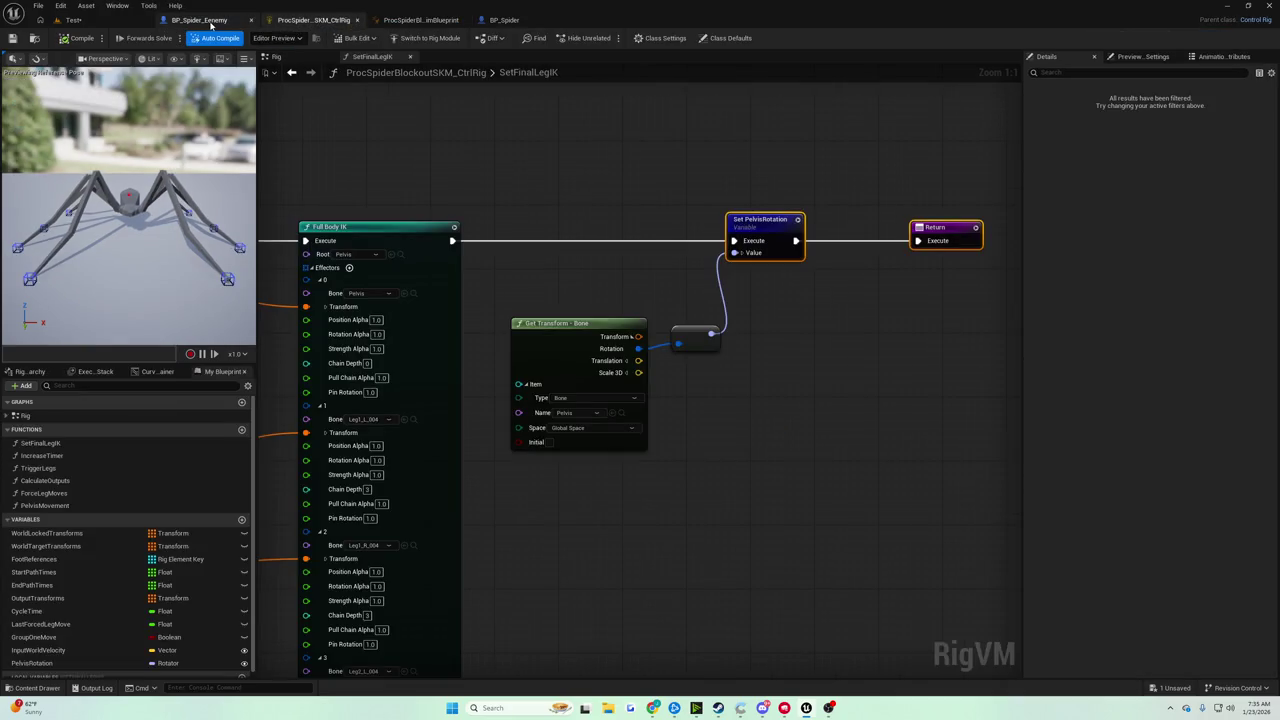
pyautogui.click(205, 20)
pyautogui.click(68, 20)
pyautogui.click(313, 21)
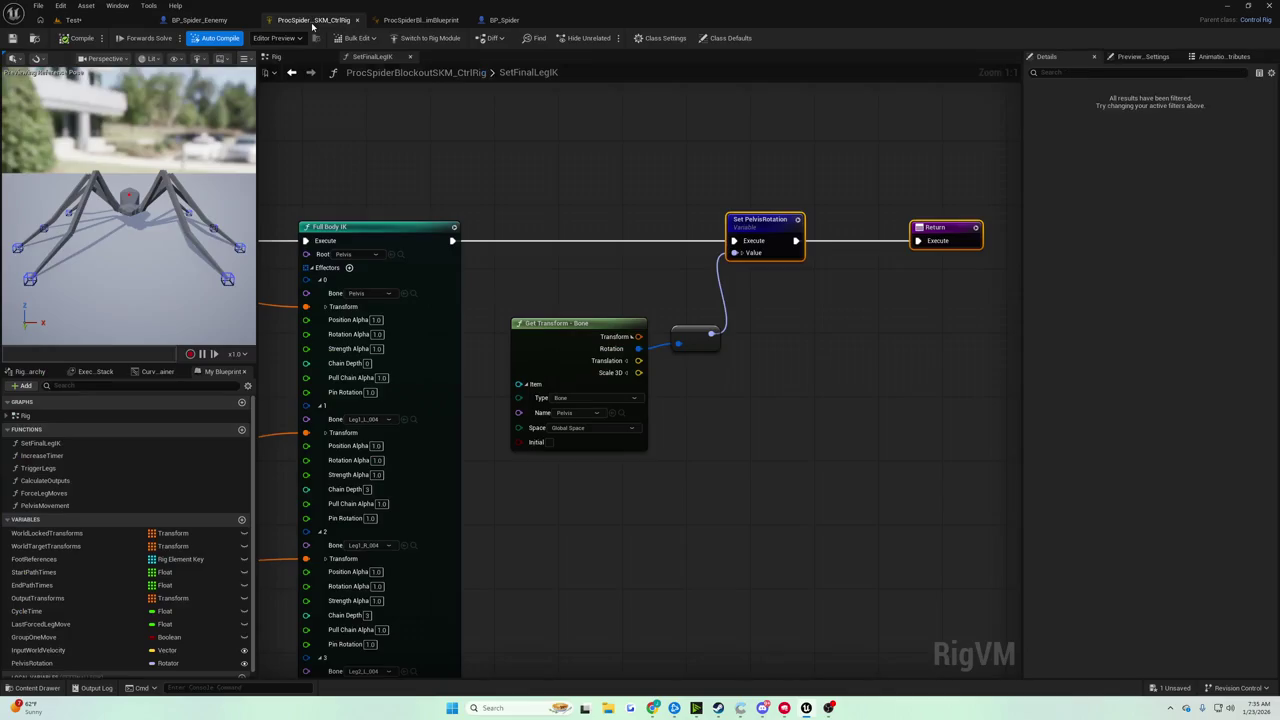
# Return to the Test level and save all unsaved changes.
pyautogui.click(205, 20)
pyautogui.click(68, 20)
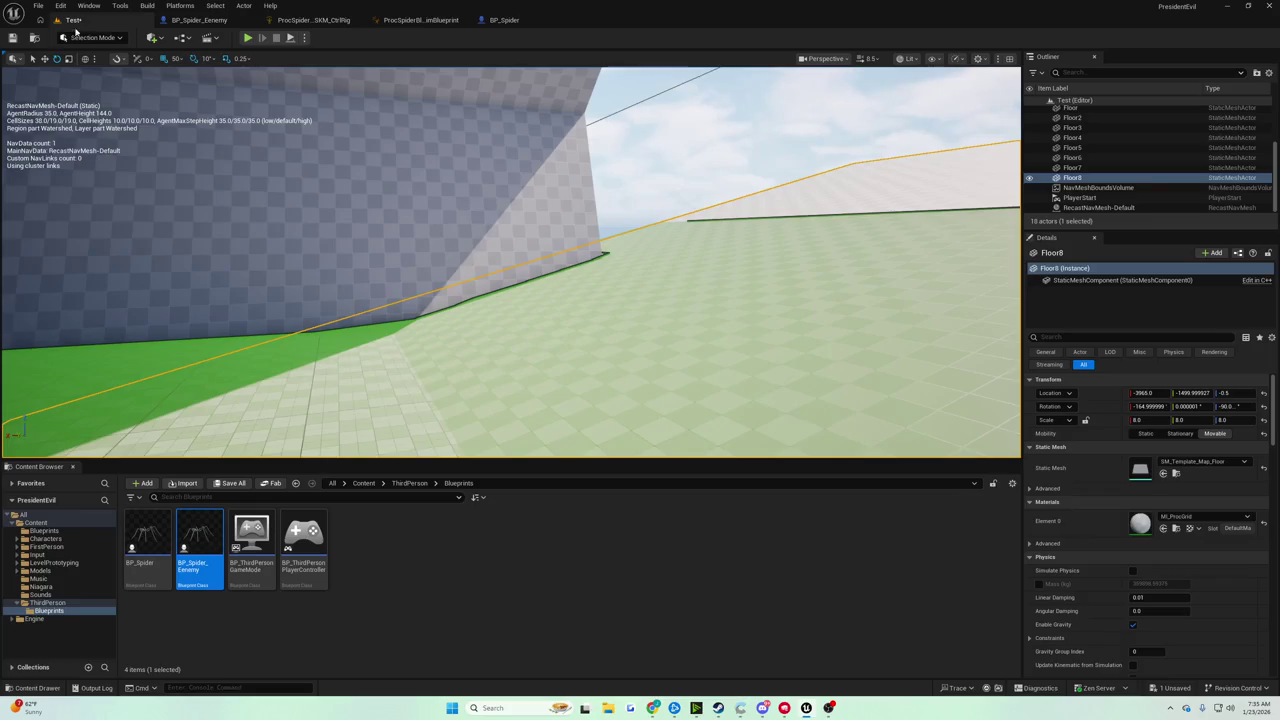
pyautogui.click(13, 37)
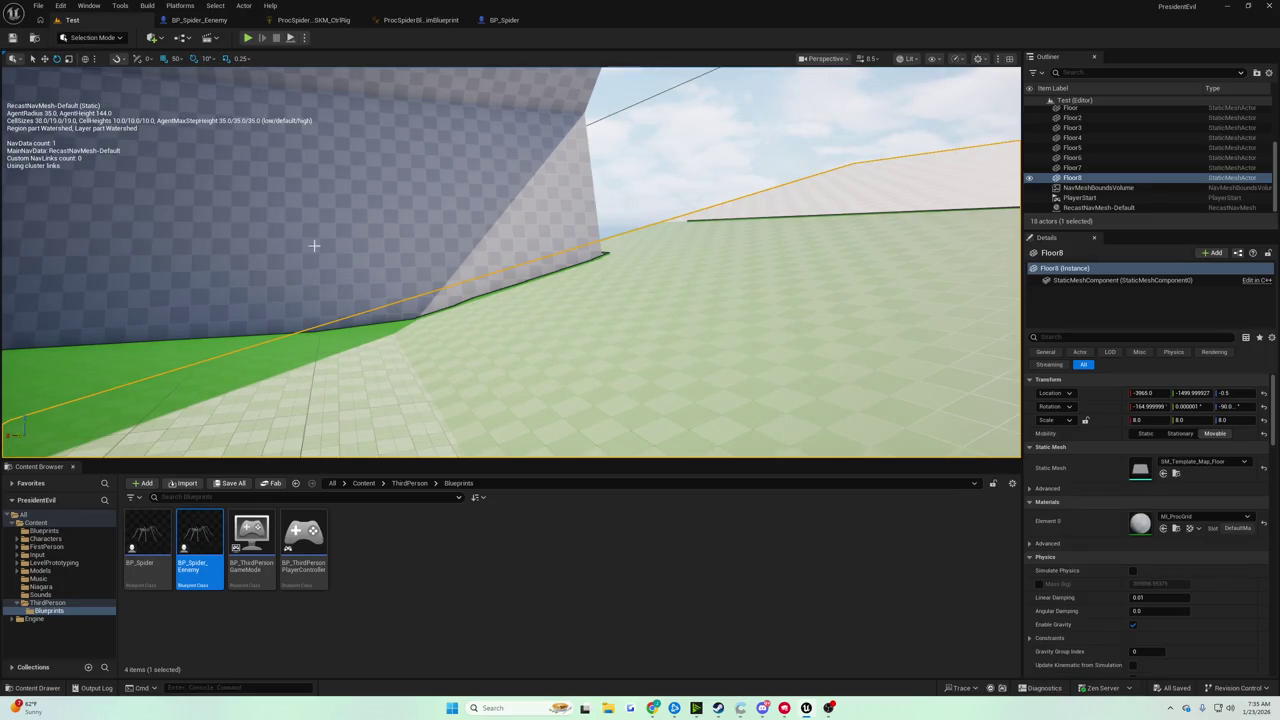
# Fly the level camera over the floor and wall, then start a spider playtest.
pyautogui.moveTo(533, 355)
pyautogui.mouseDown()
pyautogui.moveTo(533, 420)
pyautogui.moveTo(560, 410)
pyautogui.moveTo(560, 360)
pyautogui.moveTo(540, 340)
pyautogui.moveTo(500, 350)
pyautogui.mouseUp()
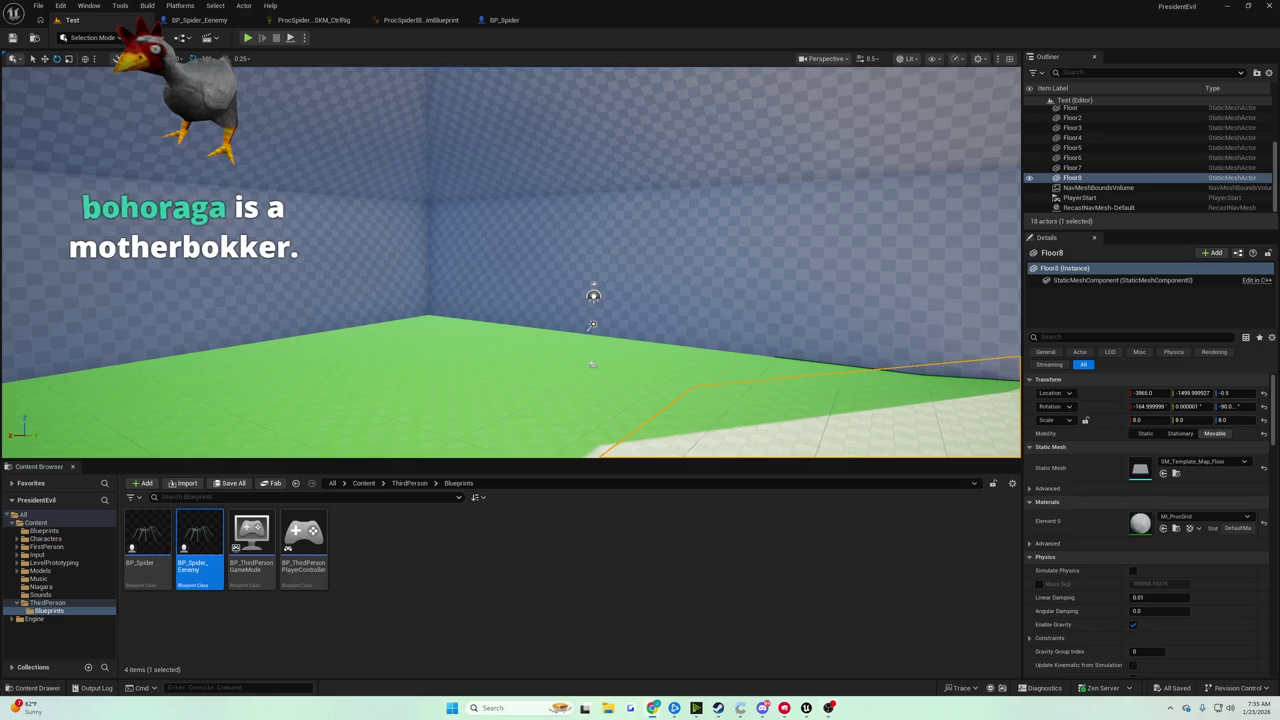
pyautogui.moveTo(644, 246)
pyautogui.mouseDown()
pyautogui.moveTo(580, 180)
pyautogui.moveTo(530, 230)
pyautogui.moveTo(445, 265)
pyautogui.mouseUp()
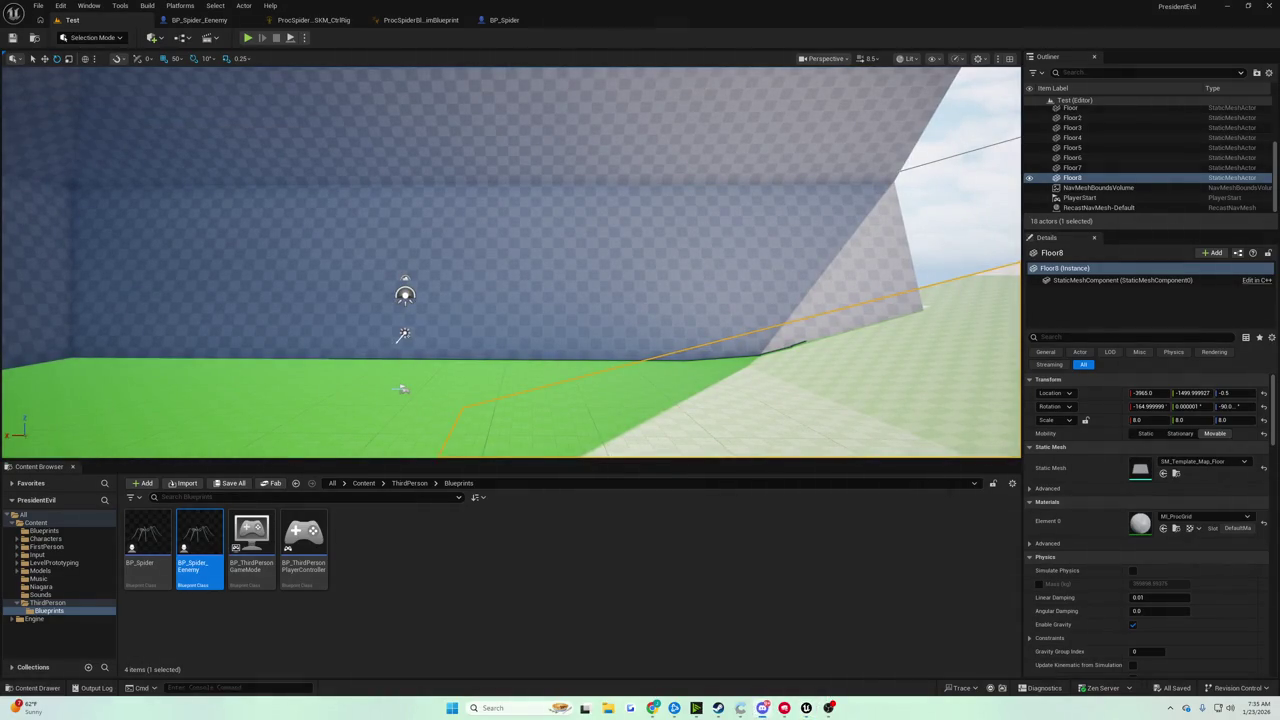
pyautogui.moveTo(397, 209); pyautogui.dragTo(440, 230)
pyautogui.click(247, 37)
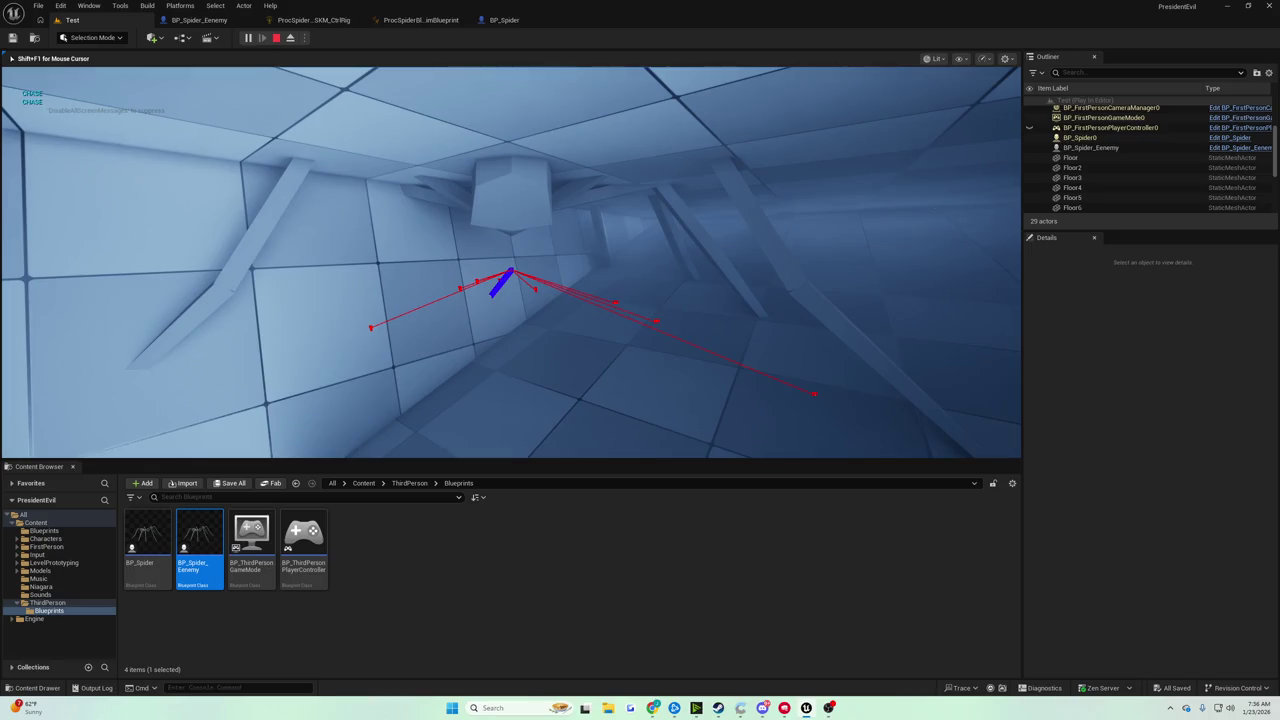
# End the playtest, aim the camera at the floor-wall corner, and turn off navmesh display.
pyautogui.press('Escape')
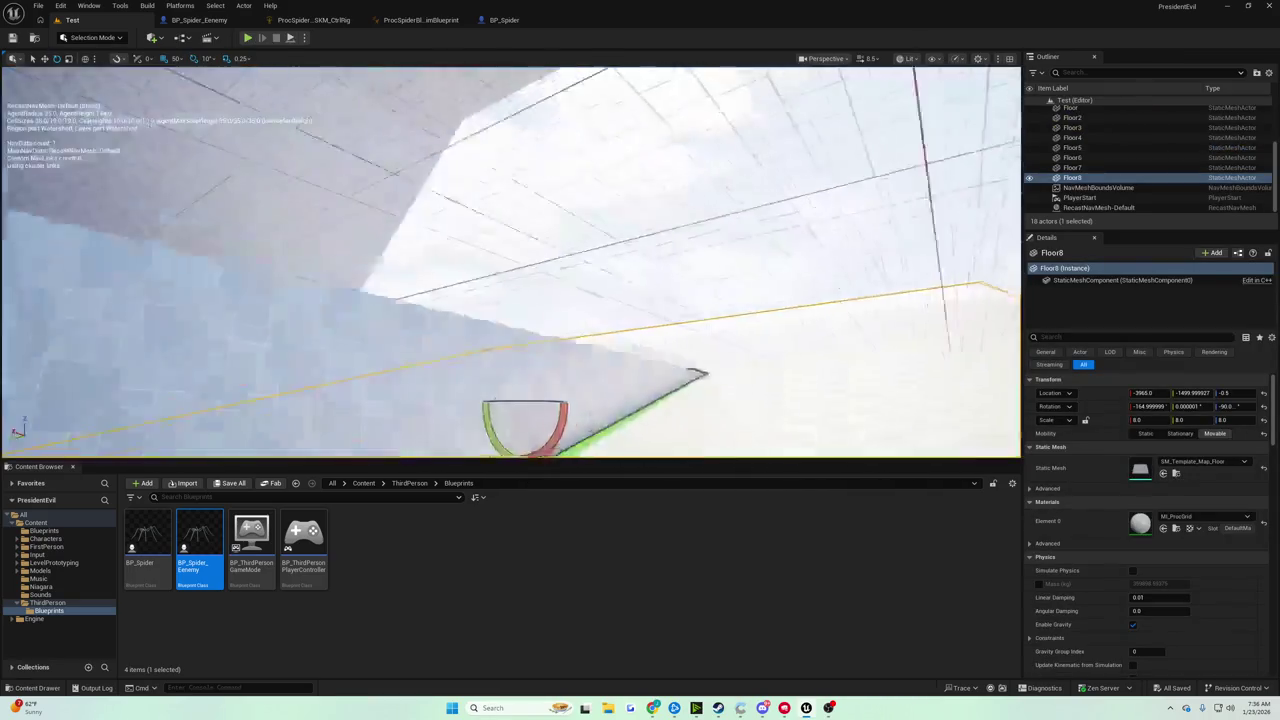
pyautogui.moveTo(510, 260)
pyautogui.mouseDown()
pyautogui.moveTo(550, 260)
pyautogui.moveTo(467, 127)
pyautogui.mouseUp()
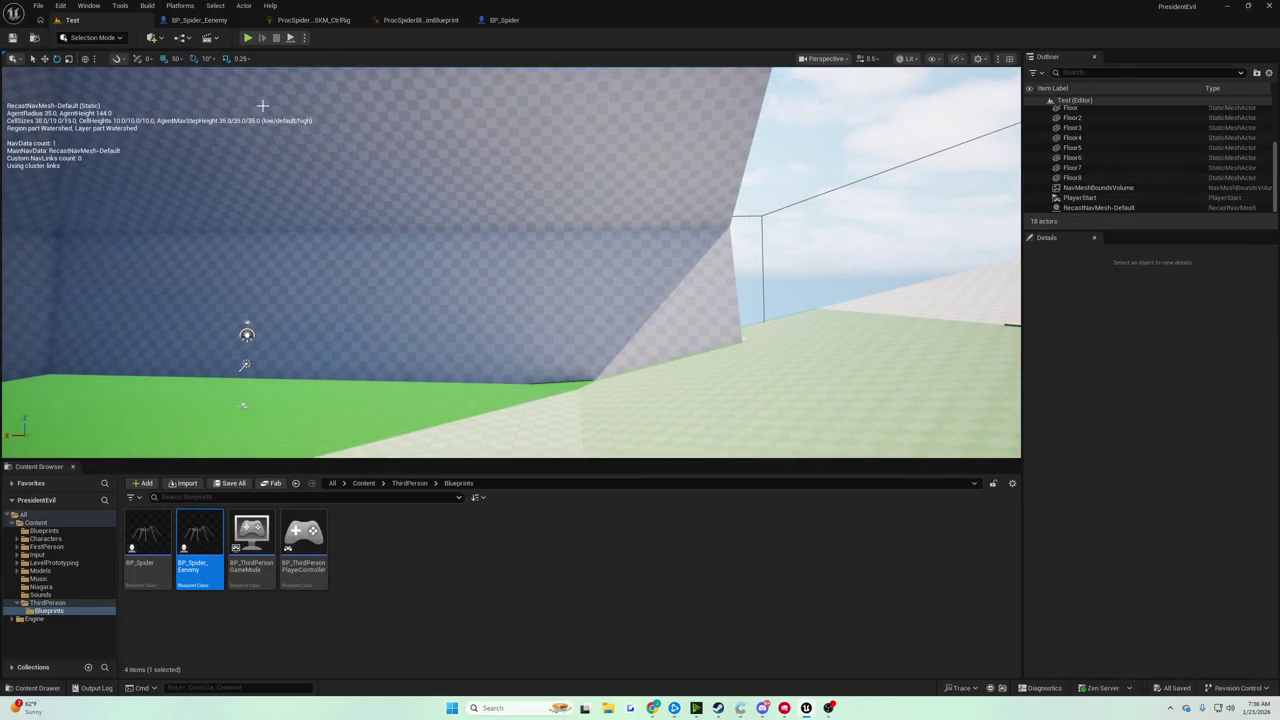
pyautogui.moveTo(306, 177)
pyautogui.mouseDown()
pyautogui.moveTo(323, 220)
pyautogui.moveTo(343, 211)
pyautogui.mouseUp()
pyautogui.press('p')
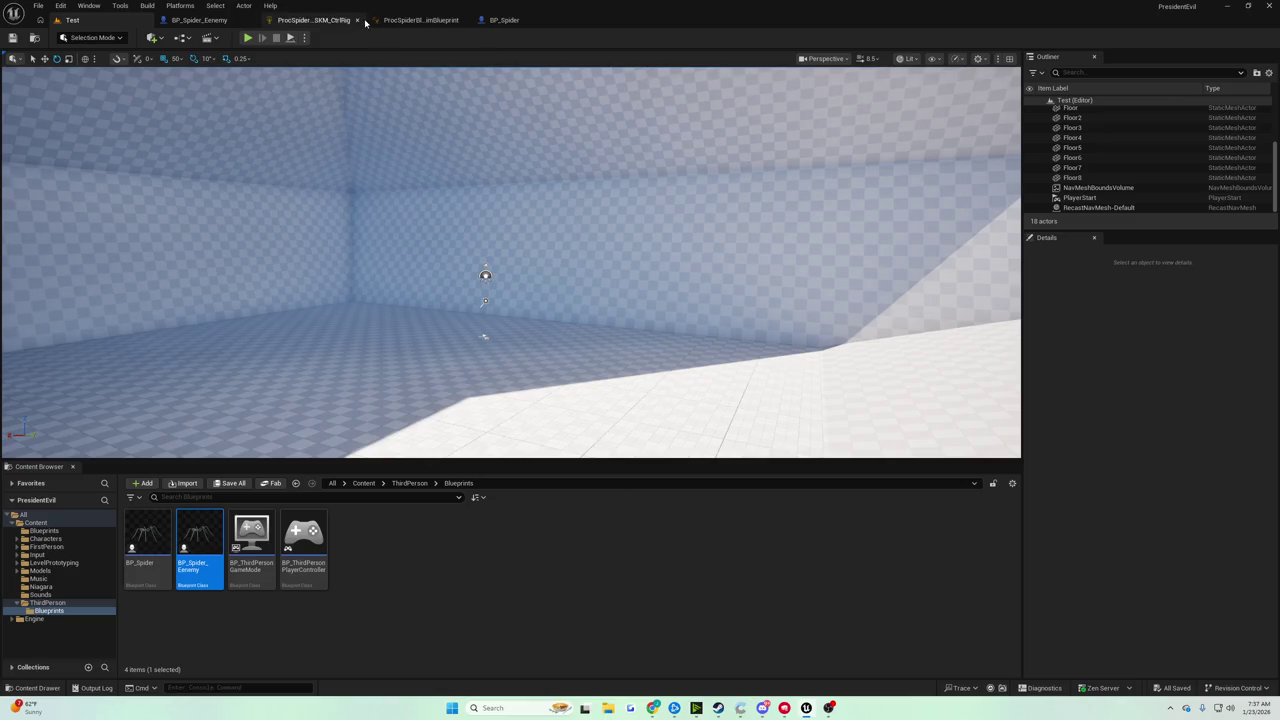
# Check the spider and leg markers in BP_Spider's 3D preview, then return to the event graph.
pyautogui.click(520, 20)
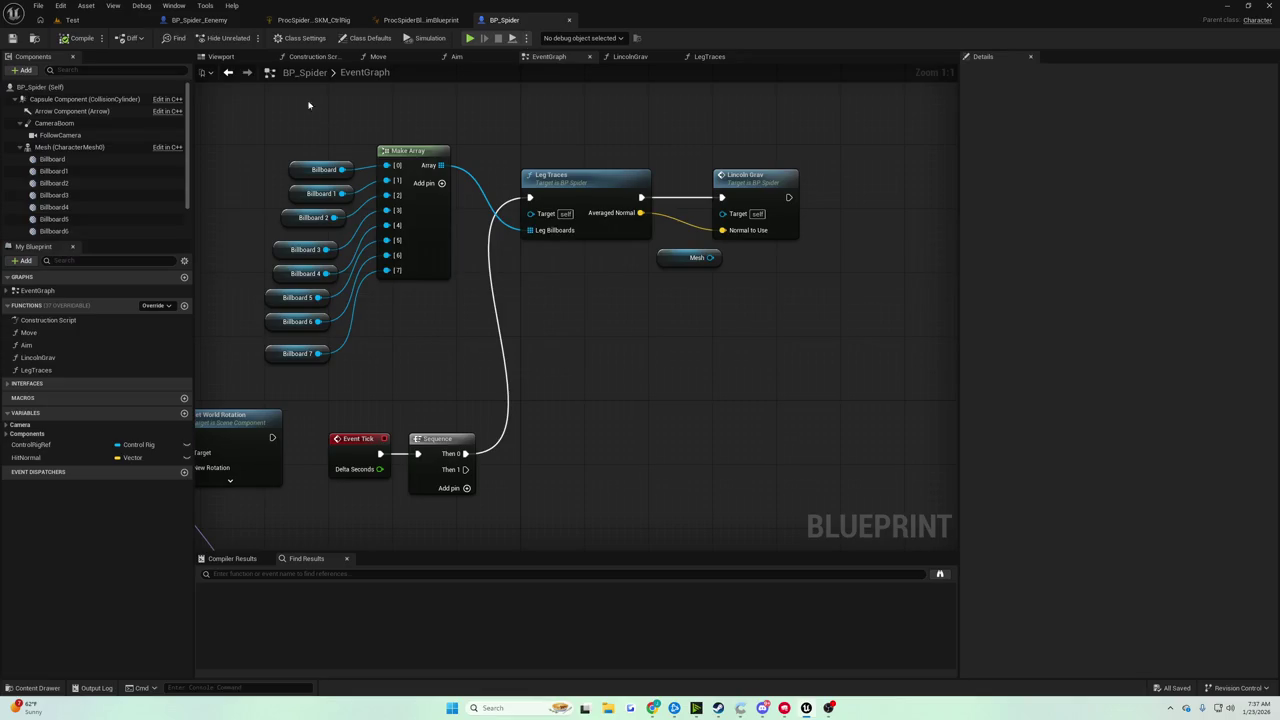
pyautogui.click(237, 59)
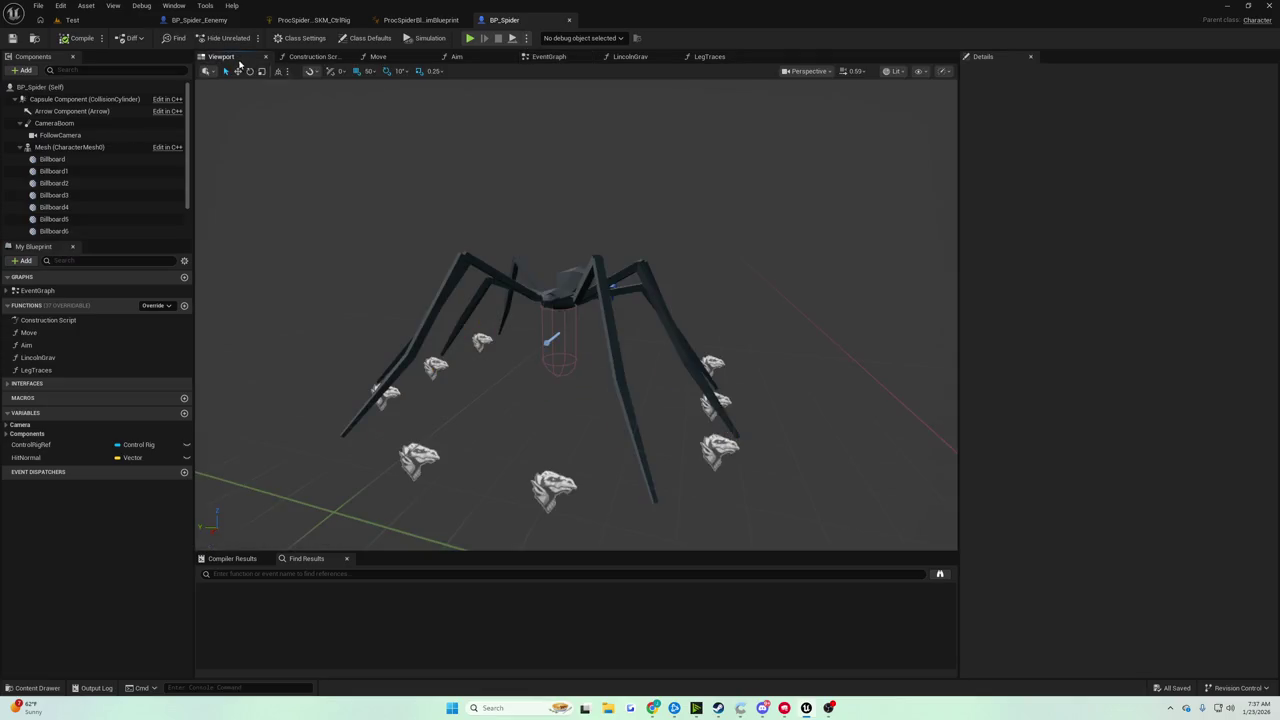
pyautogui.moveTo(590, 182); pyautogui.dragTo(590, 182)
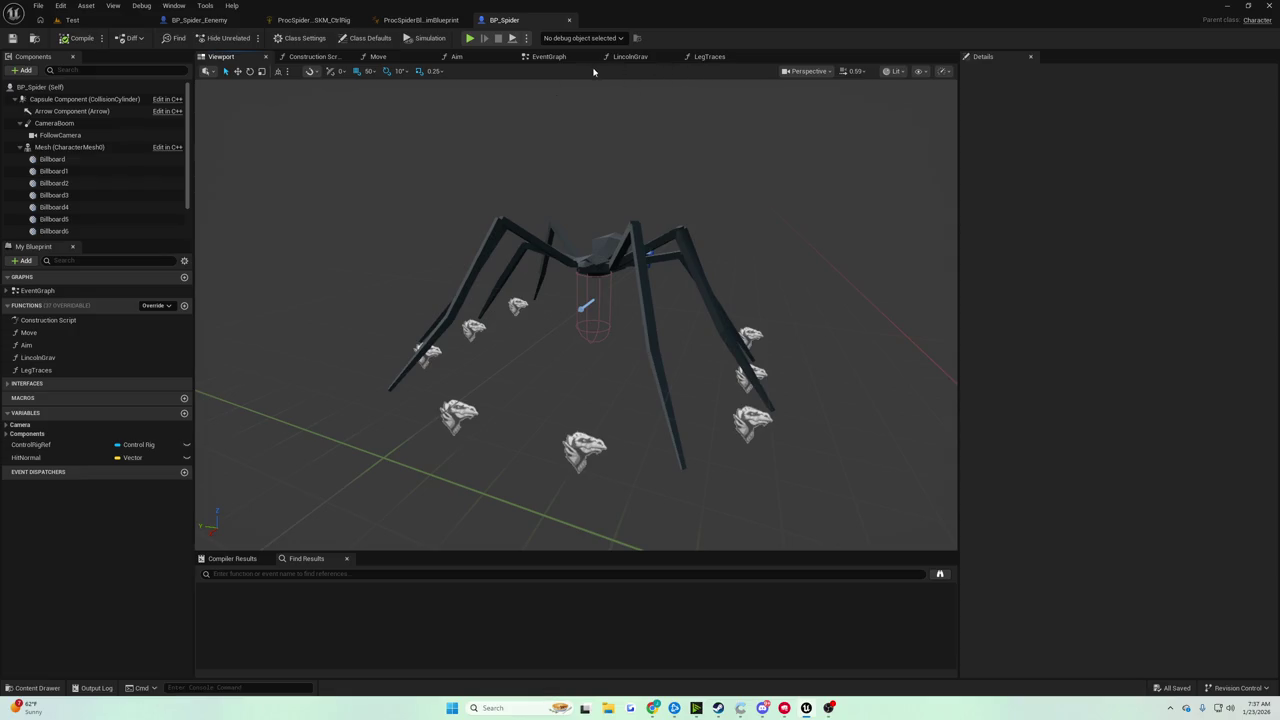
pyautogui.click(560, 56)
pyautogui.moveTo(592, 149); pyautogui.dragTo(662, 173)
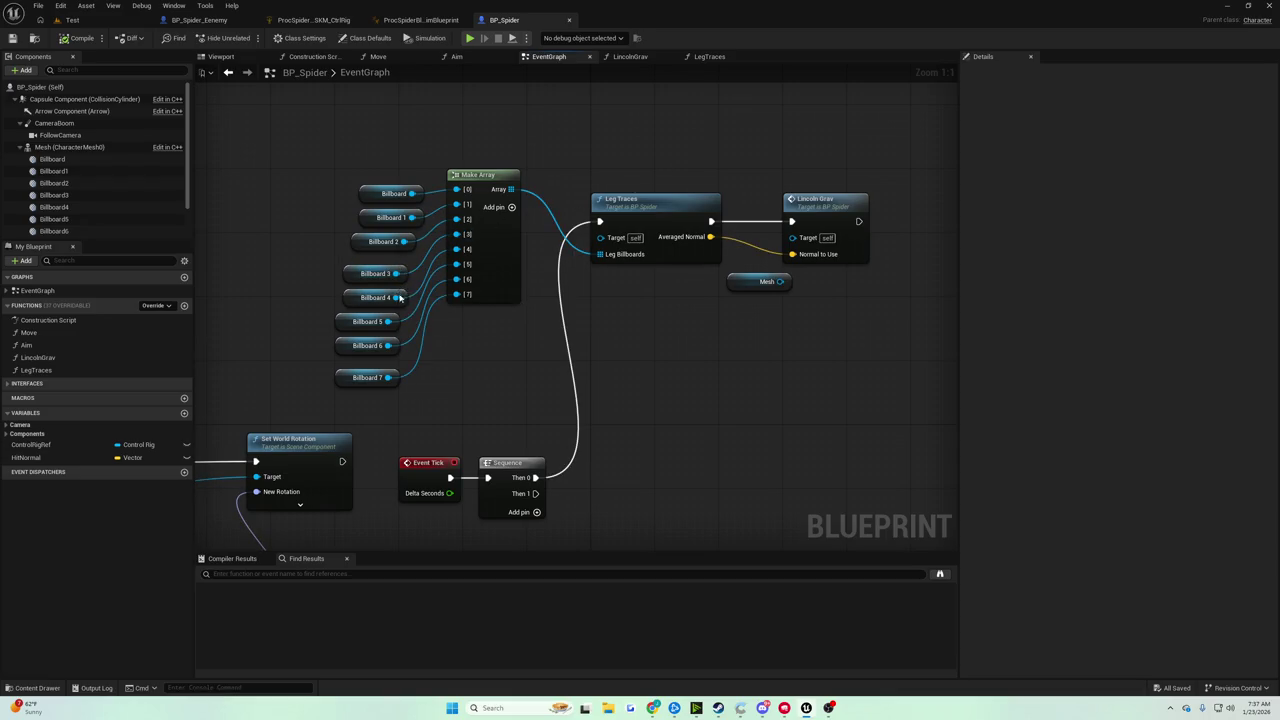
pyautogui.moveTo(449, 337)
pyautogui.mouseDown()
pyautogui.moveTo(477, 337)
pyautogui.moveTo(532, 273)
pyautogui.mouseUp()
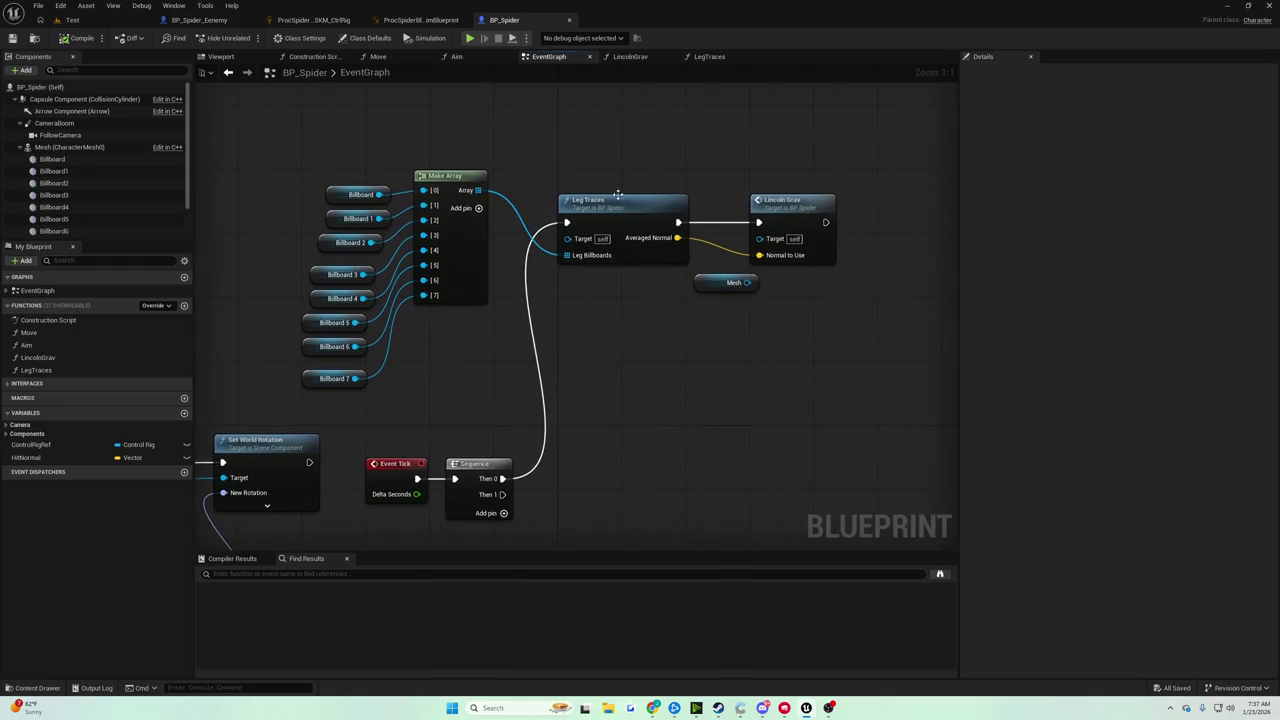
# Review LegTraces' trace and normal-averaging nodes, then open LincolnGrav from the EventGraph.
pyautogui.doubleClick(618, 197)
pyautogui.moveTo(611, 209)
pyautogui.mouseDown()
pyautogui.moveTo(500, 206)
pyautogui.moveTo(351, 233)
pyautogui.moveTo(31, 233)
pyautogui.mouseUp()
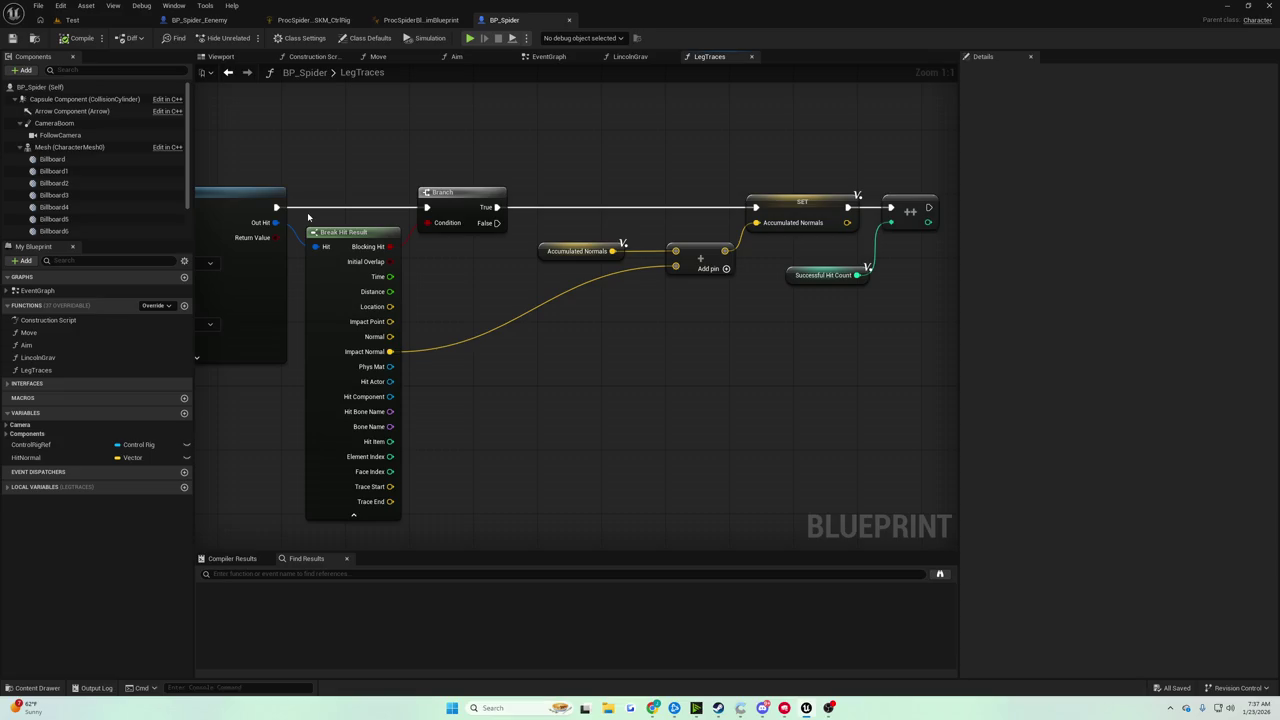
pyautogui.moveTo(309, 217); pyautogui.dragTo(260, 219)
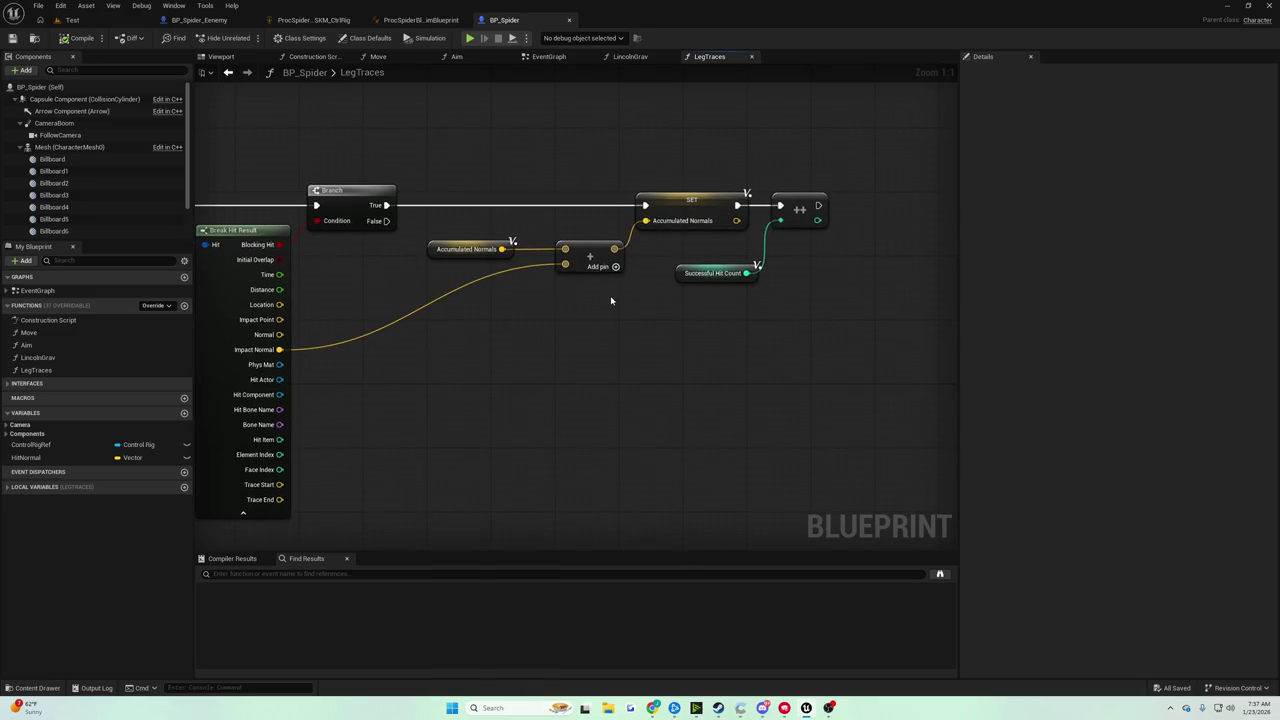
pyautogui.moveTo(602, 298); pyautogui.dragTo(873, 216)
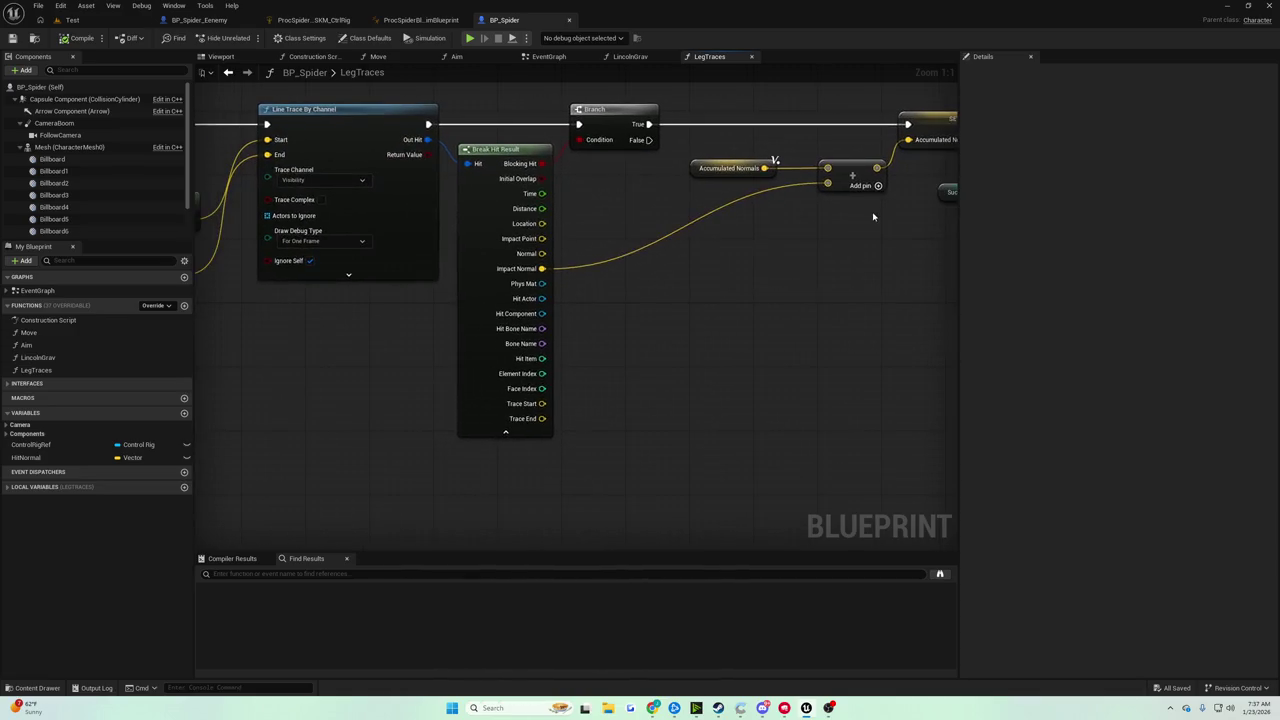
pyautogui.moveTo(692, 215)
pyautogui.mouseDown()
pyautogui.moveTo(831, 169)
pyautogui.moveTo(863, 174)
pyautogui.mouseUp()
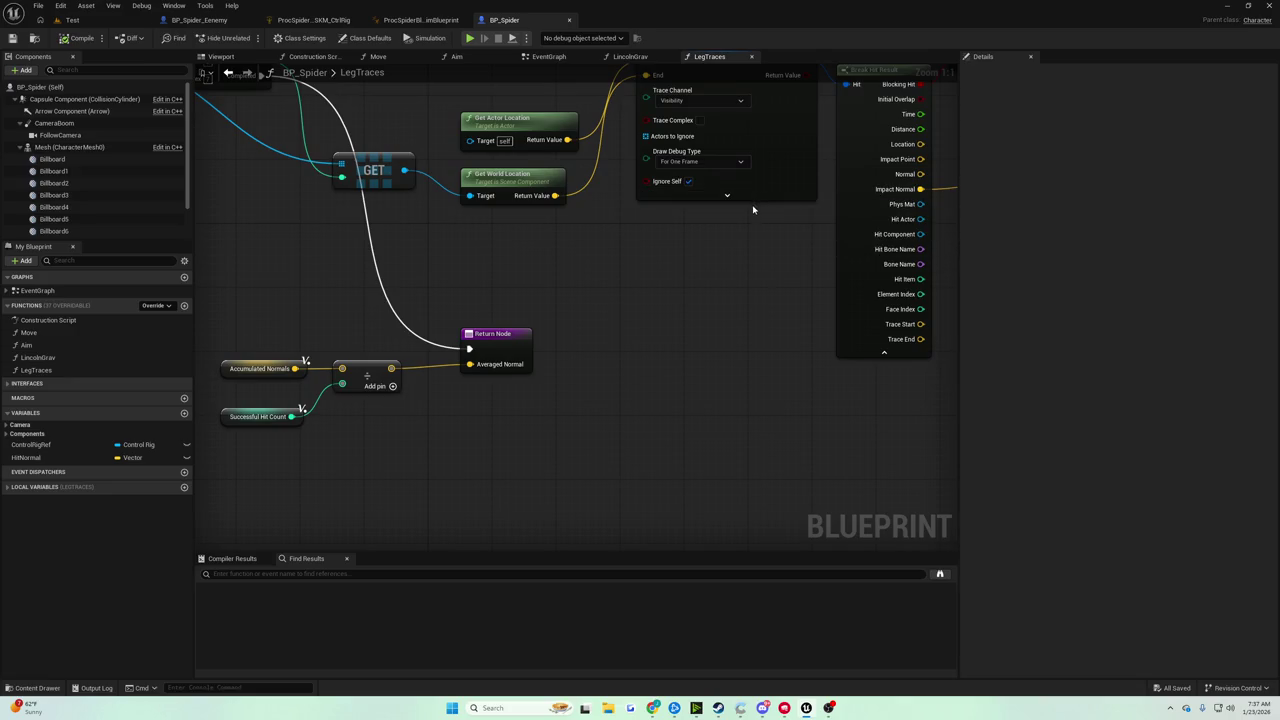
pyautogui.moveTo(746, 210)
pyautogui.mouseDown()
pyautogui.moveTo(737, 195)
pyautogui.moveTo(827, 182)
pyautogui.mouseUp()
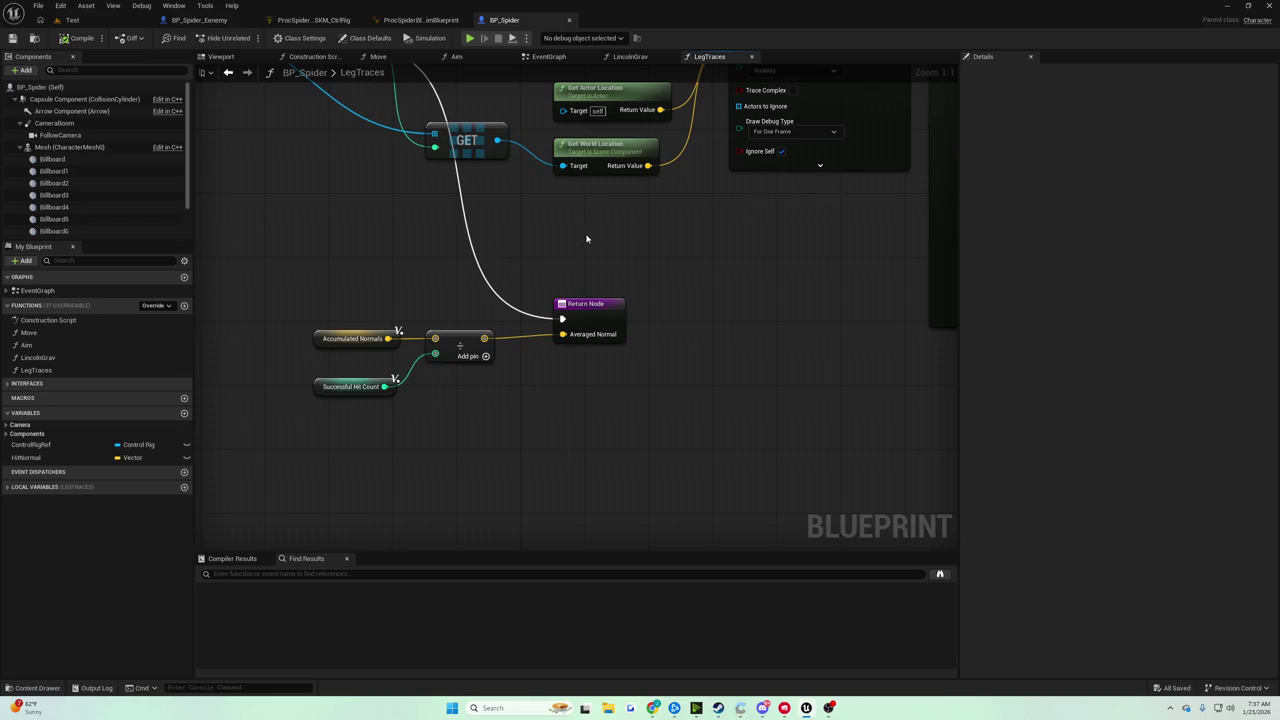
pyautogui.moveTo(586, 240)
pyautogui.mouseDown()
pyautogui.moveTo(608, 391)
pyautogui.moveTo(576, 217)
pyautogui.mouseUp()
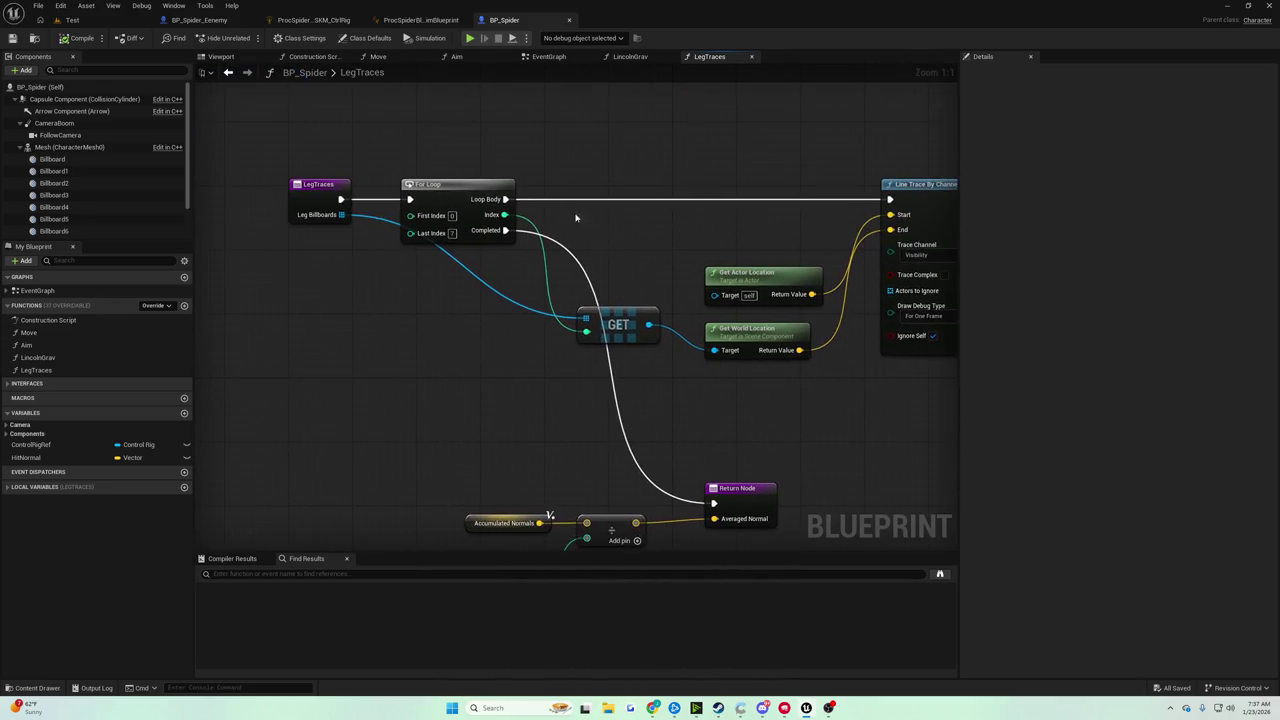
pyautogui.click(552, 57)
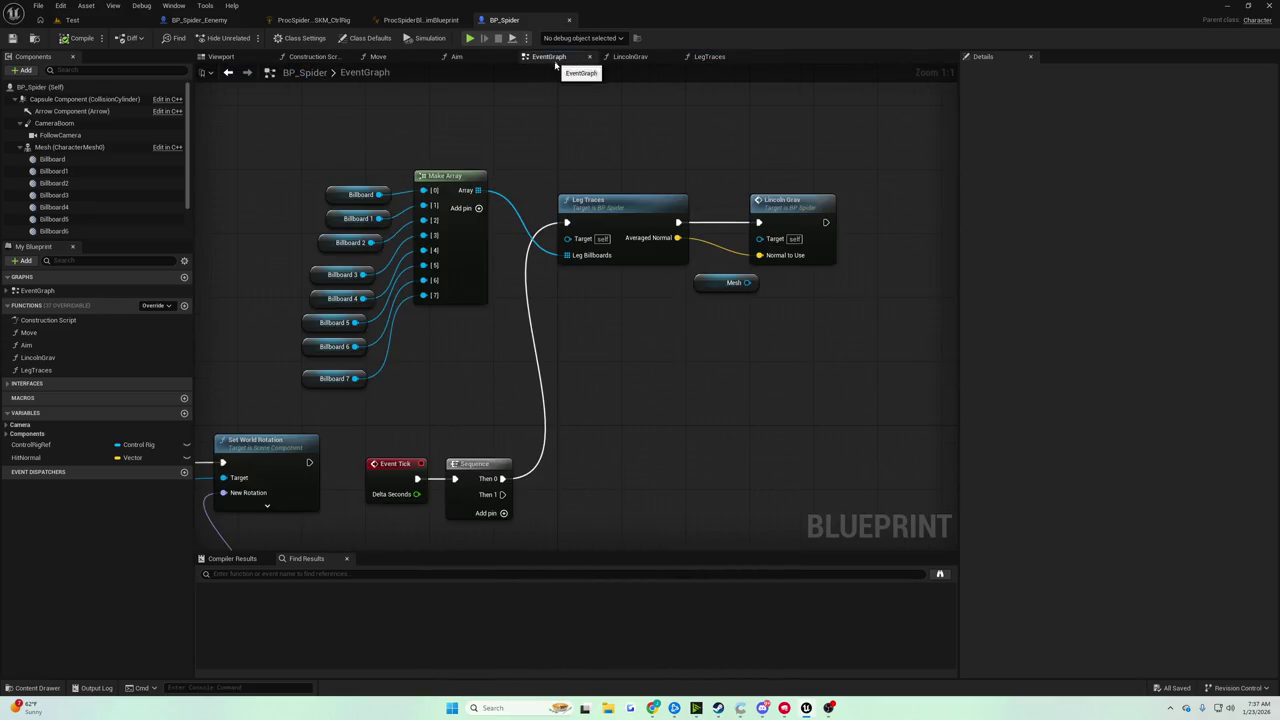
pyautogui.doubleClick(732, 208)
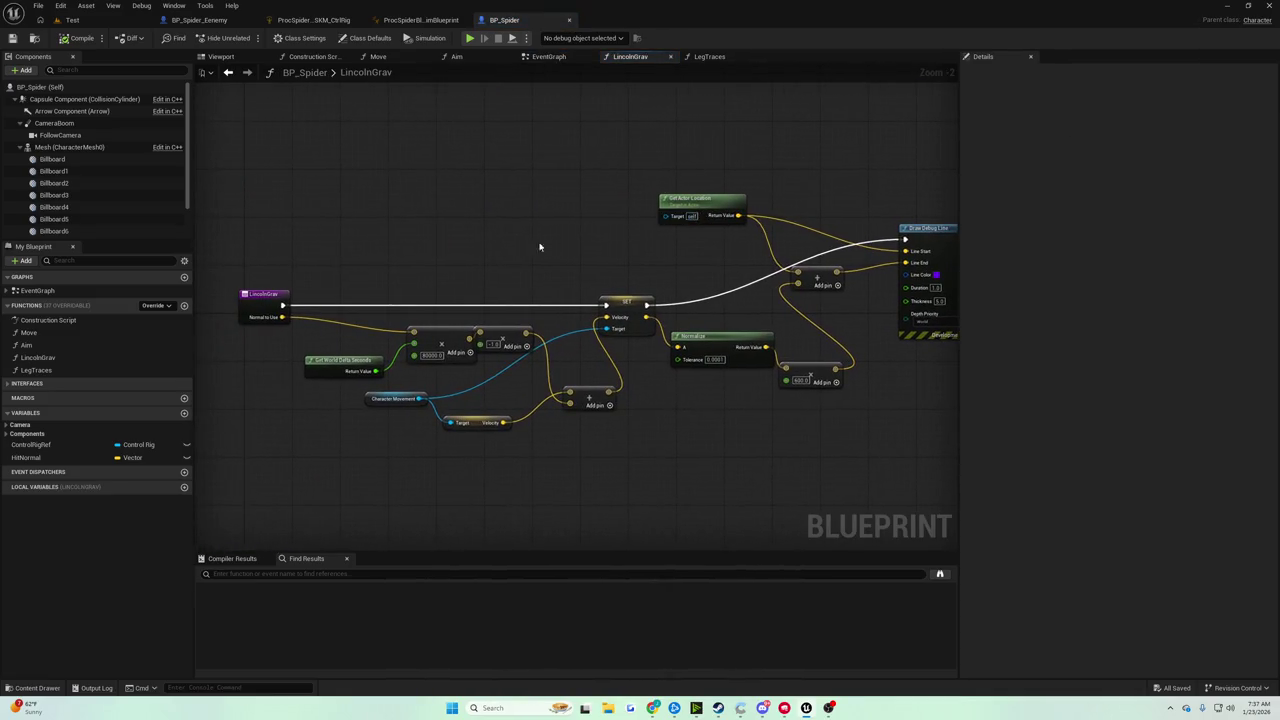
# Tidy the LincolnGrav graph, selecting the delta-seconds math, Normalize and 600.0 multiply nodes.
pyautogui.scroll(2, 381, 296)
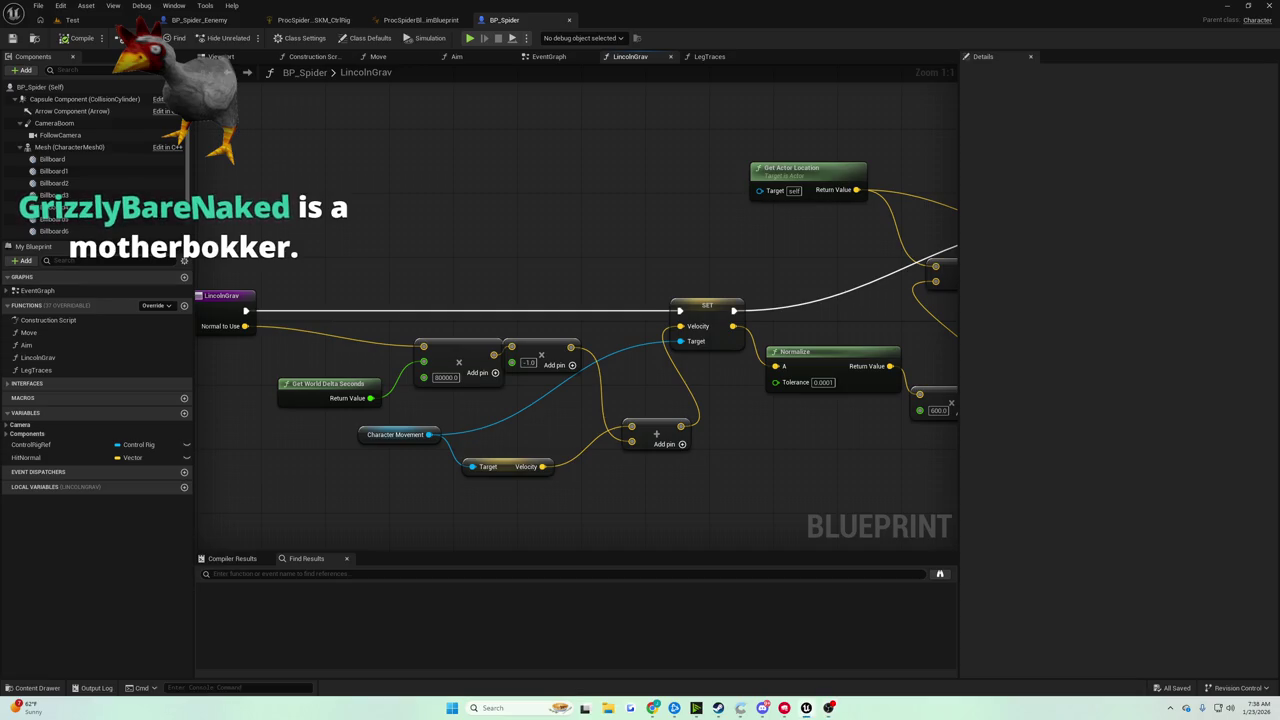
pyautogui.moveTo(569, 246); pyautogui.dragTo(603, 223)
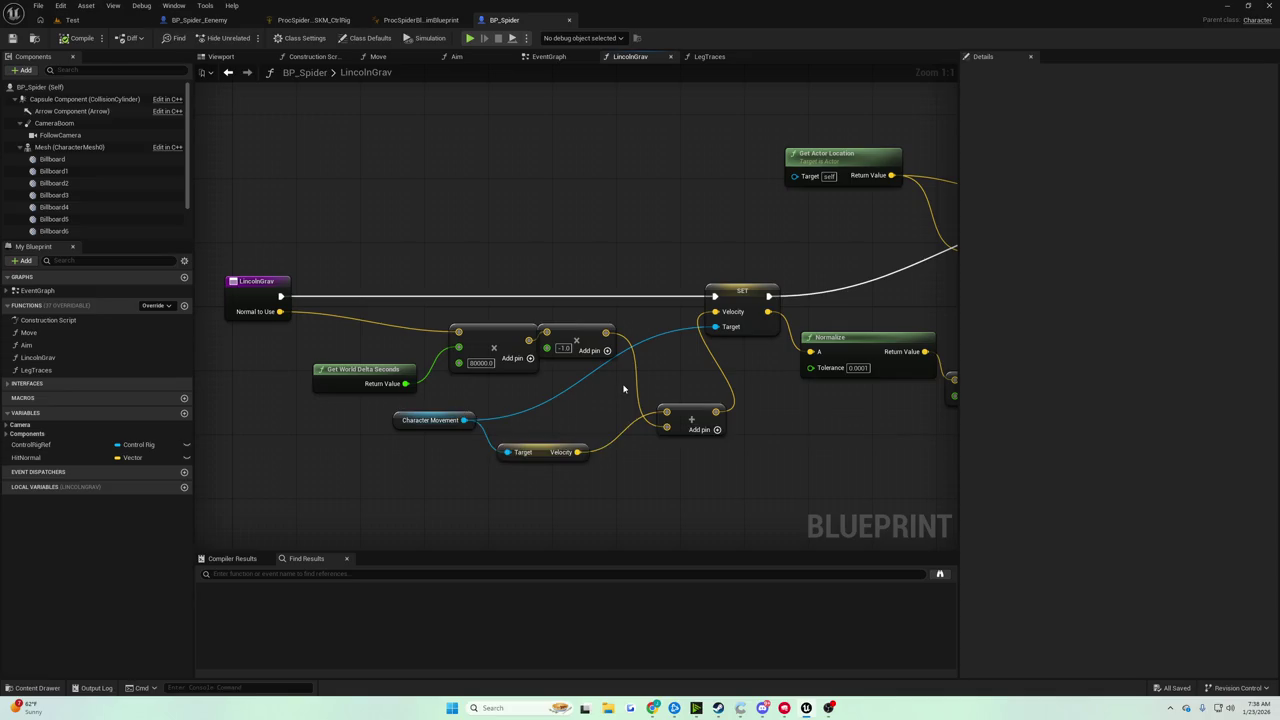
pyautogui.moveTo(697, 416); pyautogui.dragTo(694, 432)
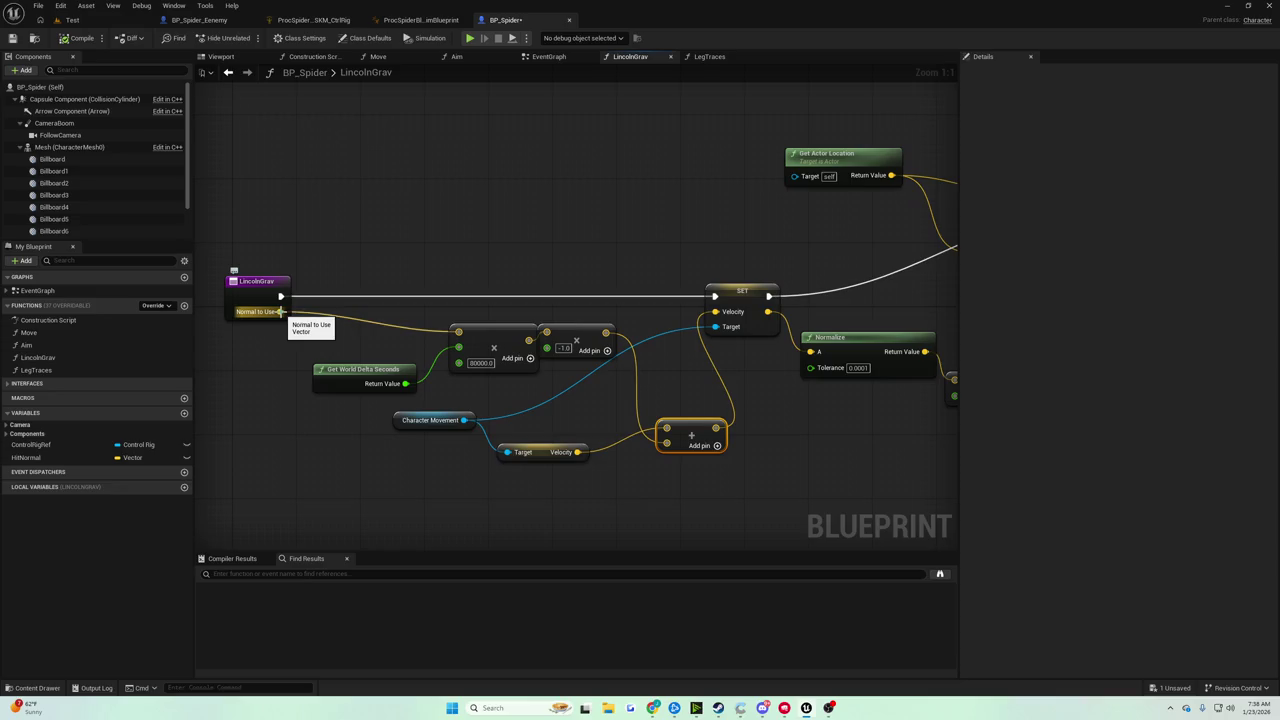
pyautogui.moveTo(338, 292); pyautogui.dragTo(488, 393)
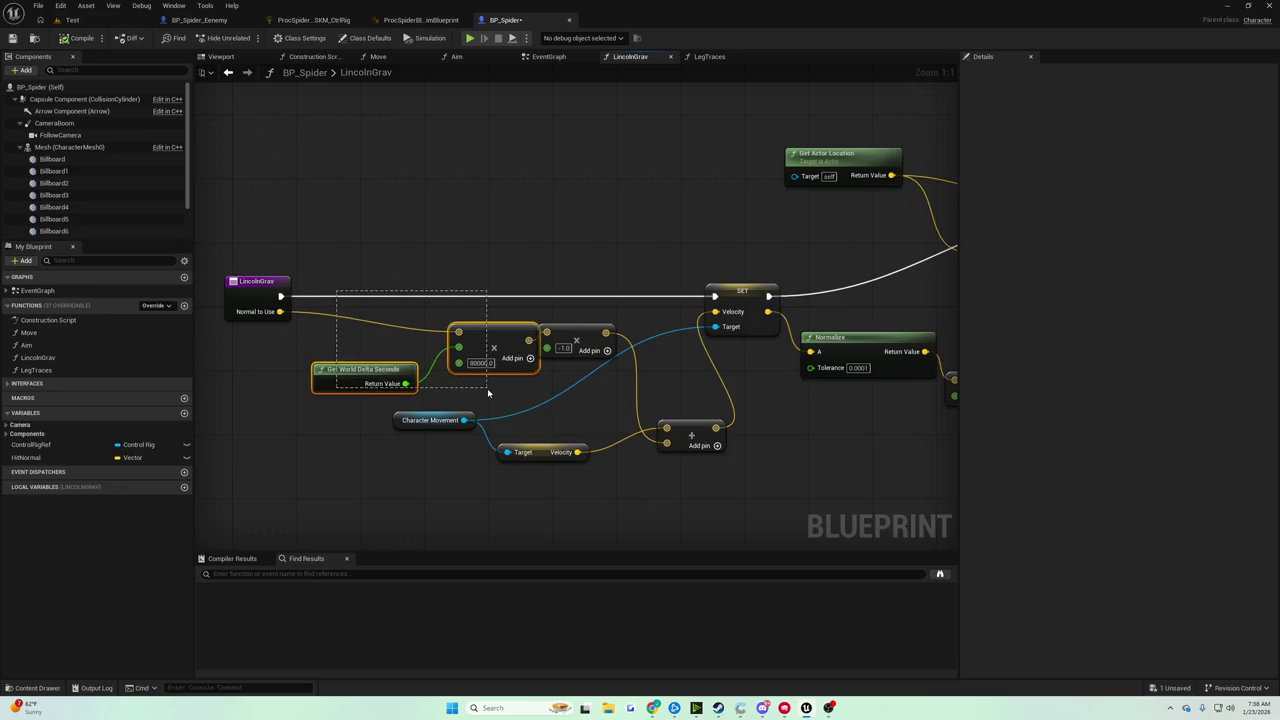
pyautogui.moveTo(487, 394)
pyautogui.mouseDown()
pyautogui.moveTo(560, 440)
pyautogui.moveTo(664, 459)
pyautogui.mouseUp()
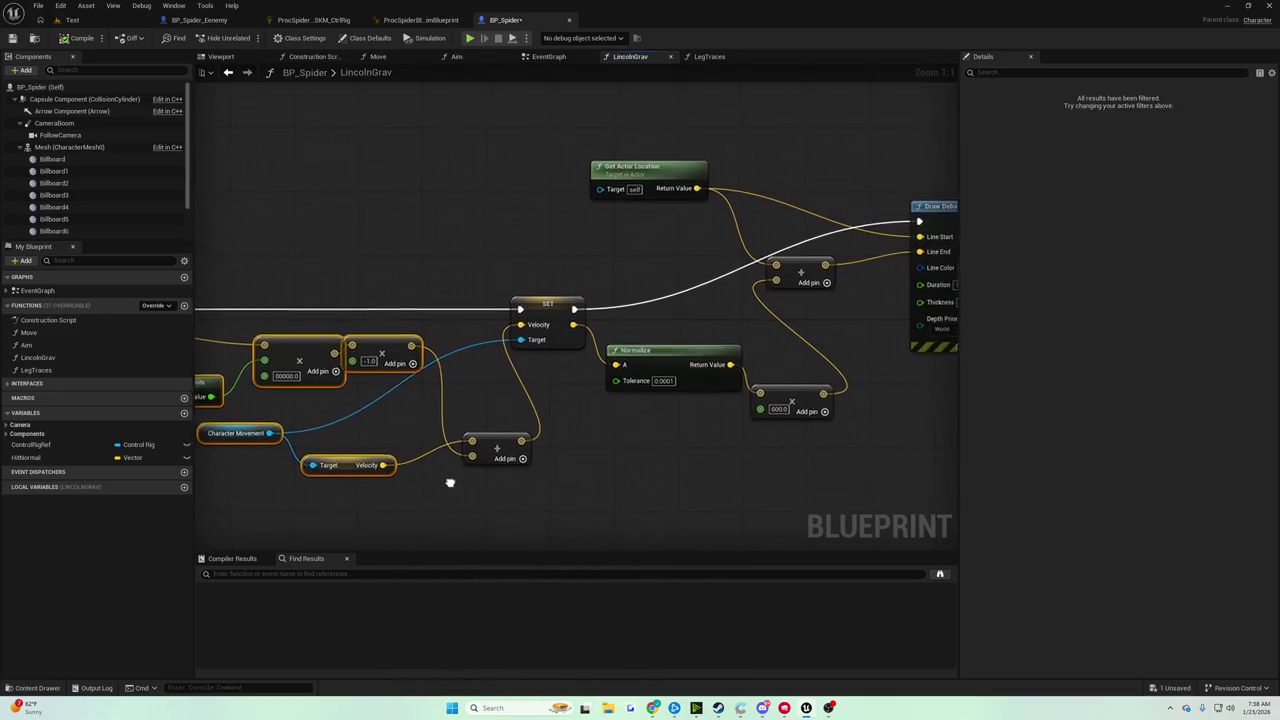
pyautogui.moveTo(450, 485); pyautogui.dragTo(347, 506)
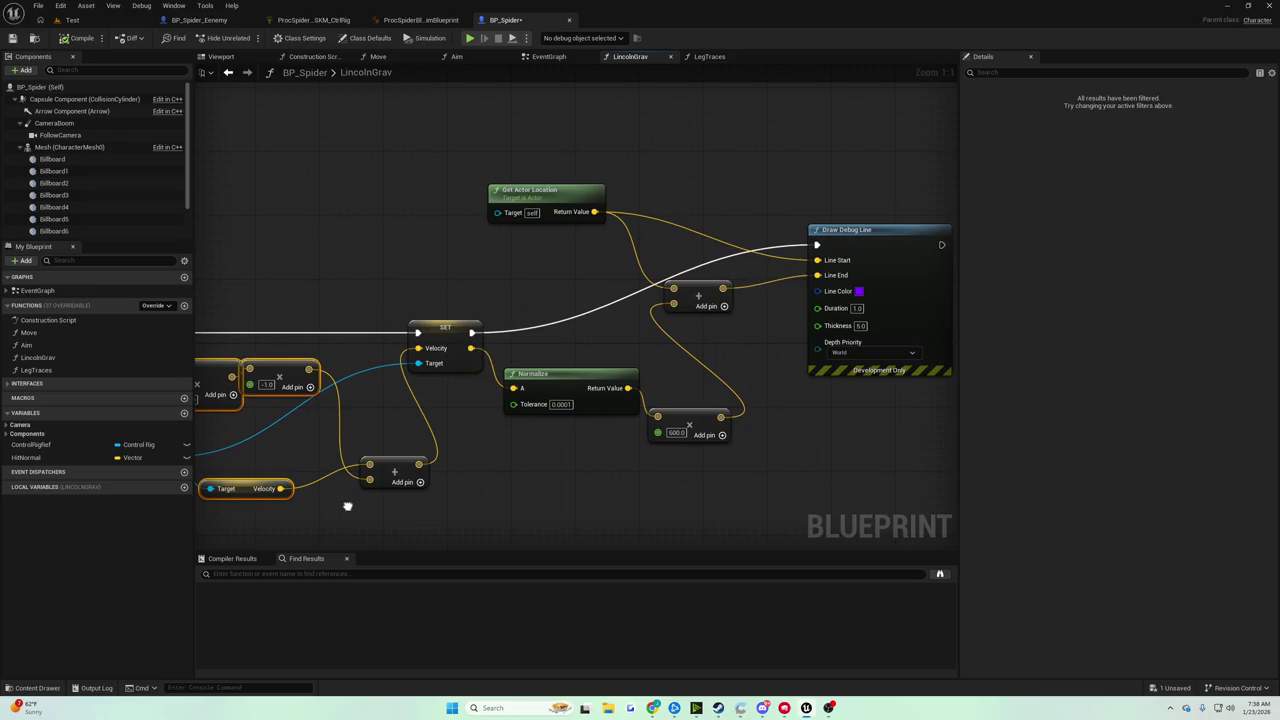
pyautogui.moveTo(347, 506); pyautogui.dragTo(343, 503)
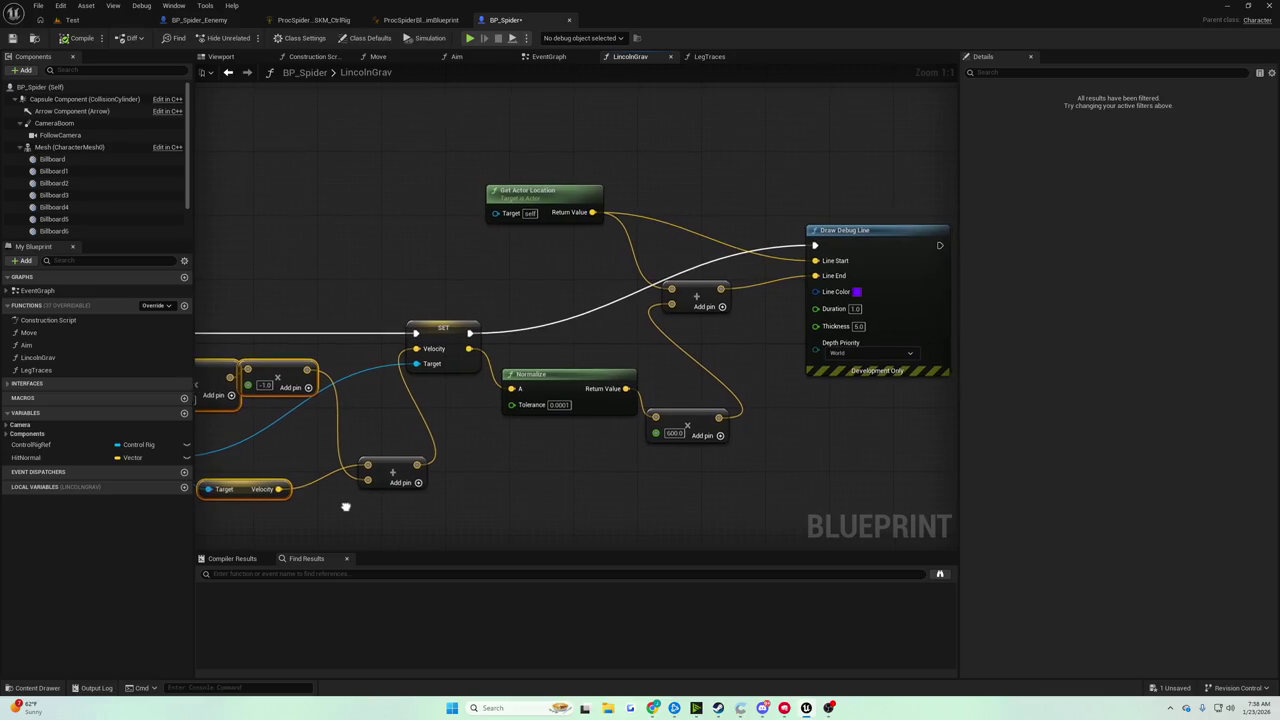
pyautogui.moveTo(542, 353)
pyautogui.mouseDown()
pyautogui.moveTo(610, 440)
pyautogui.moveTo(663, 469)
pyautogui.mouseUp()
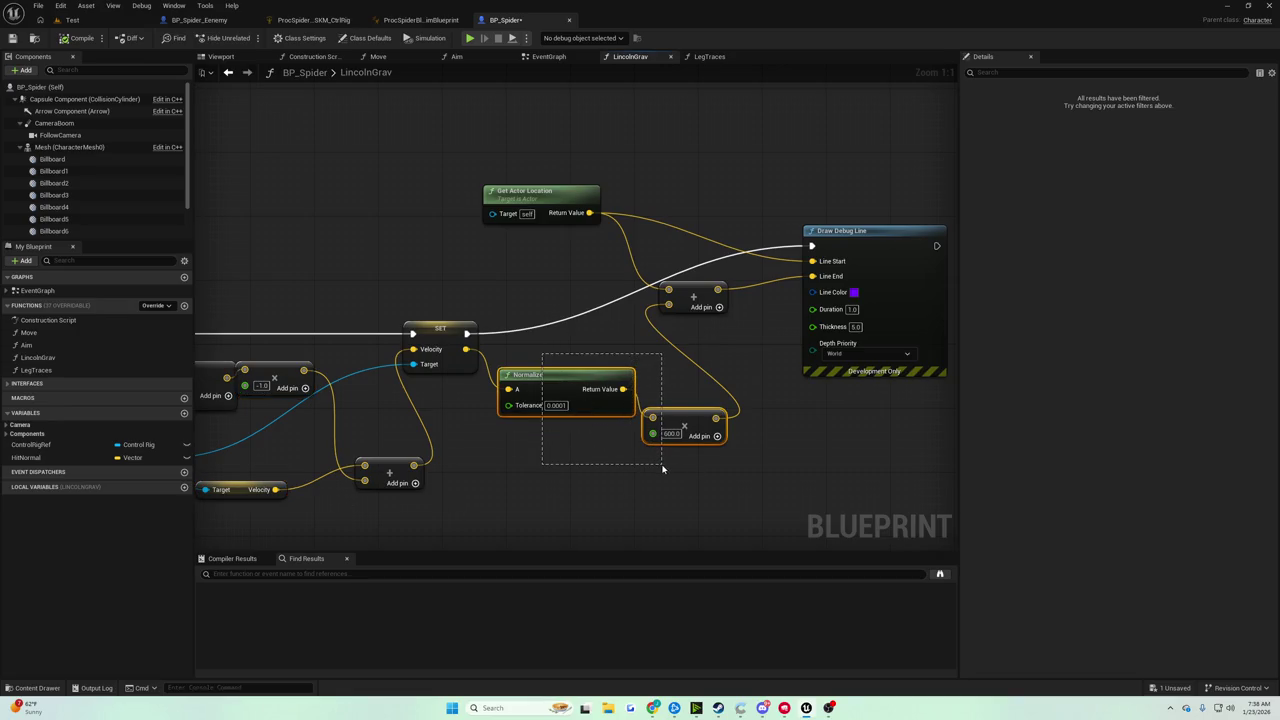
pyautogui.moveTo(658, 464); pyautogui.dragTo(651, 467)
pyautogui.moveTo(837, 417)
pyautogui.mouseDown()
pyautogui.moveTo(631, 543)
pyautogui.moveTo(617, 494)
pyautogui.moveTo(631, 508)
pyautogui.moveTo(750, 486)
pyautogui.moveTo(880, 503)
pyautogui.moveTo(858, 509)
pyautogui.mouseUp()
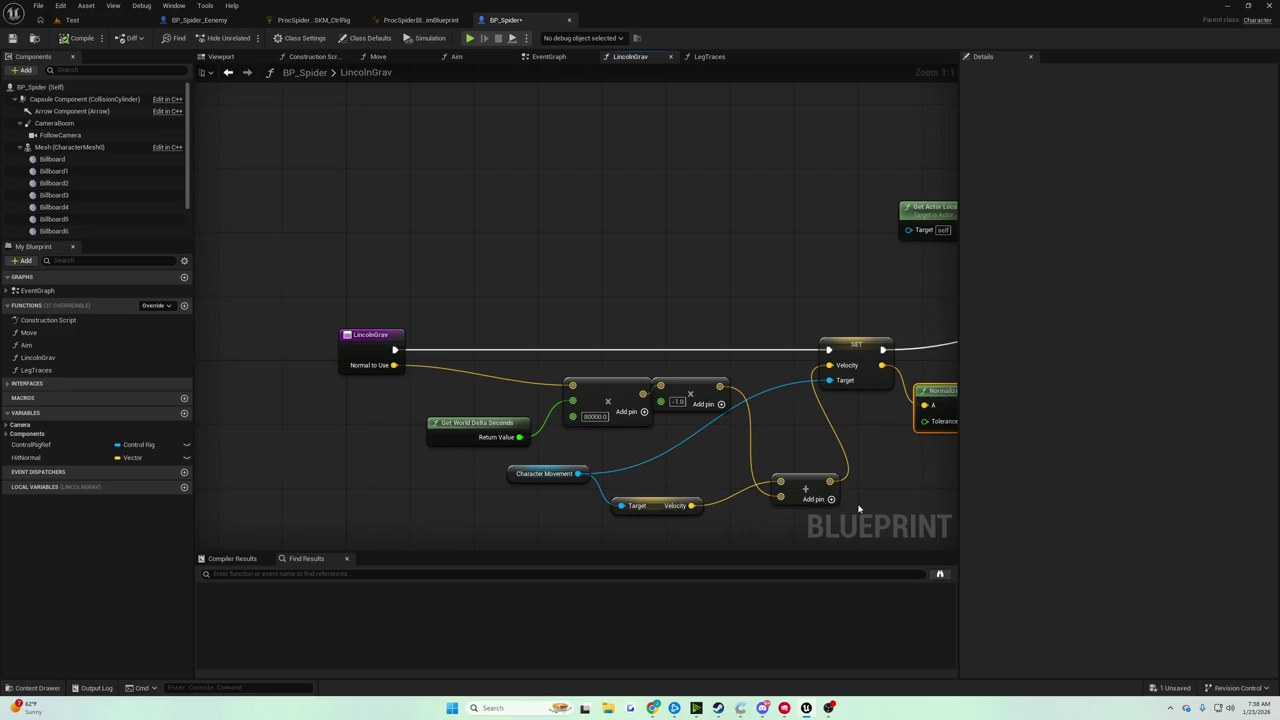
# Change the gravity multiplier from 80000.0 to 10000.0 and start a Test level play session.
pyautogui.moveTo(858, 509)
pyautogui.mouseDown()
pyautogui.moveTo(771, 469)
pyautogui.moveTo(604, 443)
pyautogui.mouseUp()
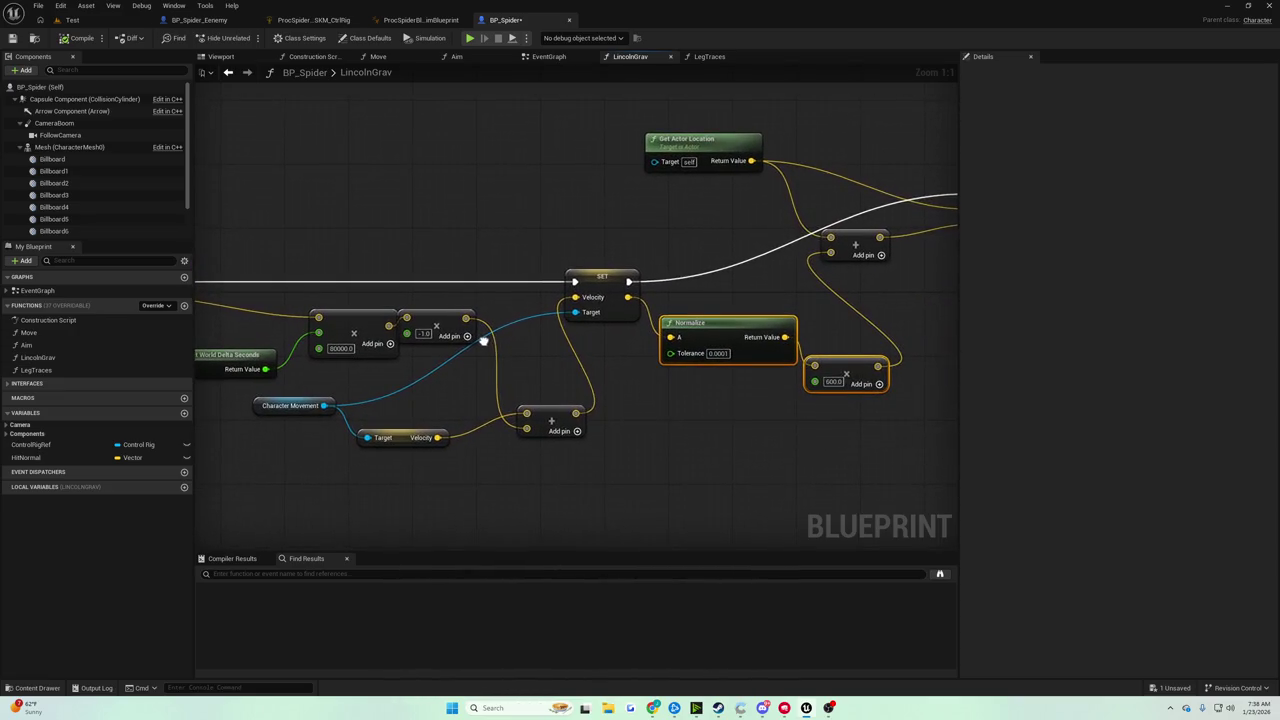
pyautogui.moveTo(483, 342); pyautogui.dragTo(466, 357)
pyautogui.moveTo(467, 357); pyautogui.dragTo(551, 358)
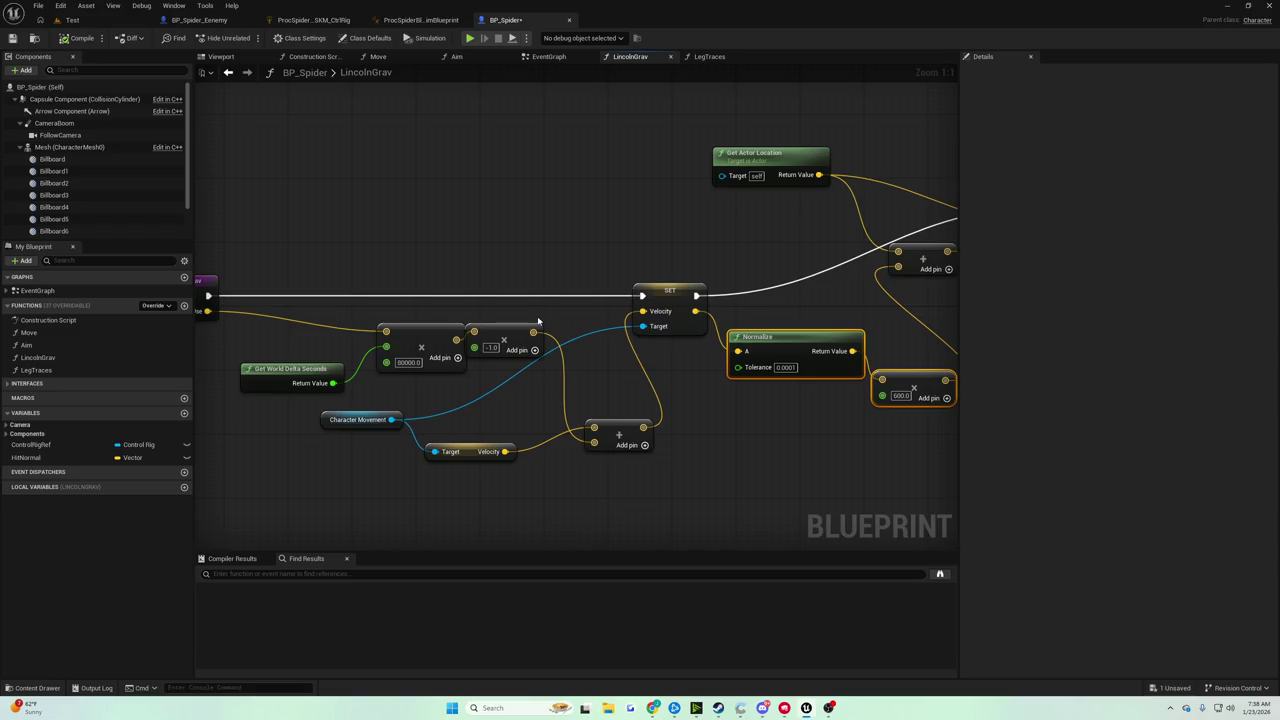
pyautogui.moveTo(476, 335); pyautogui.dragTo(531, 305)
pyautogui.click(474, 333)
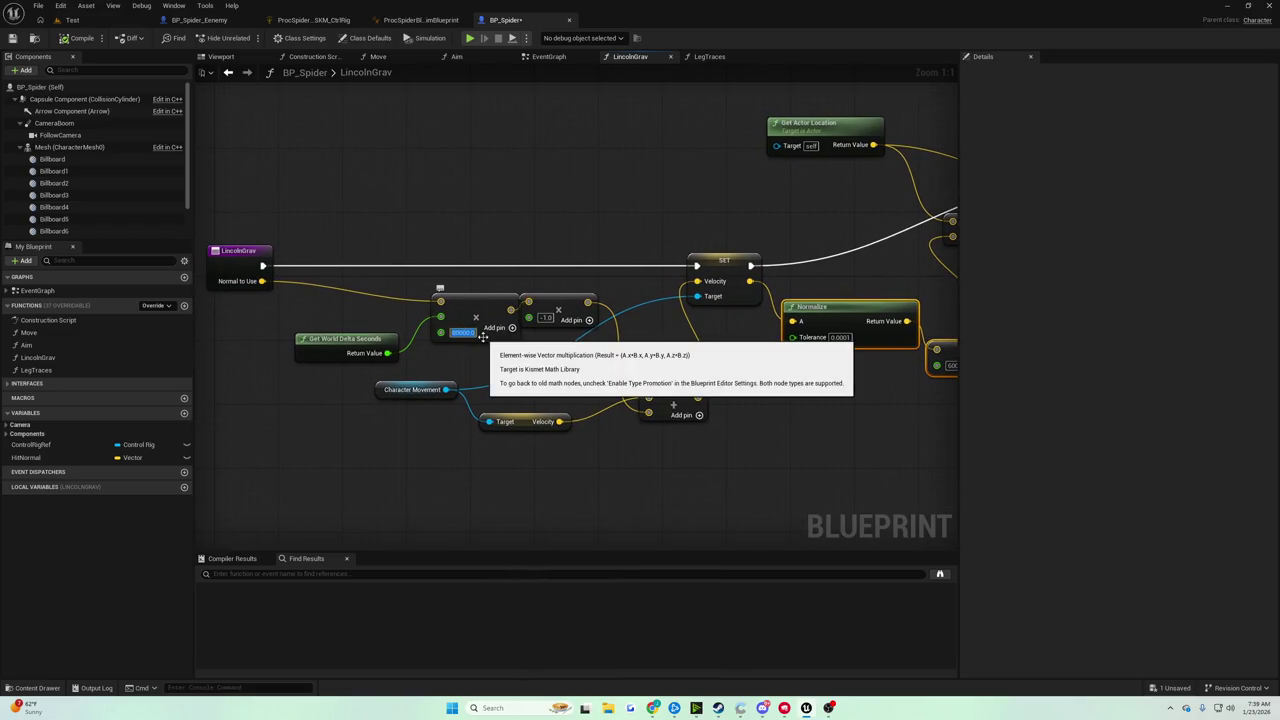
pyautogui.write('10000')
pyautogui.press('Return')
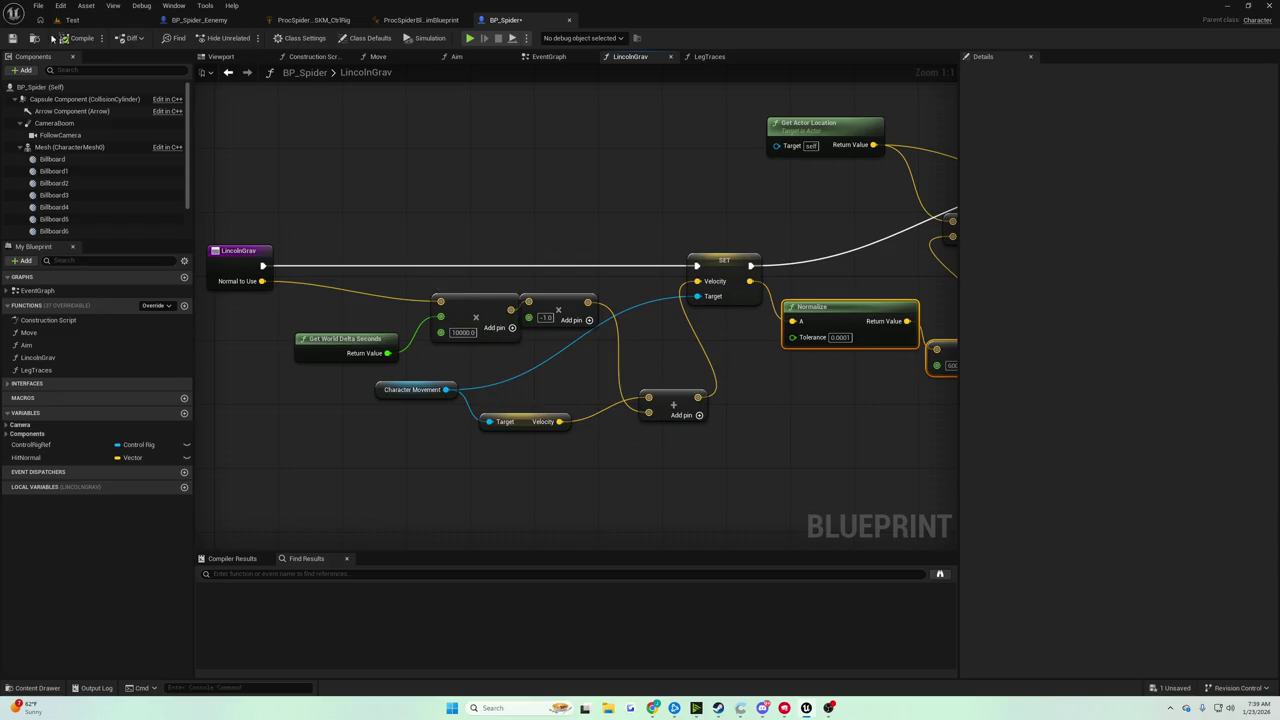
pyautogui.click(72, 20)
pyautogui.click(247, 37)
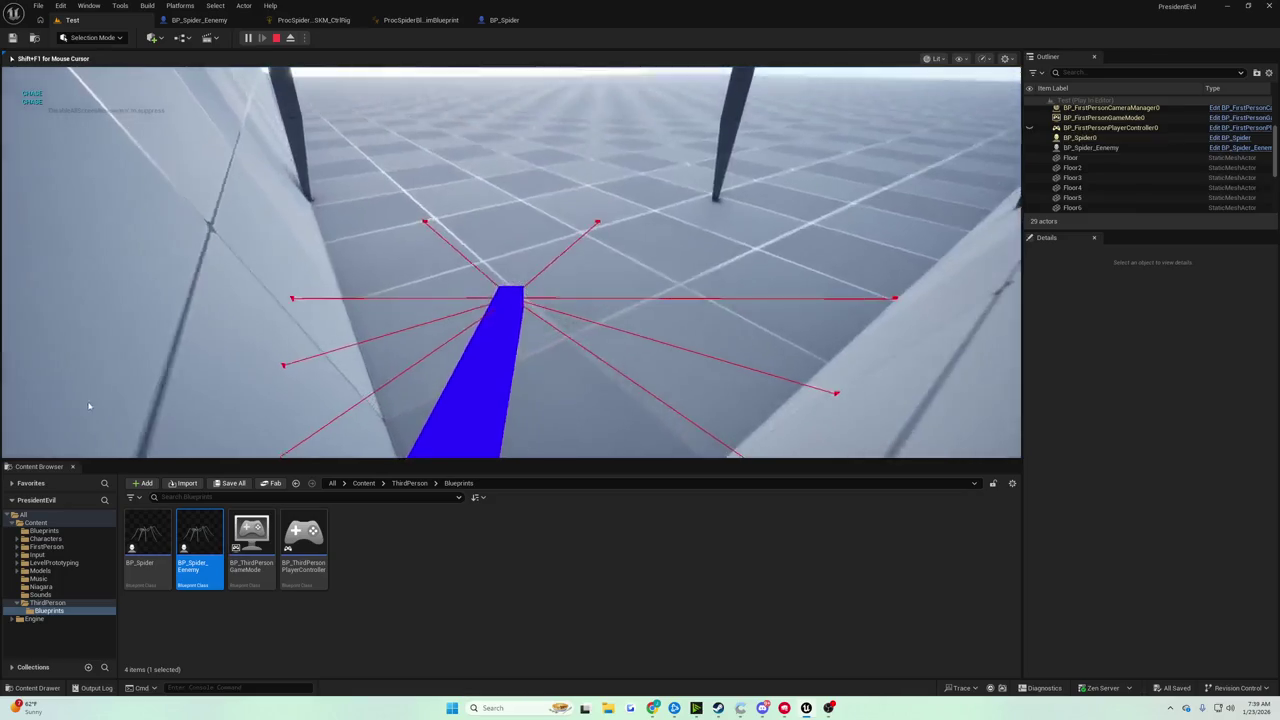
# Stop the playtest and return to BP_Spider's LincolnGrav graph.
pyautogui.press('Escape')
pyautogui.click(500, 20)
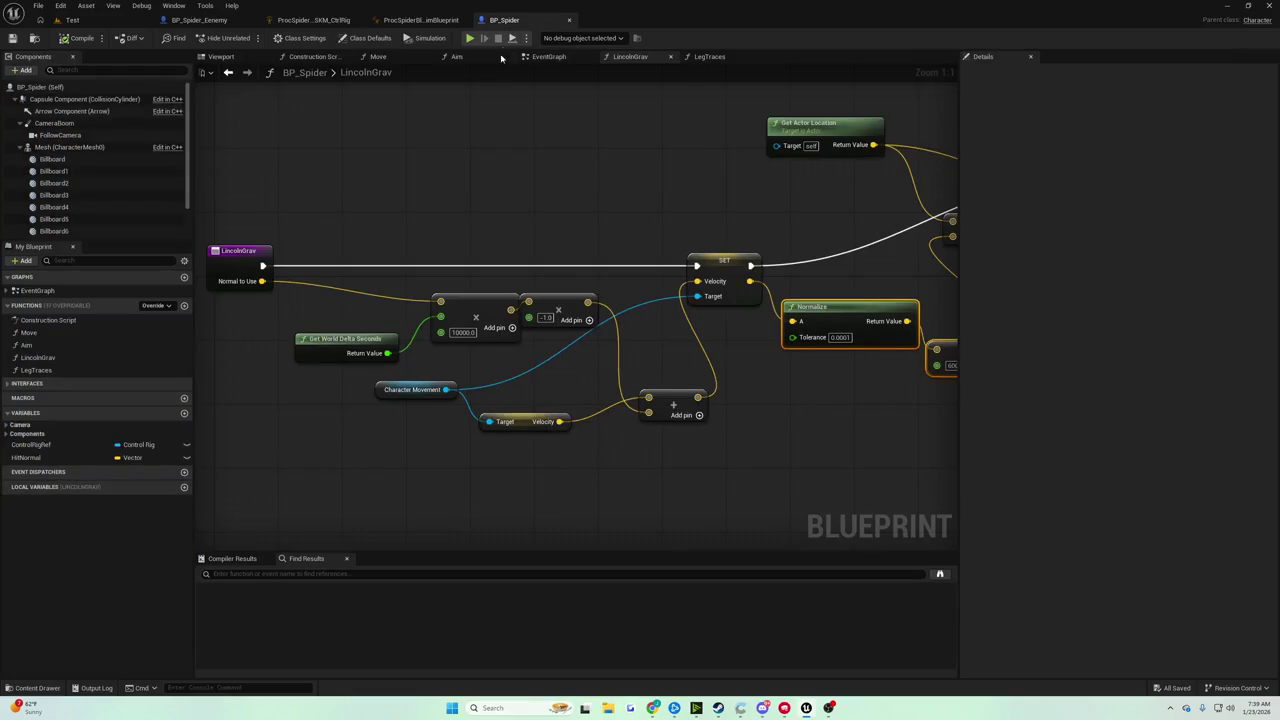
# Set the gravity multiplier to 300.0 and start a new Test level play session.
pyautogui.moveTo(343, 218)
pyautogui.mouseDown()
pyautogui.moveTo(697, 466)
pyautogui.moveTo(609, 441)
pyautogui.moveTo(611, 466)
pyautogui.moveTo(586, 409)
pyautogui.mouseUp()
pyautogui.moveTo(343, 185)
pyautogui.mouseDown()
pyautogui.moveTo(760, 520)
pyautogui.moveTo(768, 508)
pyautogui.moveTo(716, 482)
pyautogui.moveTo(634, 463)
pyautogui.moveTo(700, 449)
pyautogui.mouseUp()
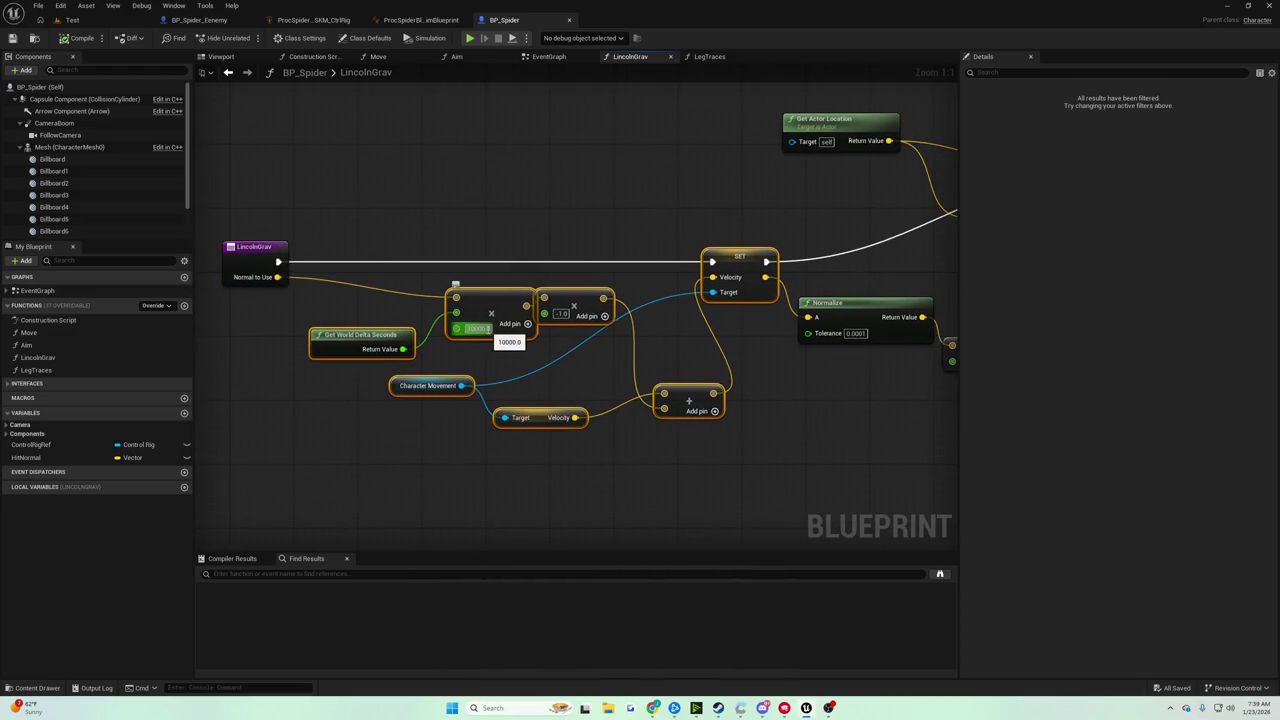
pyautogui.click(480, 328)
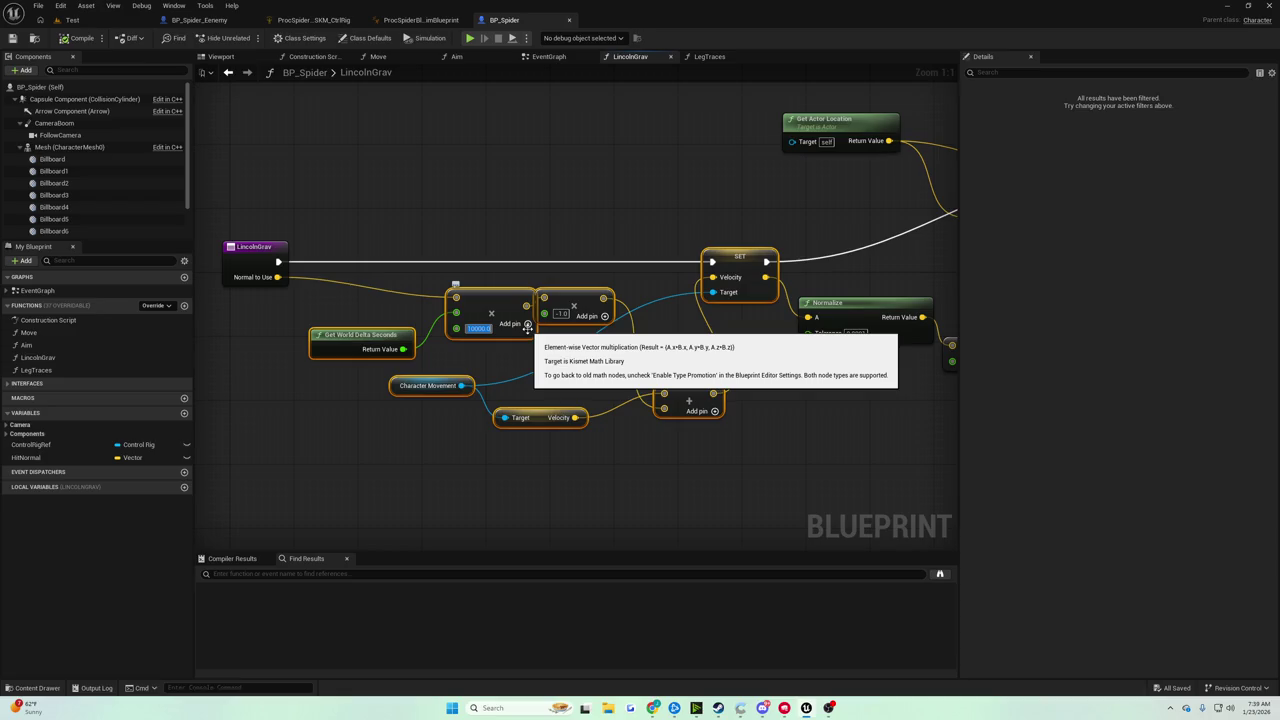
pyautogui.write('300')
pyautogui.press('Return')
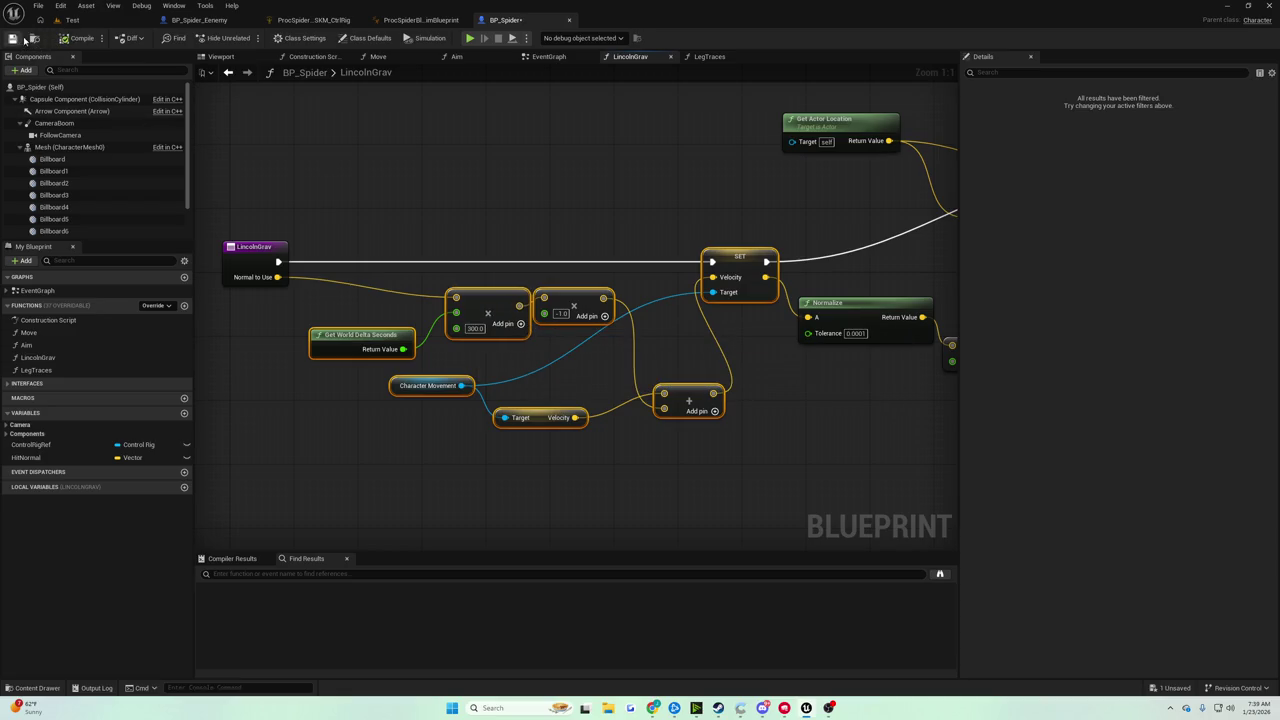
pyautogui.click(72, 20)
pyautogui.click(247, 38)
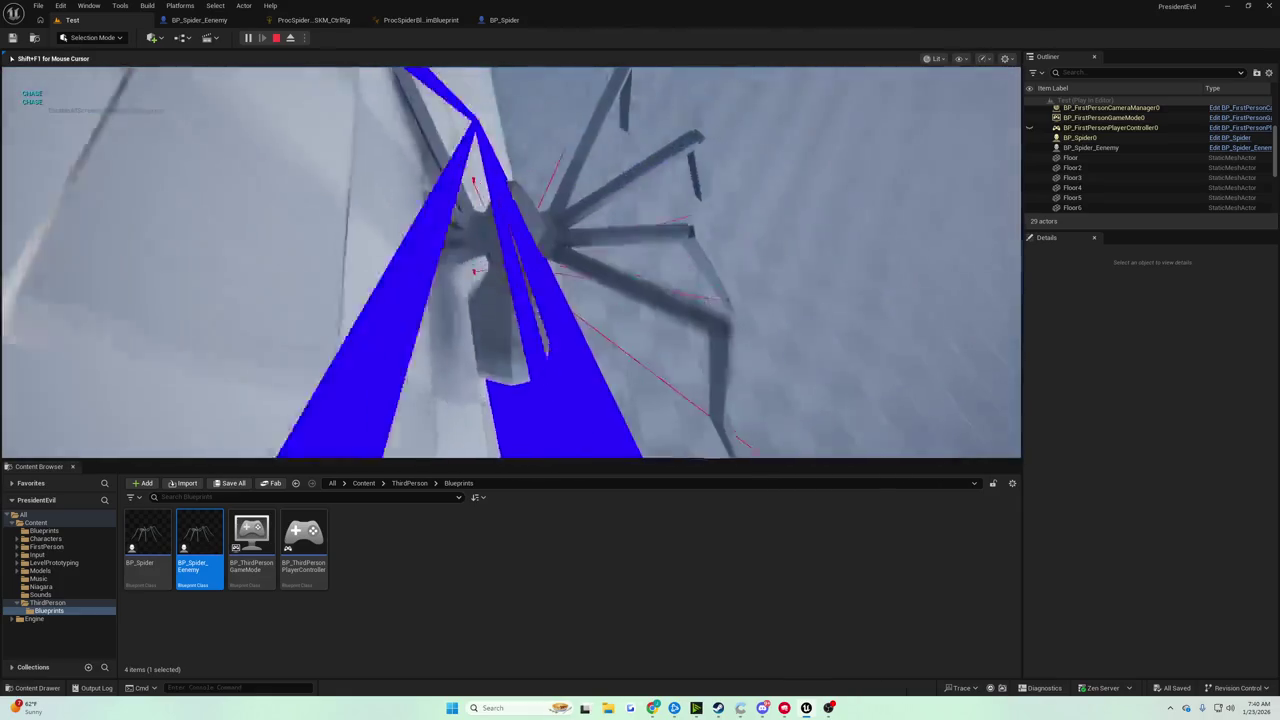
# End the play session after testing the spider climbing the walls.
pyautogui.press('Escape')
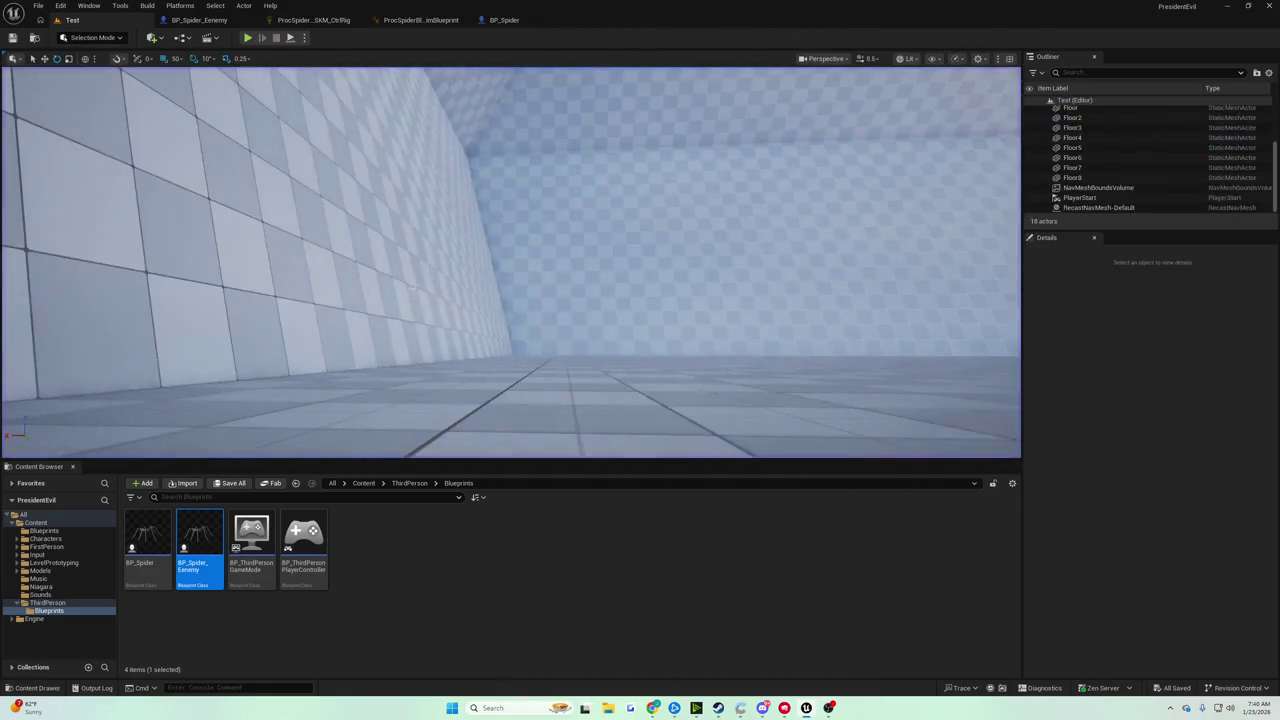
# With the multiplier at 8000.0 in BP_Spider, play the Test level again.
pyautogui.click(500, 20)
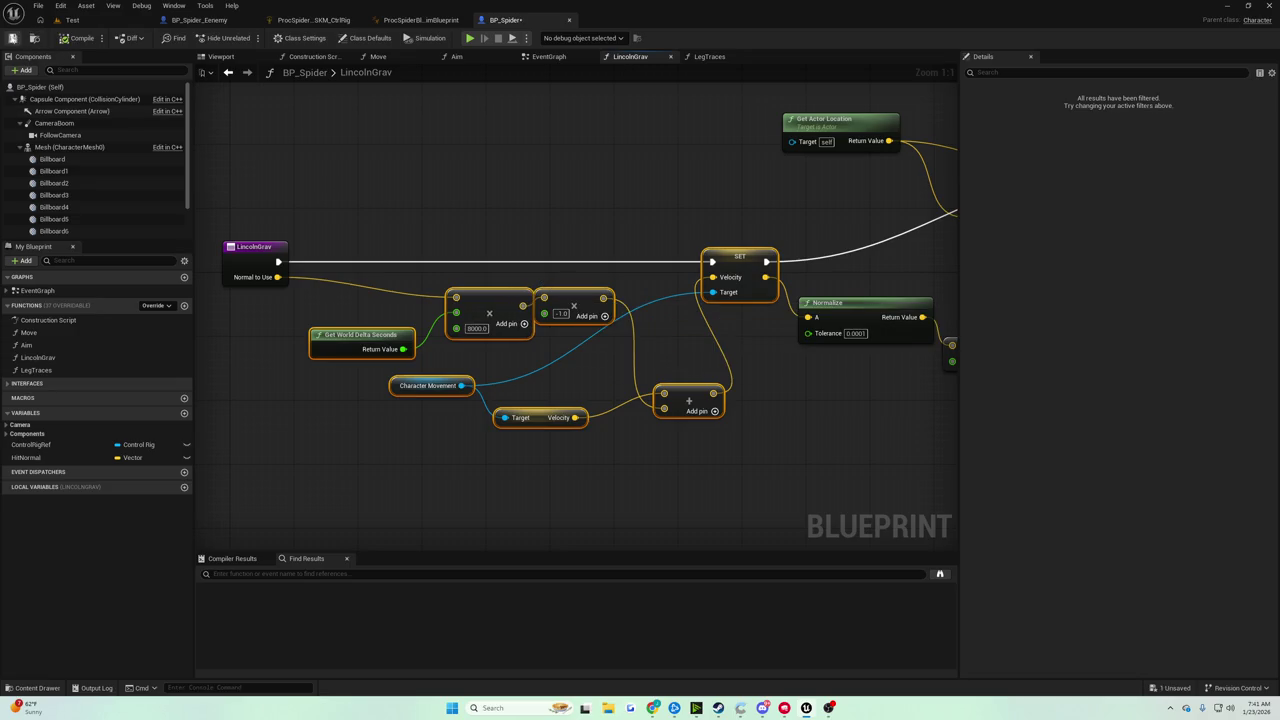
pyautogui.click(74, 20)
pyautogui.click(247, 37)
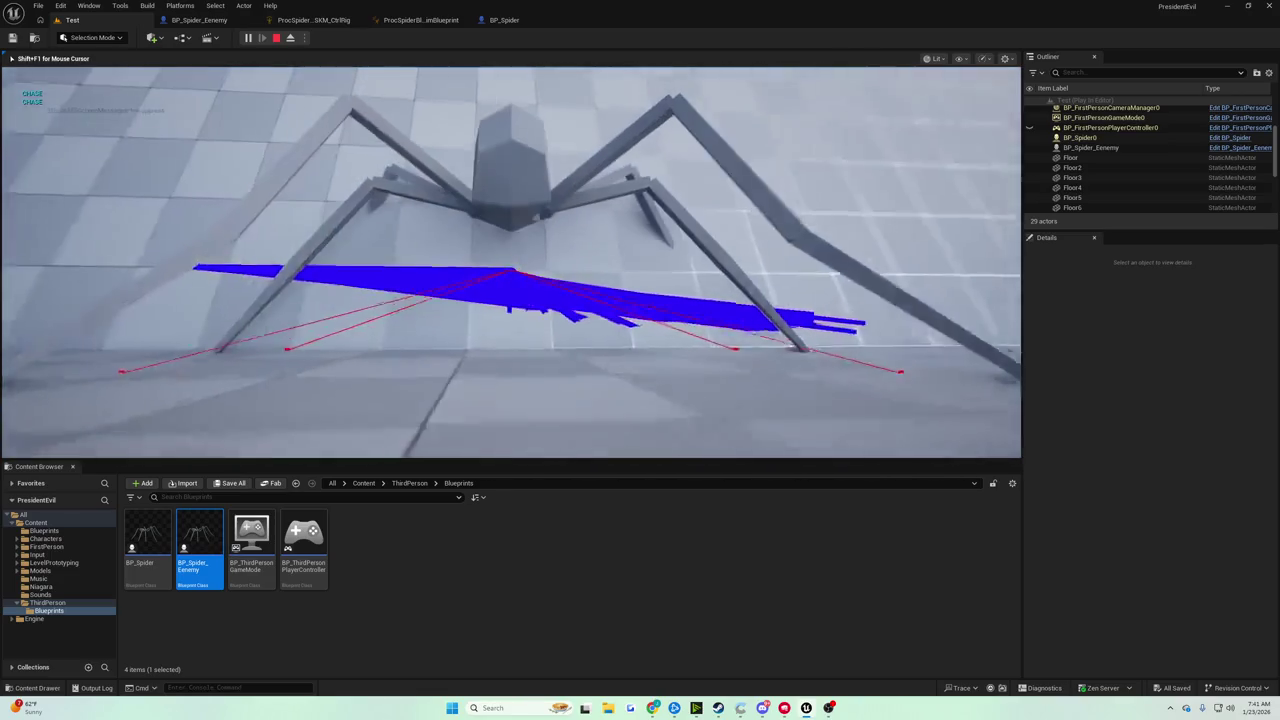
# Stop play, set the gravity multiplier to 1000.0 and save BP_Spider.
pyautogui.press('Escape')
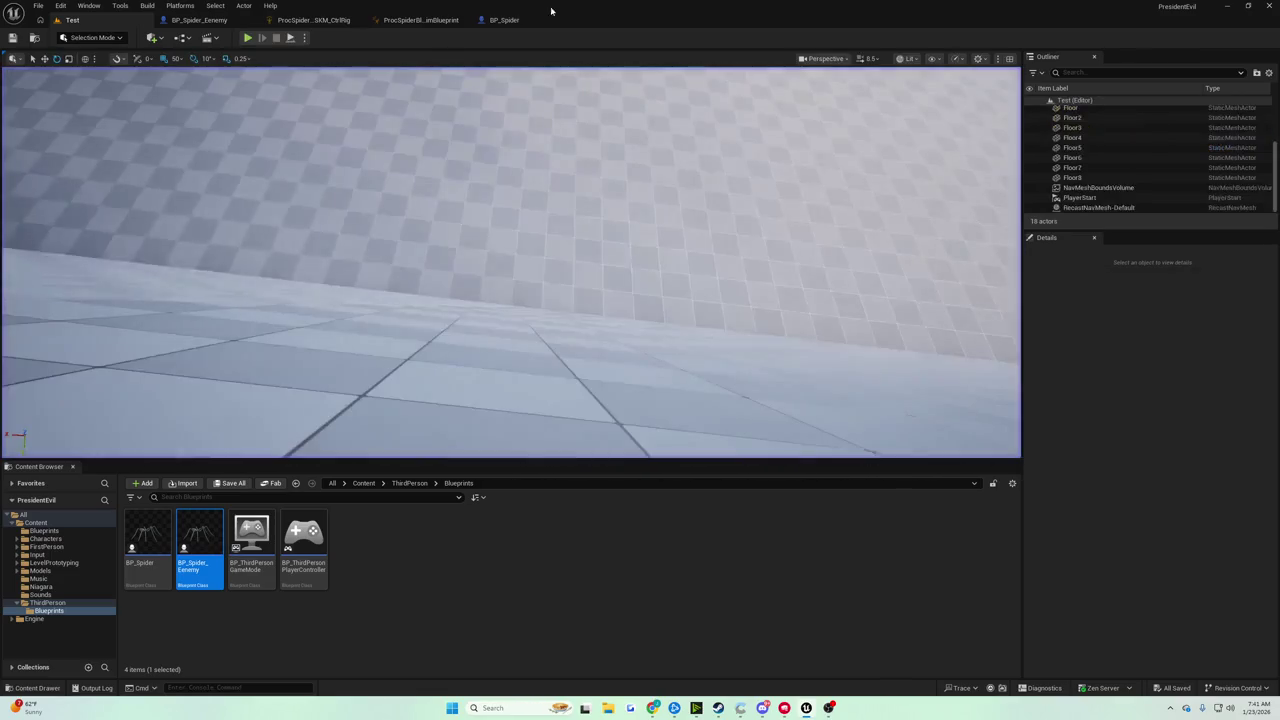
pyautogui.click(519, 20)
pyautogui.click(484, 329)
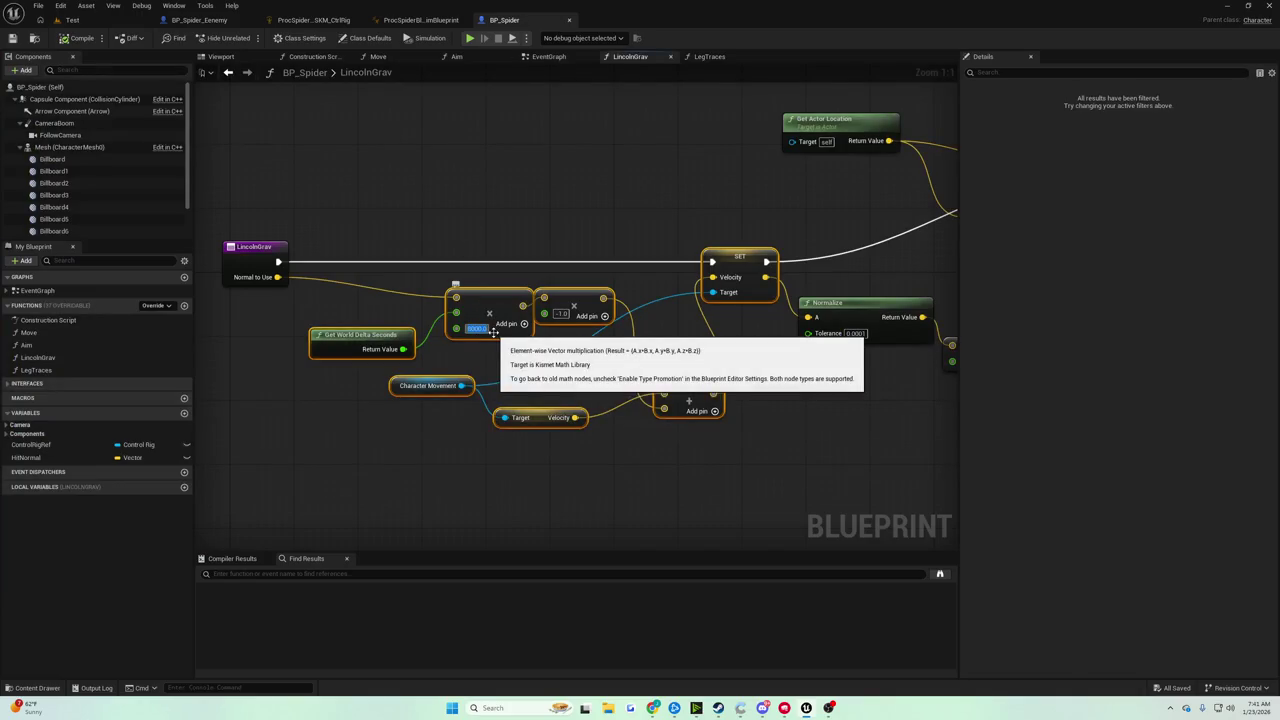
pyautogui.press('Return')
pyautogui.click(12, 38)
# Playtest the spider's jump in the Test level, then return to the BP_Spider graph.
pyautogui.click(112, 22)
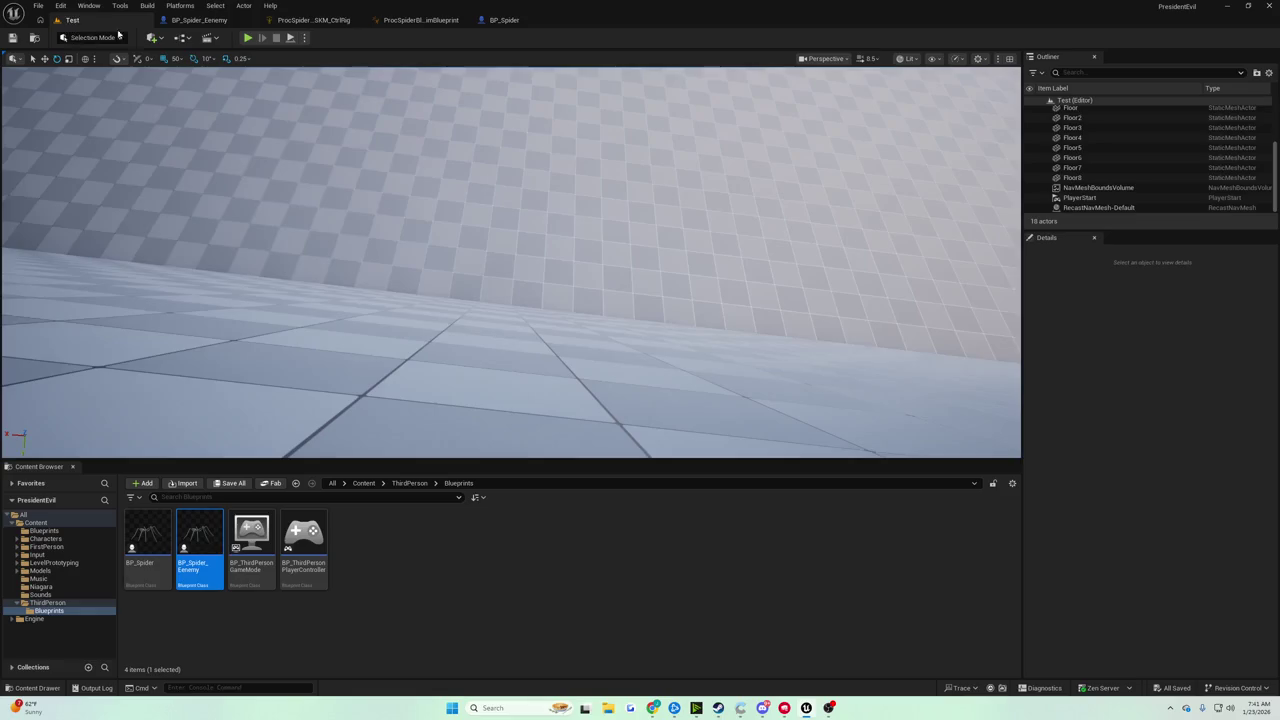
pyautogui.click(248, 38)
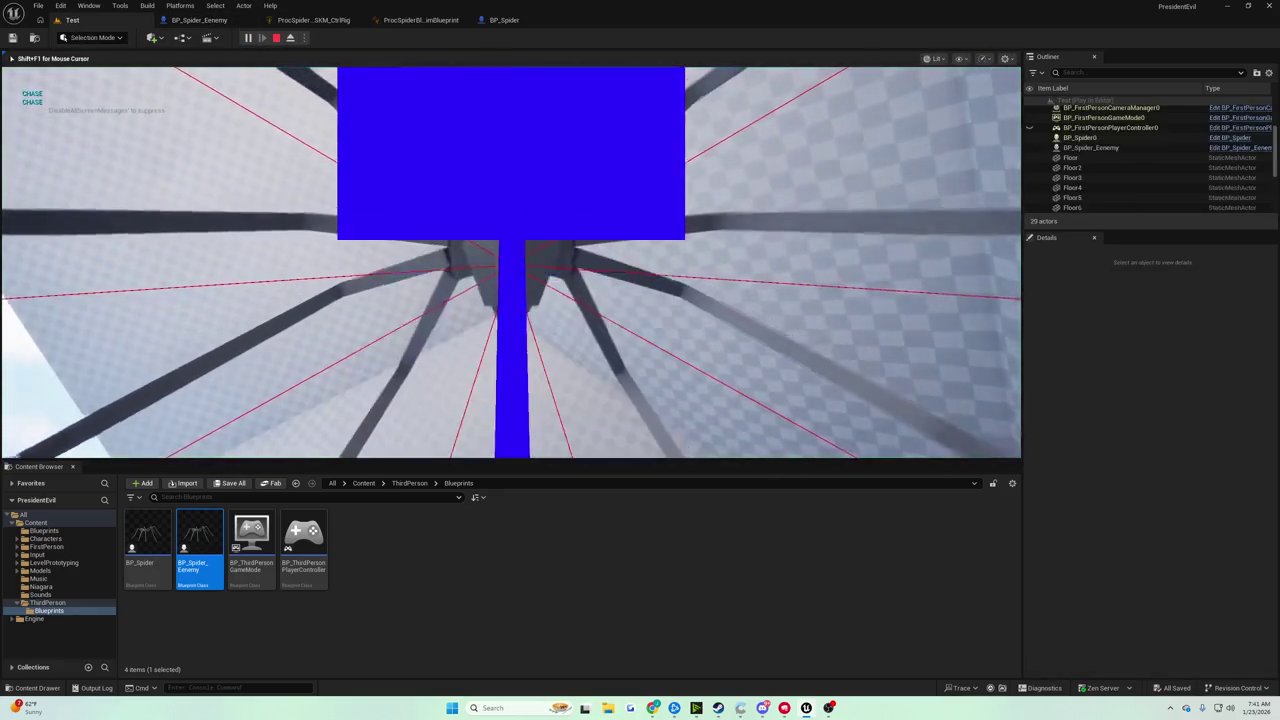
pyautogui.press('Escape')
pyautogui.click(517, 18)
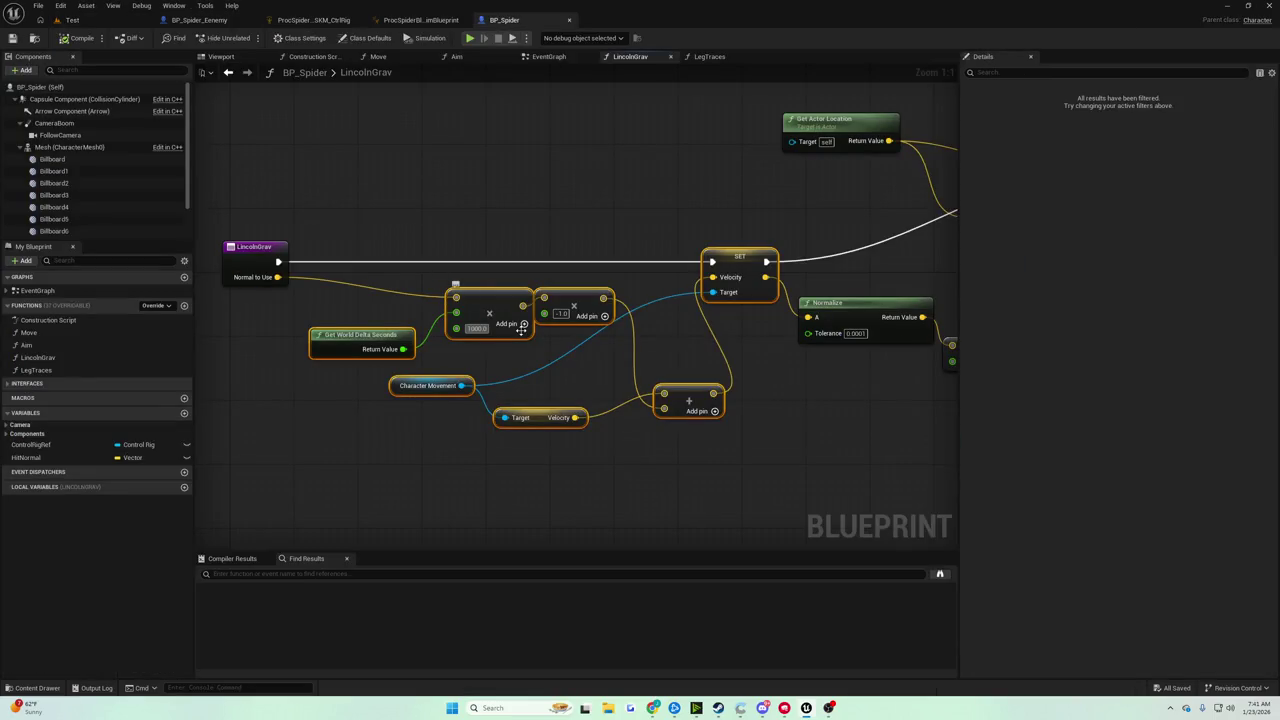
# Commit a launch multiplier of 4000 and switch to the Test level.
pyautogui.write('00')
pyautogui.press('Return')
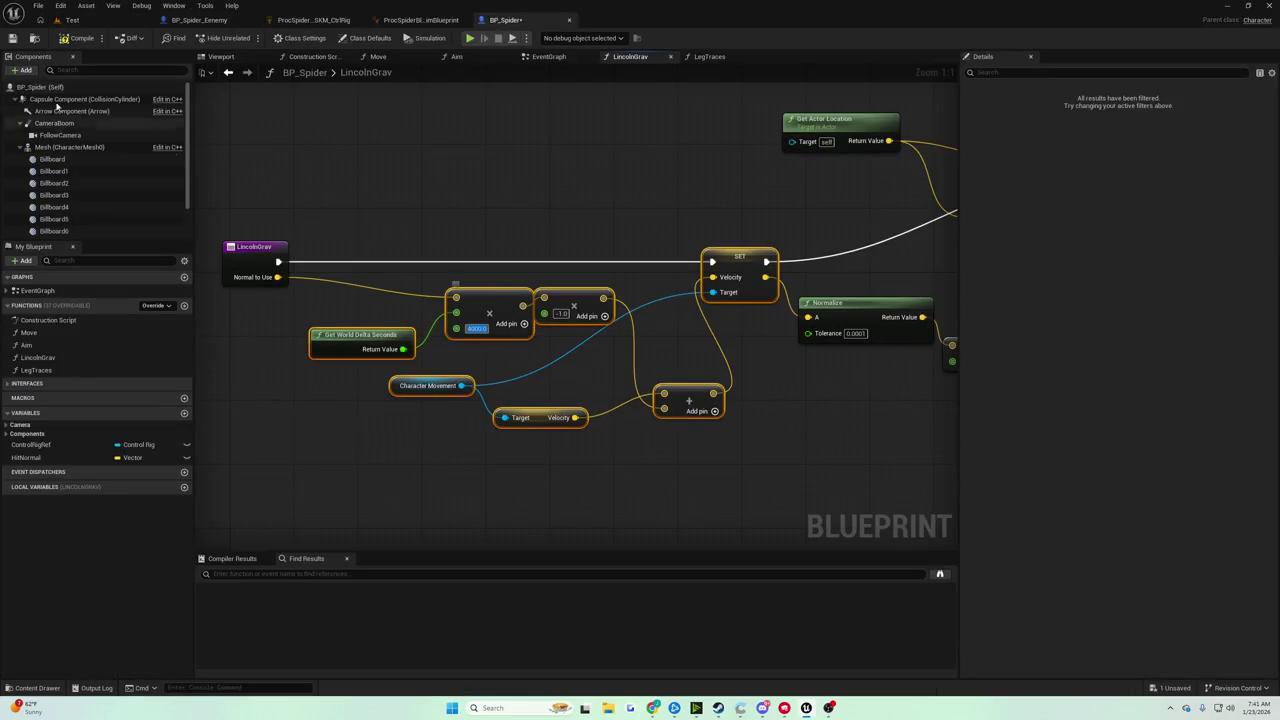
pyautogui.click(80, 21)
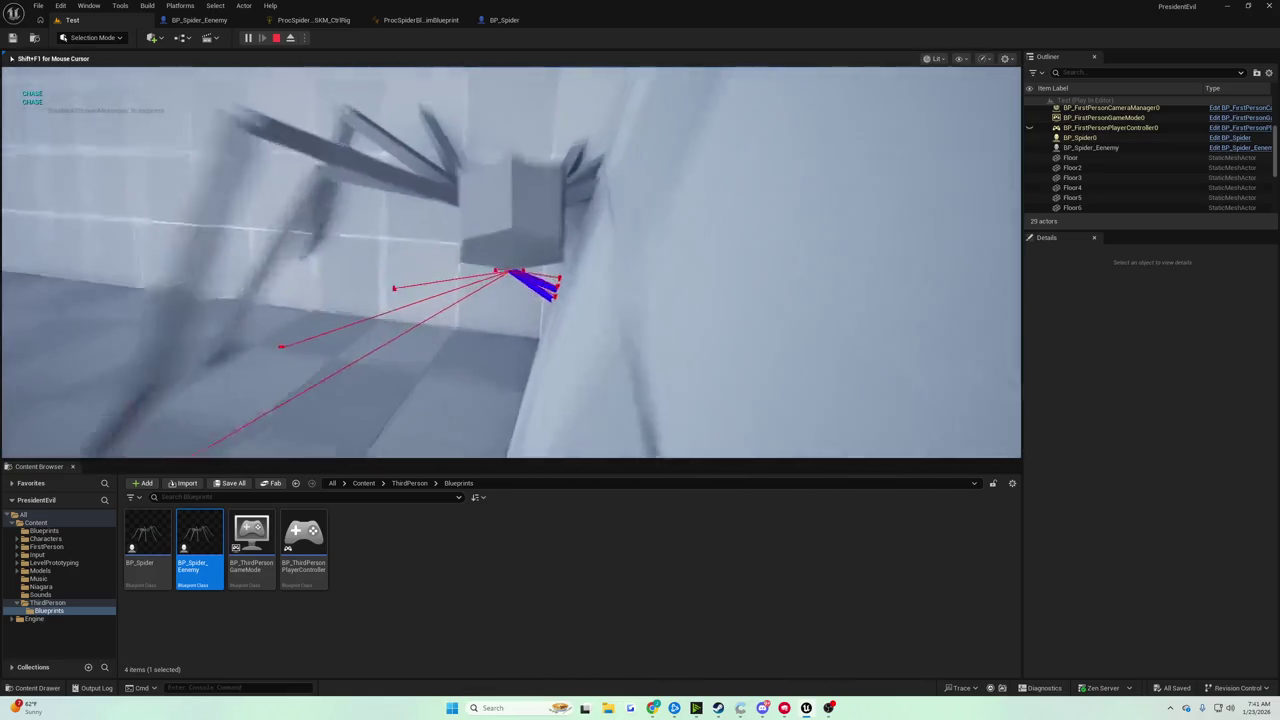
# Stop the playtest and pan out the LincolnGrav graph to show the Draw Debug Line nodes.
pyautogui.press('Escape')
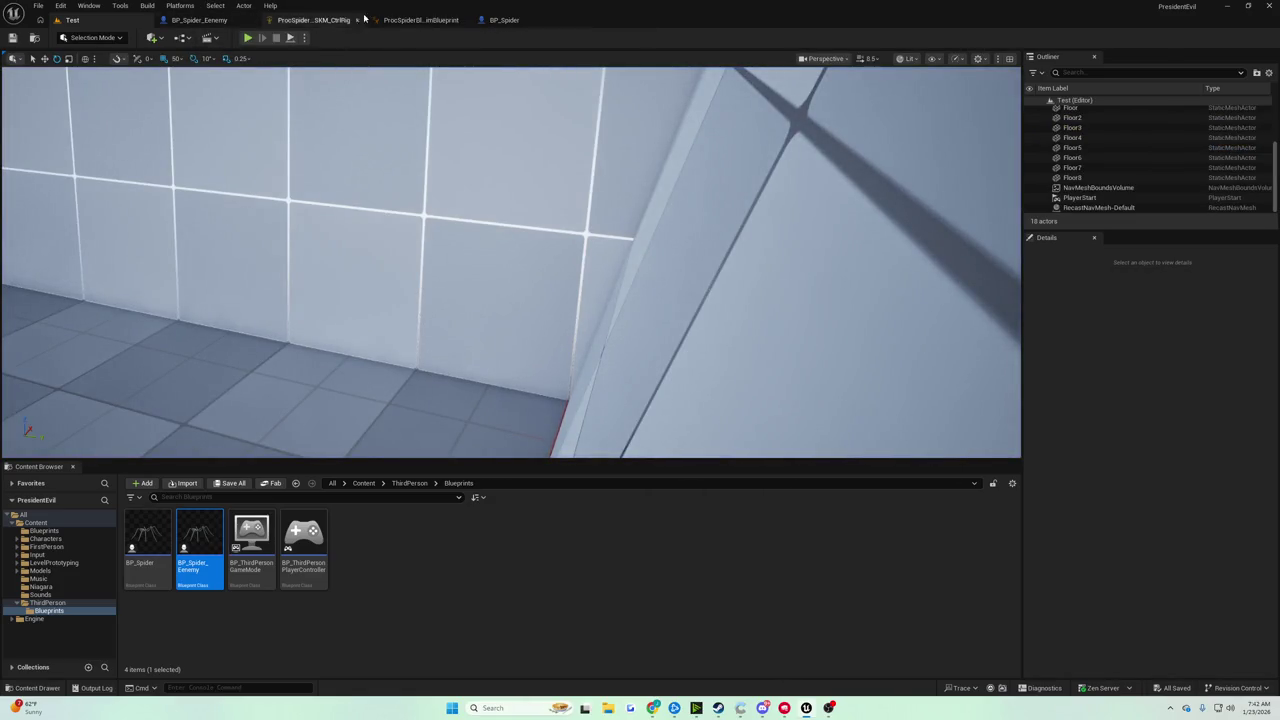
pyautogui.click(512, 21)
pyautogui.moveTo(488, 221)
pyautogui.mouseDown()
pyautogui.moveTo(423, 203)
pyautogui.moveTo(333, 205)
pyautogui.moveTo(517, 246)
pyautogui.moveTo(506, 251)
pyautogui.mouseUp()
pyautogui.scroll(-1, 512, 246)
pyautogui.moveTo(409, 168)
pyautogui.mouseDown()
pyautogui.moveTo(437, 251)
pyautogui.moveTo(706, 486)
pyautogui.moveTo(719, 481)
pyautogui.moveTo(721, 498)
pyautogui.mouseUp()
pyautogui.moveTo(447, 463)
pyautogui.mouseDown()
pyautogui.moveTo(297, 472)
pyautogui.moveTo(386, 457)
pyautogui.moveTo(560, 460)
pyautogui.mouseUp()
pyautogui.click(14, 38)
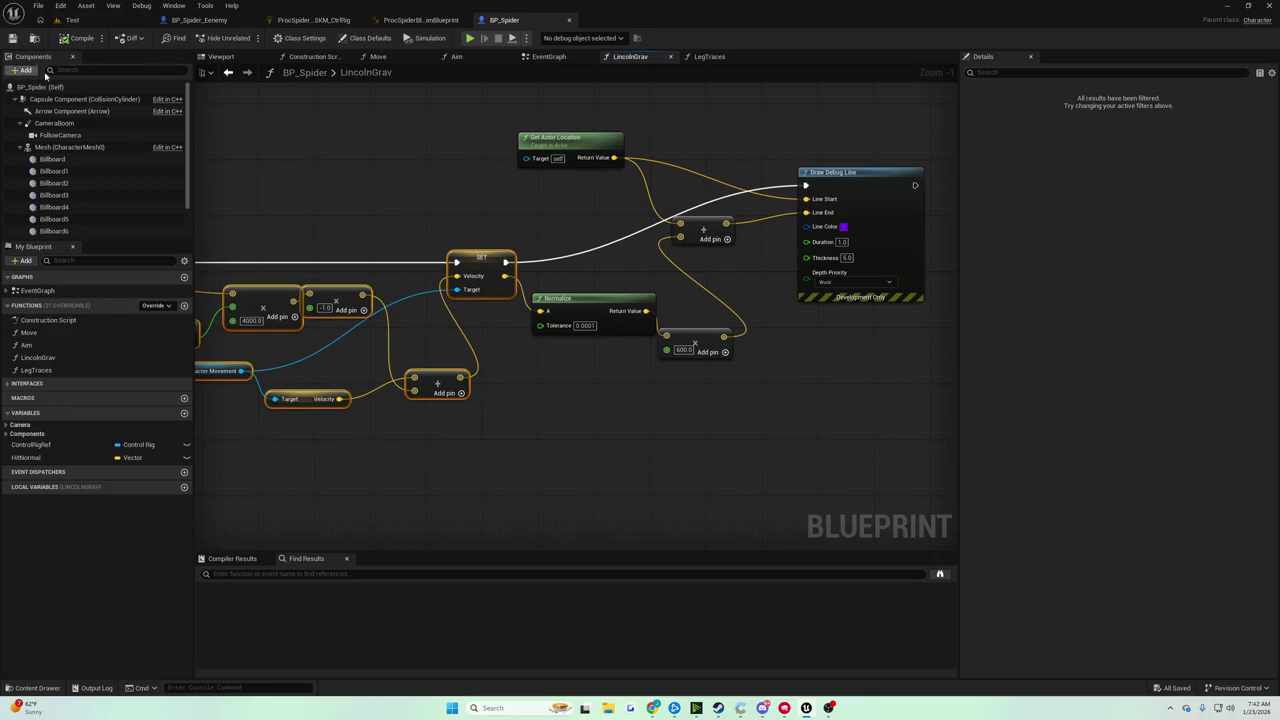
# Nudge the Draw Debug Line node slightly right and save BP_Spider.
pyautogui.moveTo(443, 290); pyautogui.dragTo(268, 313)
pyautogui.moveTo(640, 195); pyautogui.dragTo(674, 201)
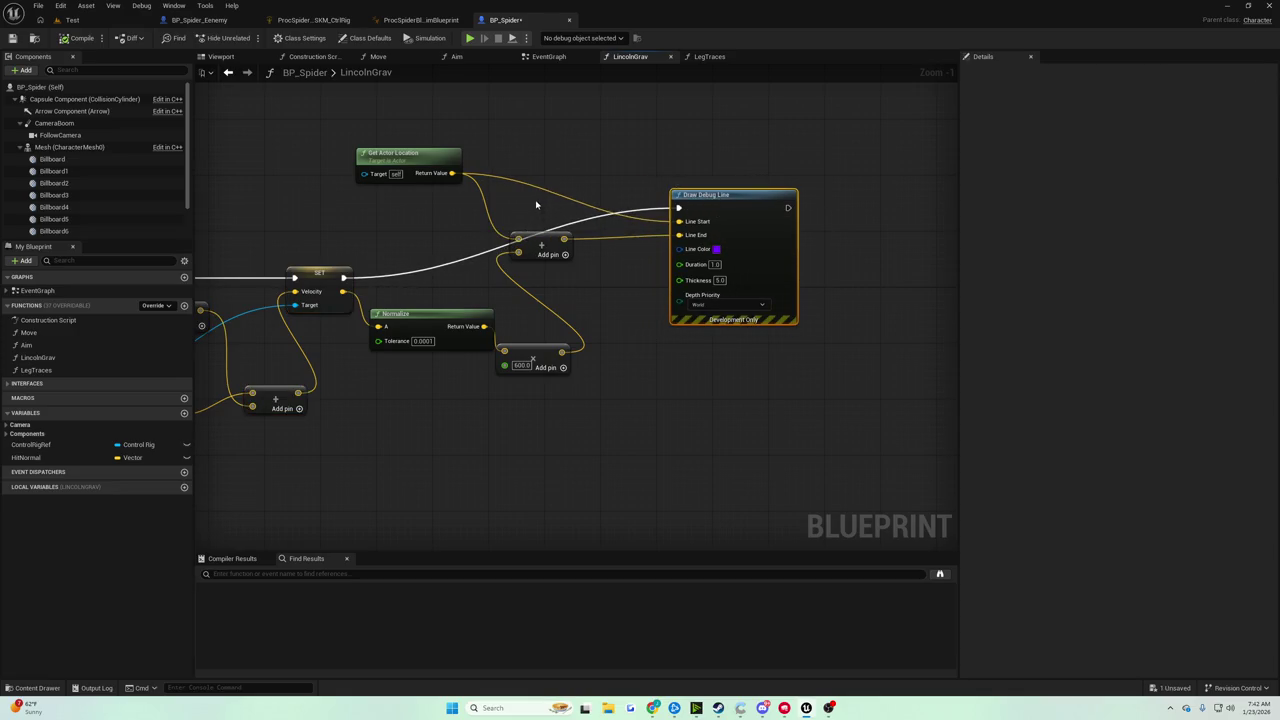
pyautogui.moveTo(464, 208); pyautogui.dragTo(571, 189)
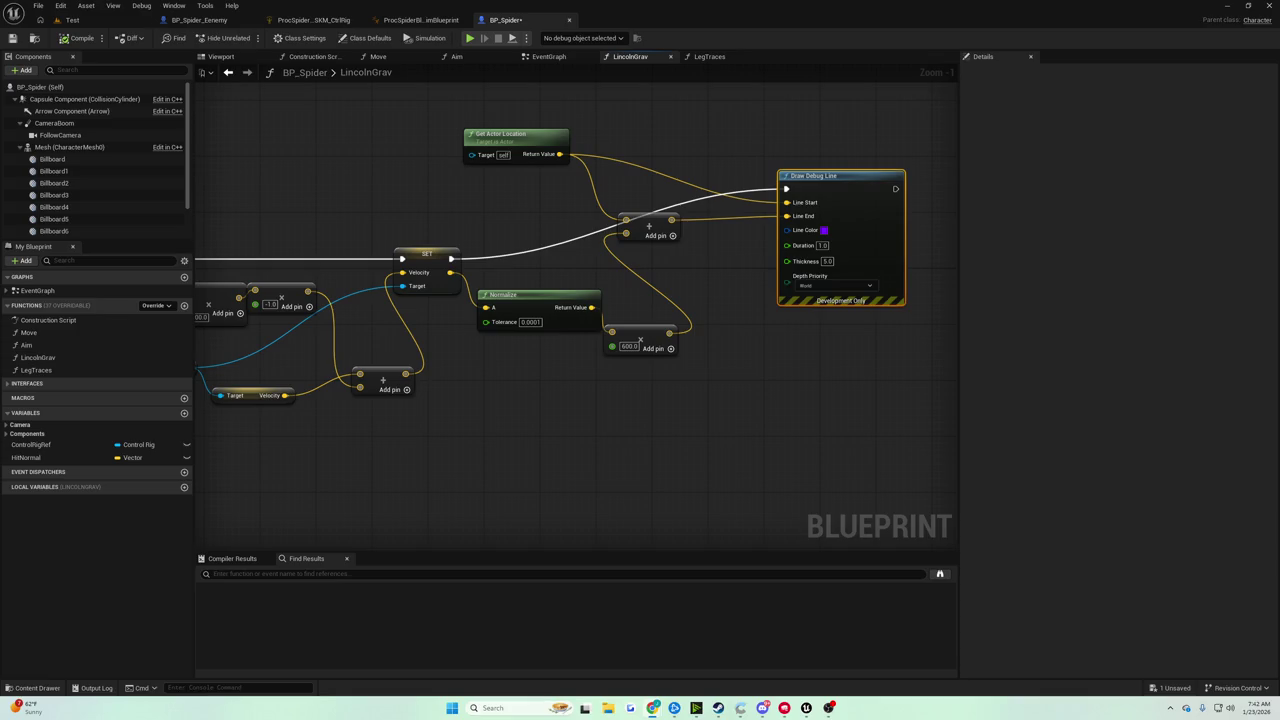
pyautogui.moveTo(497, 372); pyautogui.dragTo(575, 389)
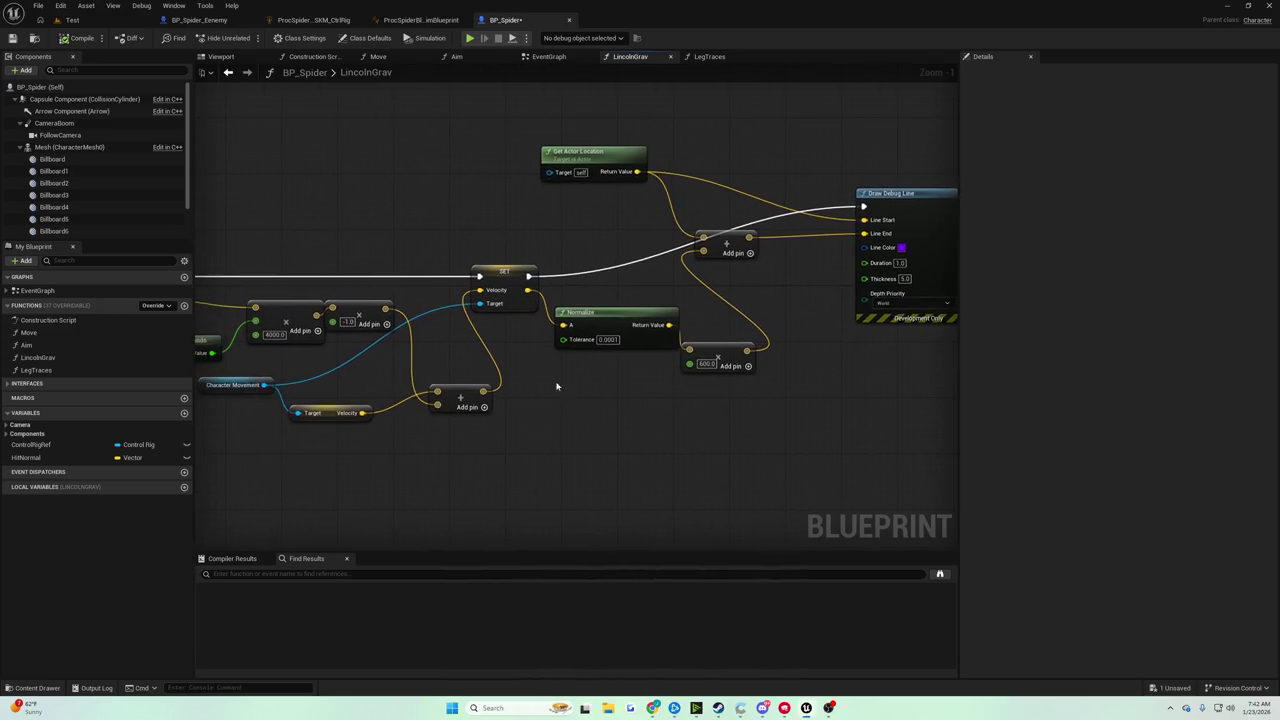
pyautogui.click(12, 38)
# Fly the viewport camera around the Test level to look across it.
pyautogui.click(72, 20)
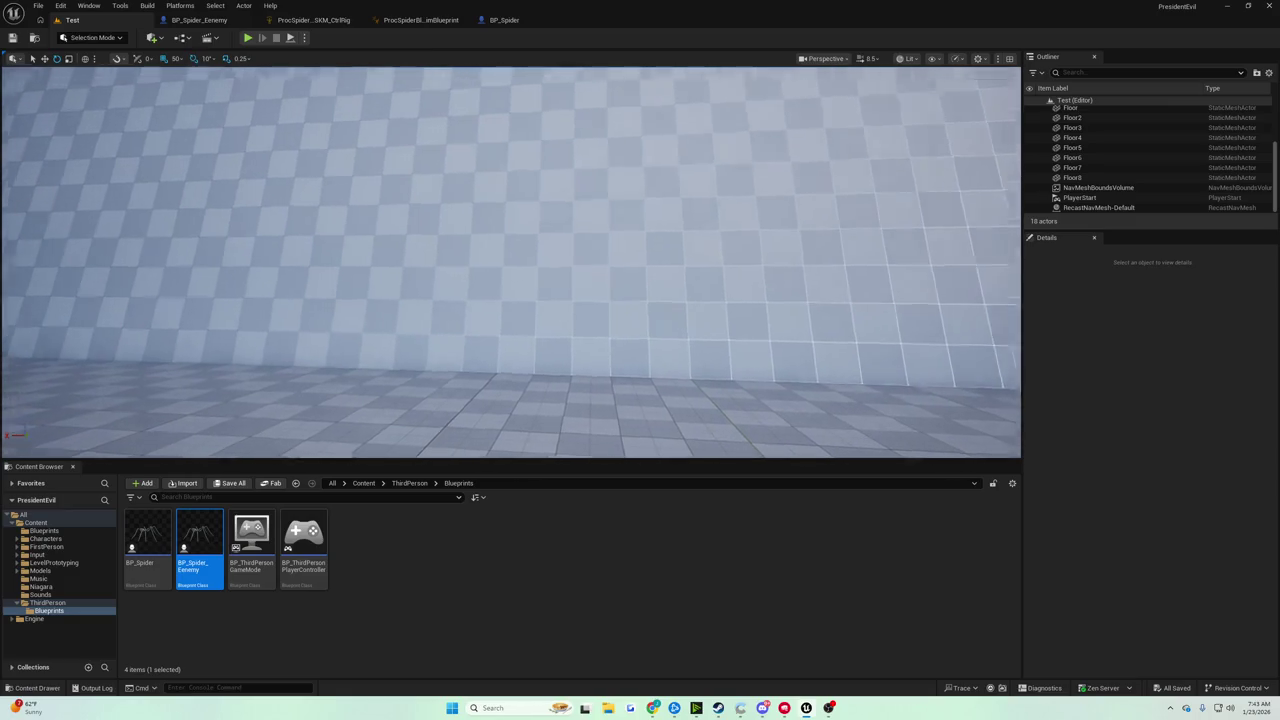
pyautogui.press('a')
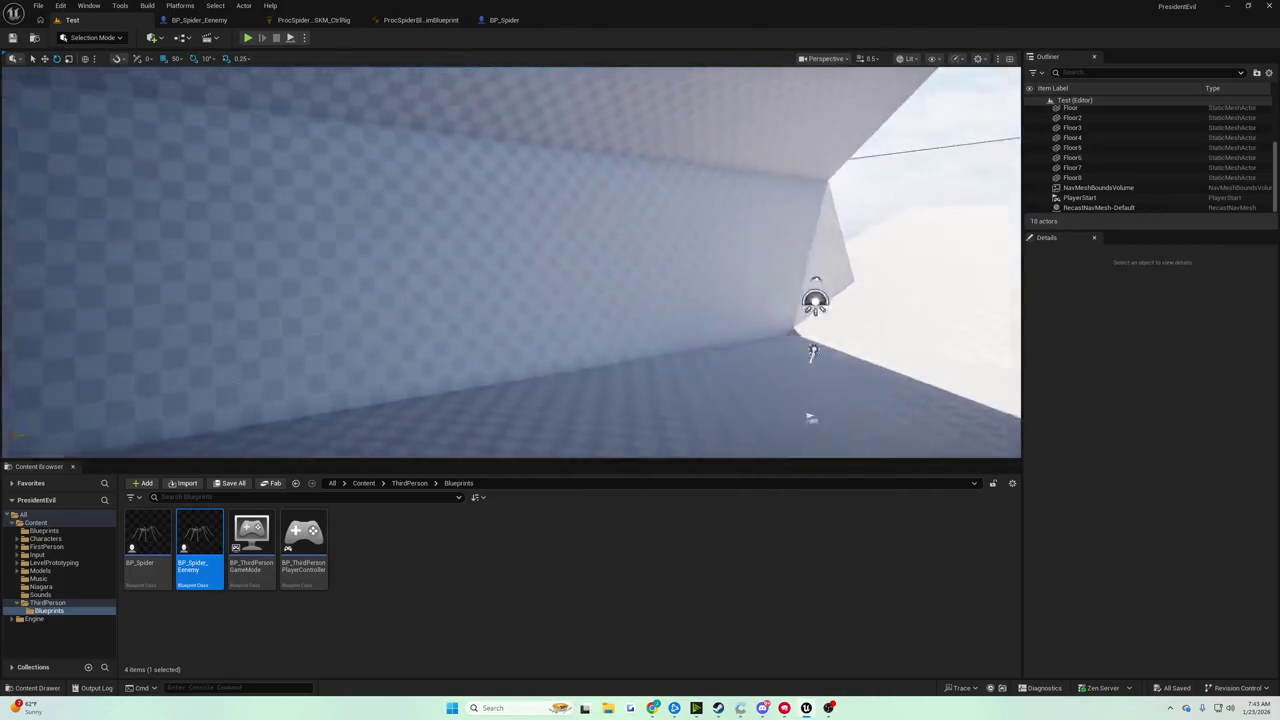
pyautogui.moveTo(510, 260)
pyautogui.mouseDown()
pyautogui.moveTo(340, 262)
pyautogui.moveTo(465, 204)
pyautogui.mouseUp()
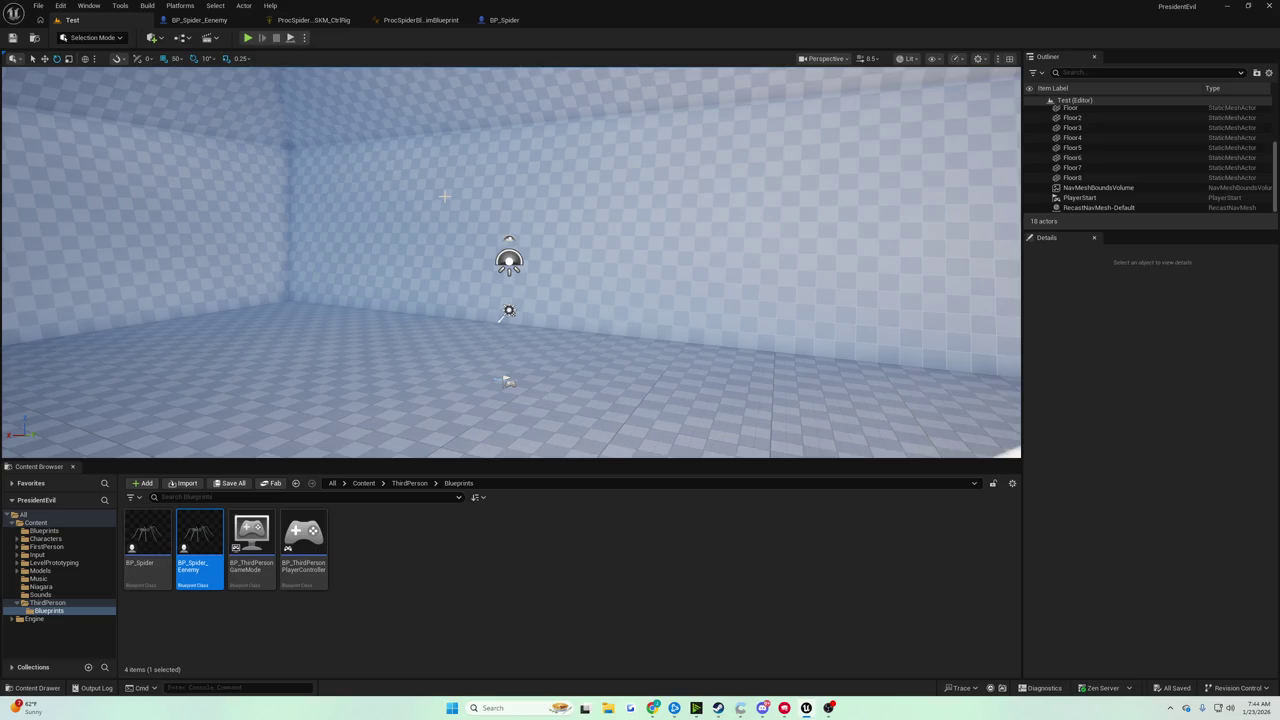
# Open BP_Spider's EventGraph showing Event Tick, Sequence, Leg Traces and Lincoln Grav.
pyautogui.click(502, 20)
pyautogui.scroll(-2, 667, 174)
pyautogui.scroll(3, 630, 168)
pyautogui.click(561, 57)
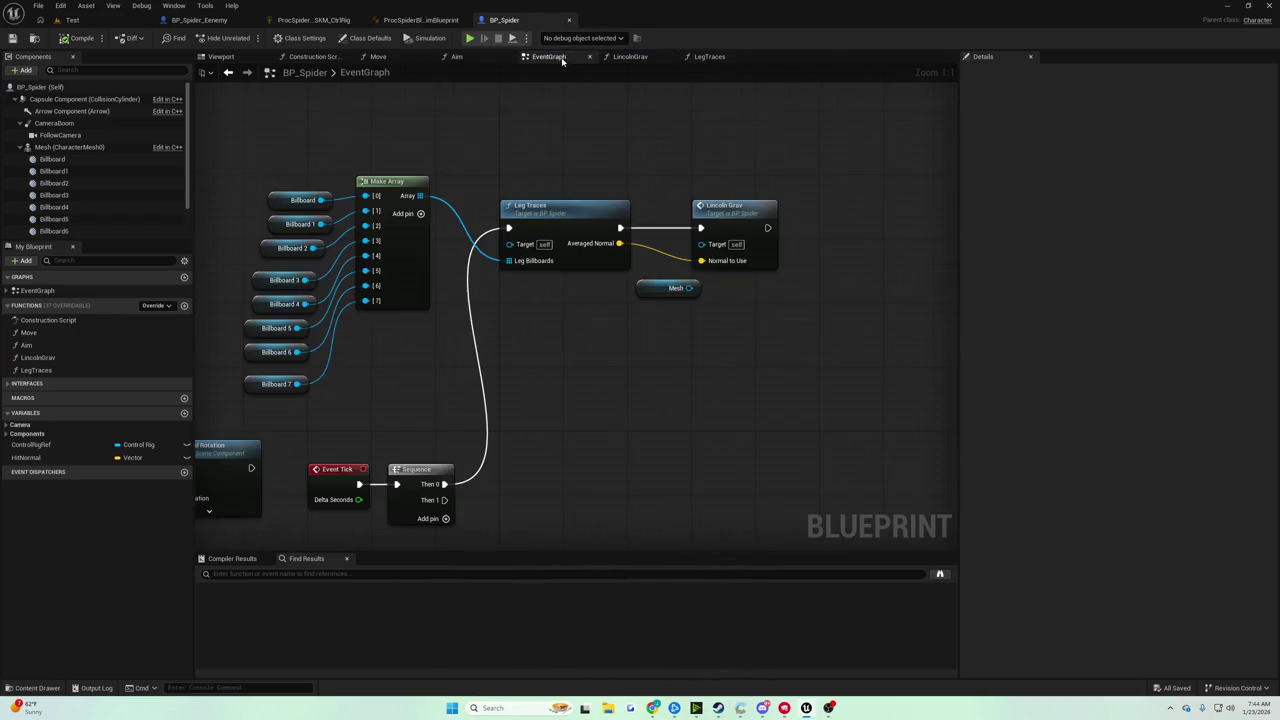
# Add a Set Gravity Direction node to BP_Spider's EventGraph.
pyautogui.scroll(-1, 543, 145)
pyautogui.rightClick(543, 148)
pyautogui.click(453, 140)
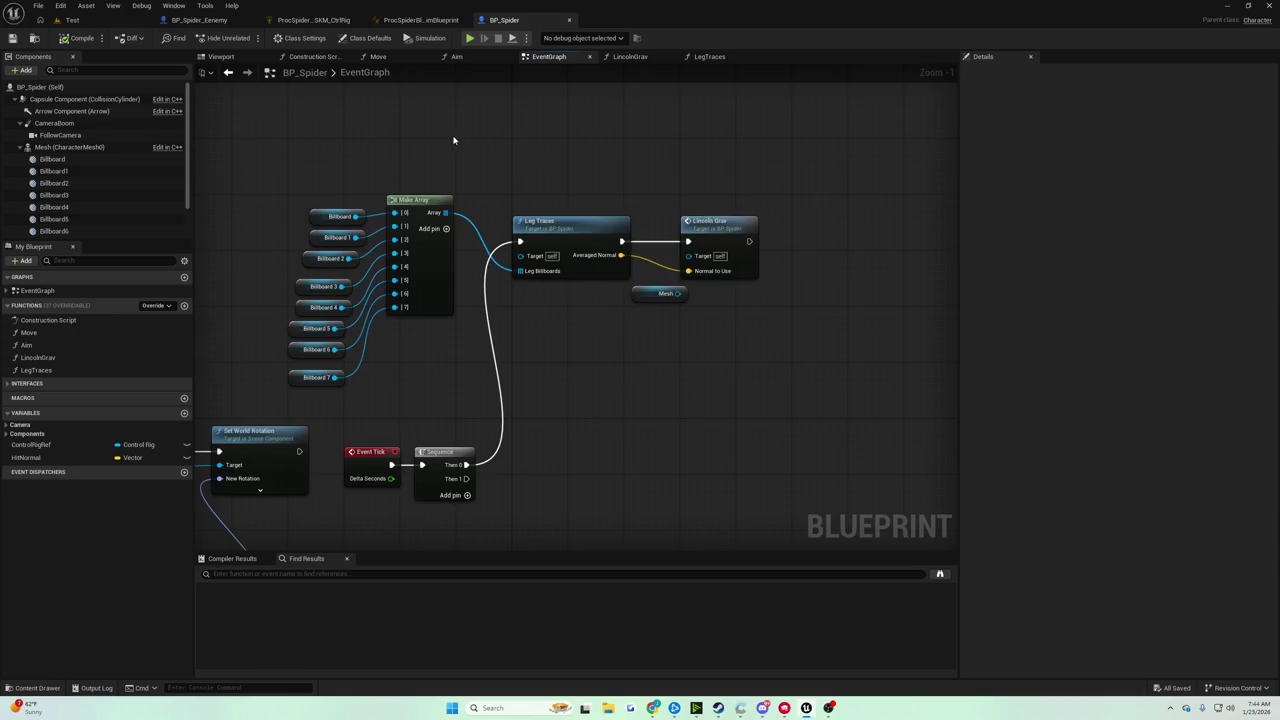
pyautogui.rightClick(506, 143)
pyautogui.write('set gravity gr')
pyautogui.click(598, 204)
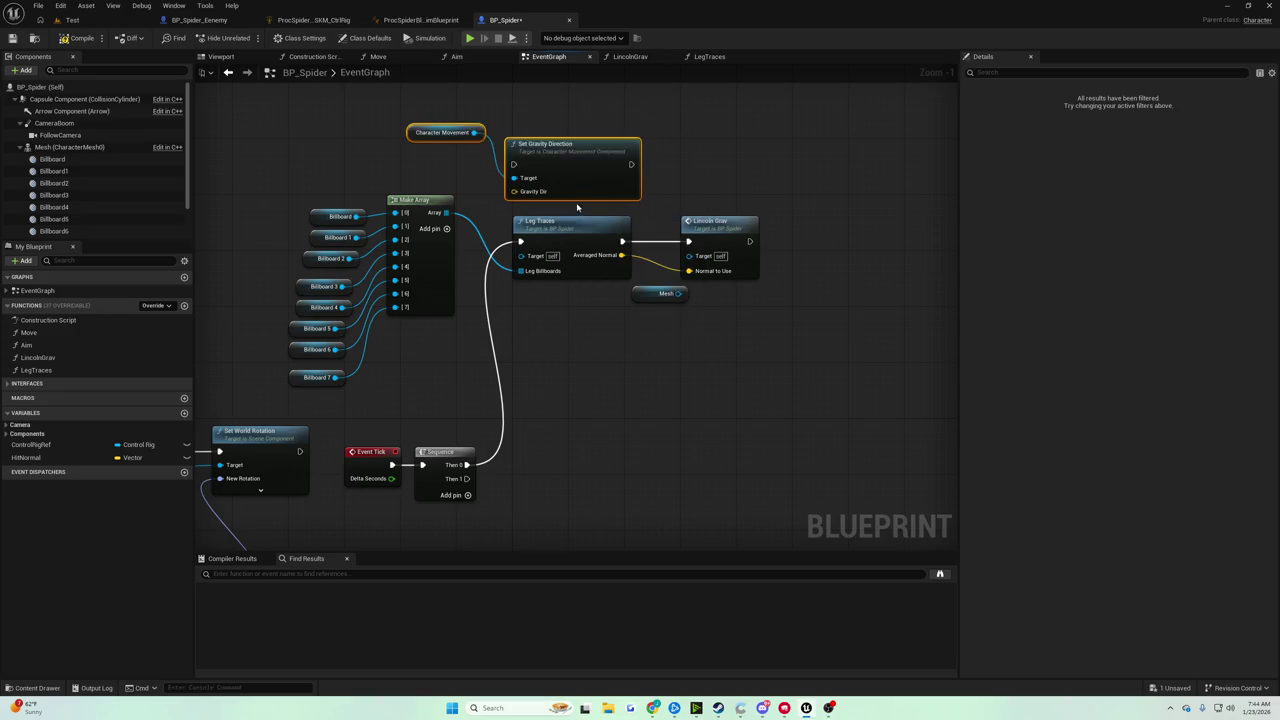
# Wire Leg Traces' Averaged Normal into Gravity Dir and save BP_Spider.
pyautogui.moveTo(557, 161); pyautogui.dragTo(631, 160)
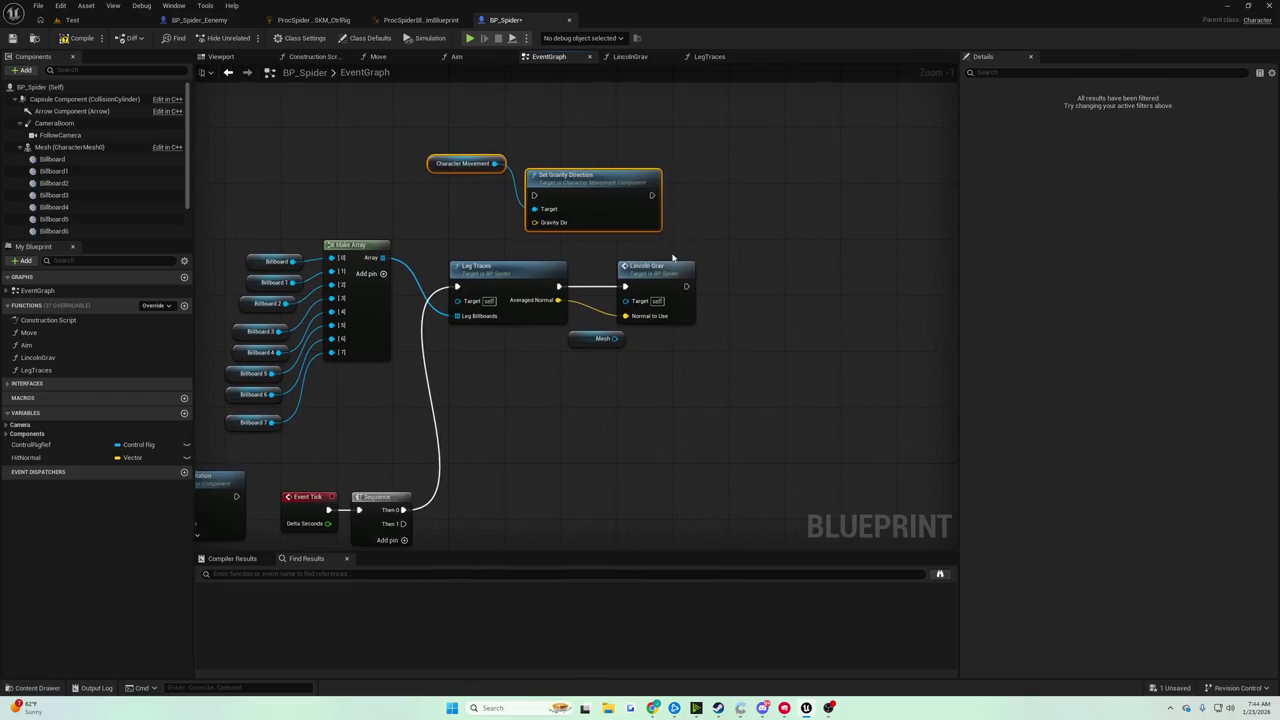
pyautogui.click(780, 273)
pyautogui.moveTo(573, 229)
pyautogui.mouseDown()
pyautogui.moveTo(566, 277)
pyautogui.moveTo(586, 287)
pyautogui.moveTo(566, 286)
pyautogui.moveTo(543, 243)
pyautogui.moveTo(557, 300)
pyautogui.moveTo(534, 195)
pyautogui.mouseUp()
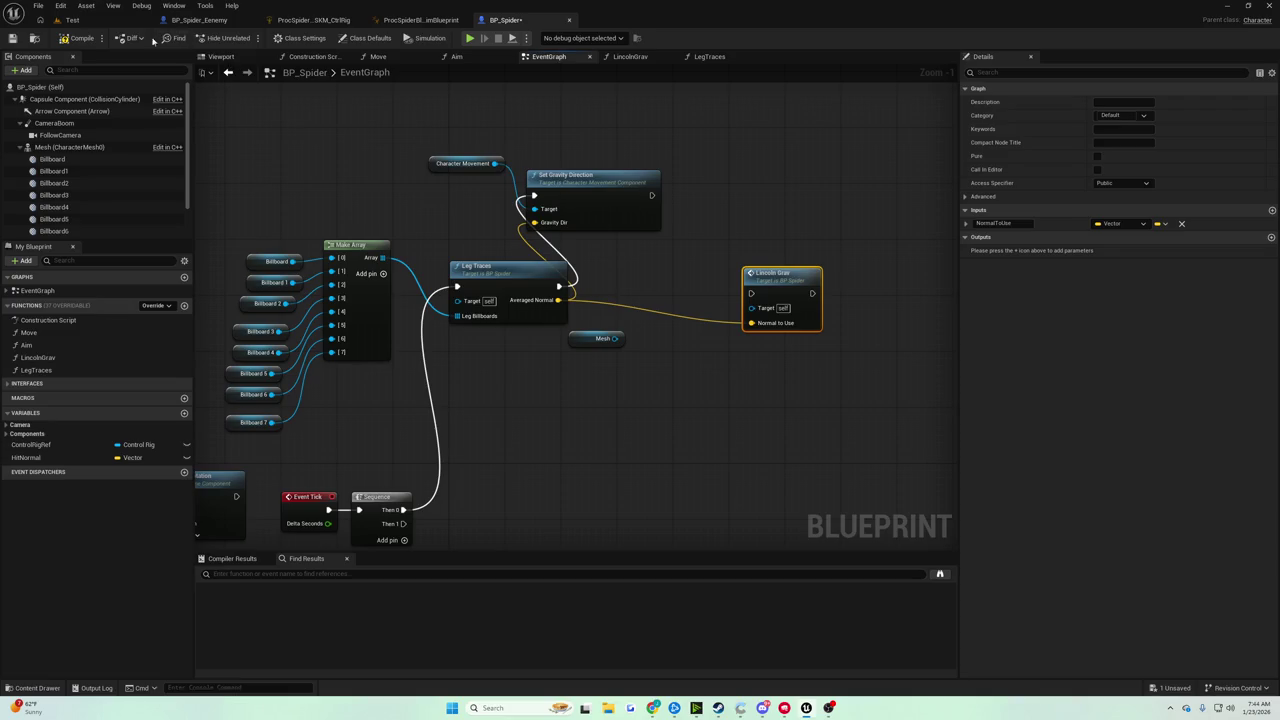
pyautogui.click(13, 38)
pyautogui.click(70, 20)
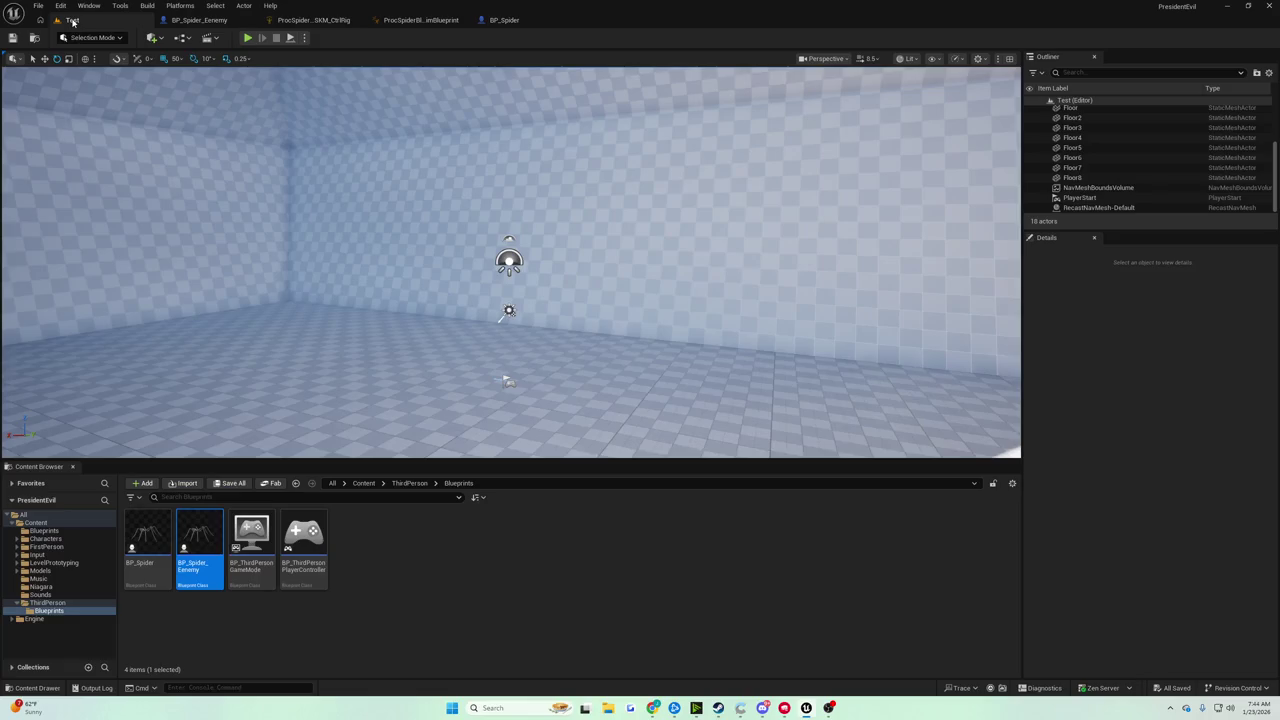
# Run a Test level playtest of the new gravity direction, then return to BP_Spider.
pyautogui.click(247, 38)
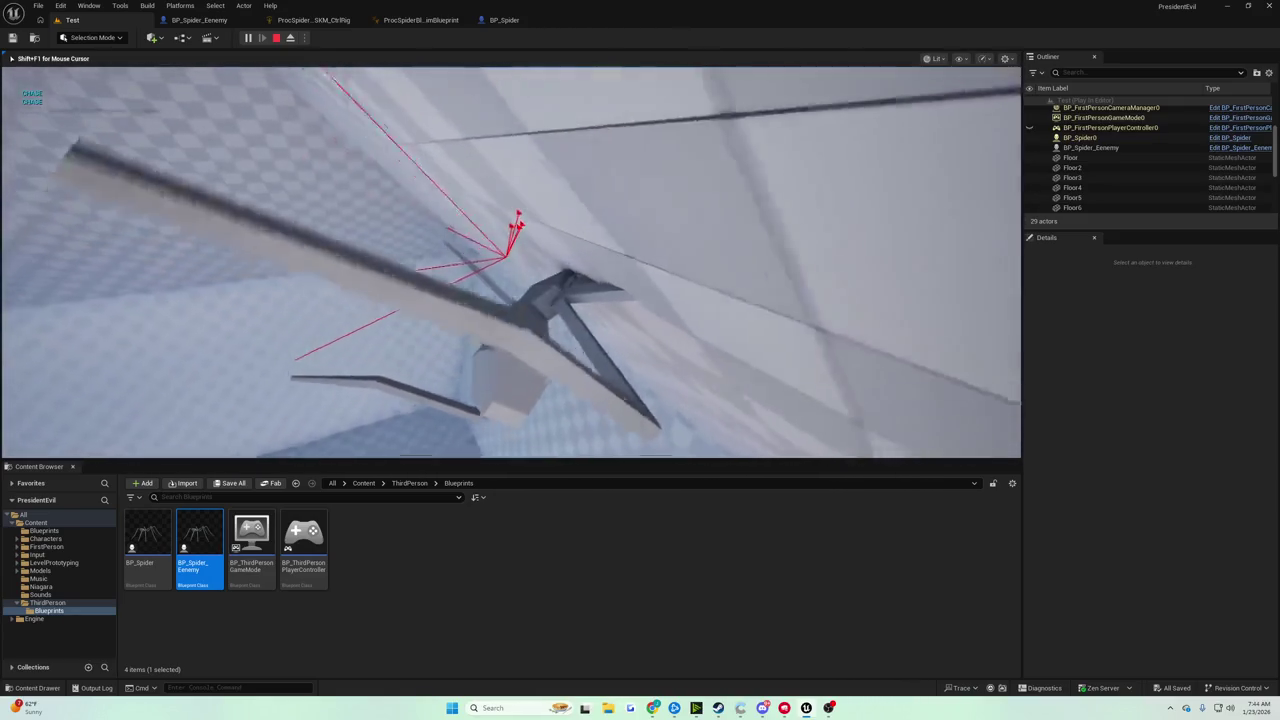
pyautogui.press('Escape')
pyautogui.click(502, 20)
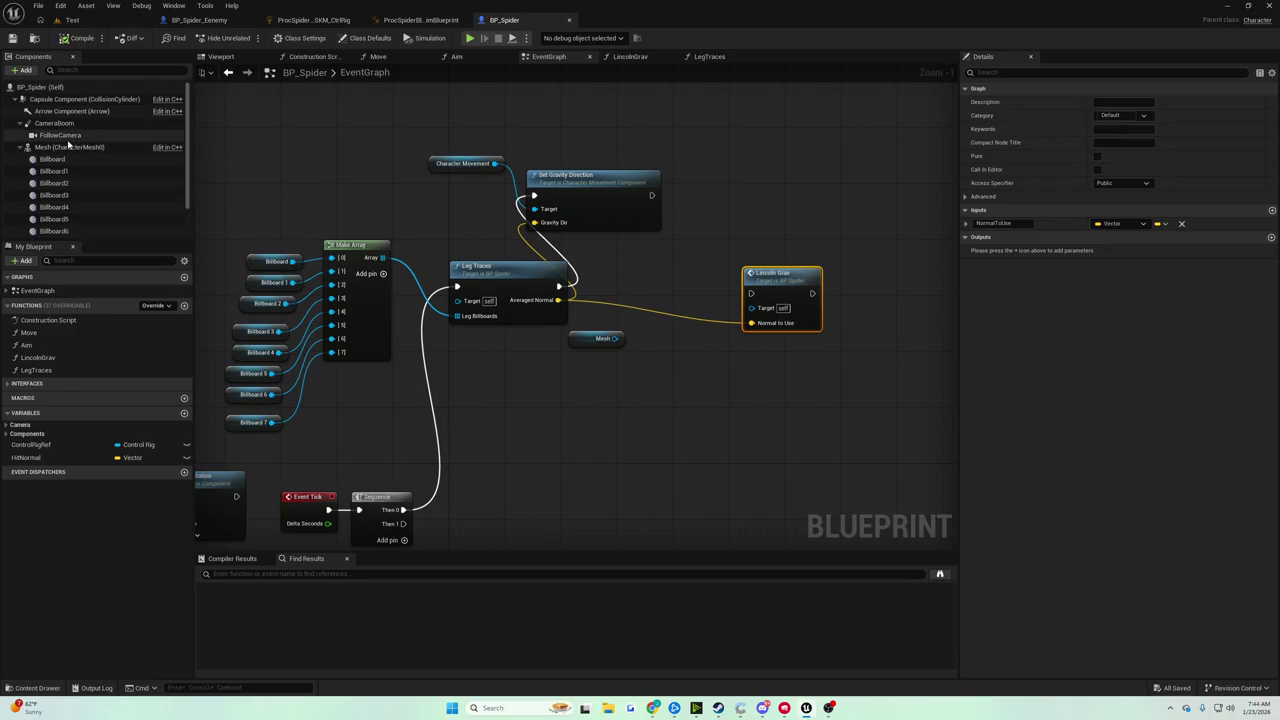
# Select Character Movement and filter its Details for 'movement'.
pyautogui.scroll(-1, 80, 180)
pyautogui.click(80, 230)
pyautogui.click(1031, 73)
pyautogui.write('grav')
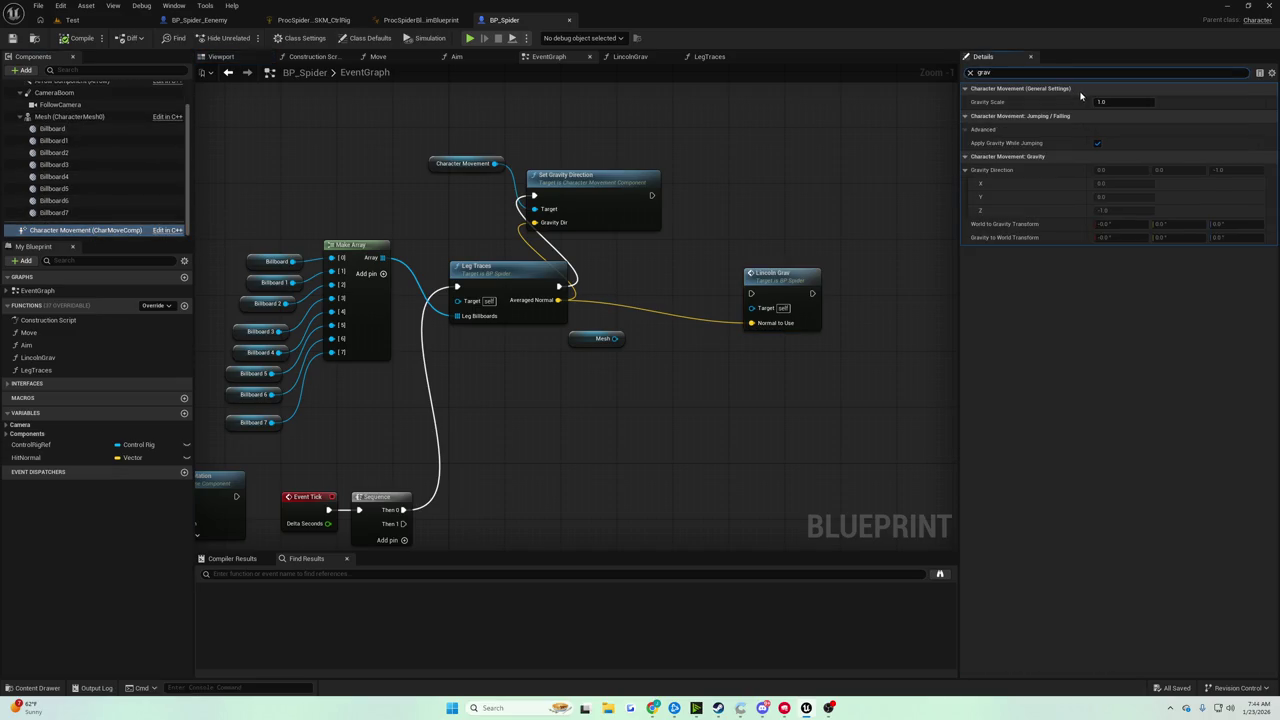
pyautogui.press('BackSpace')
pyautogui.press('BackSpace')
pyautogui.press('BackSpace')
pyautogui.write('fl')
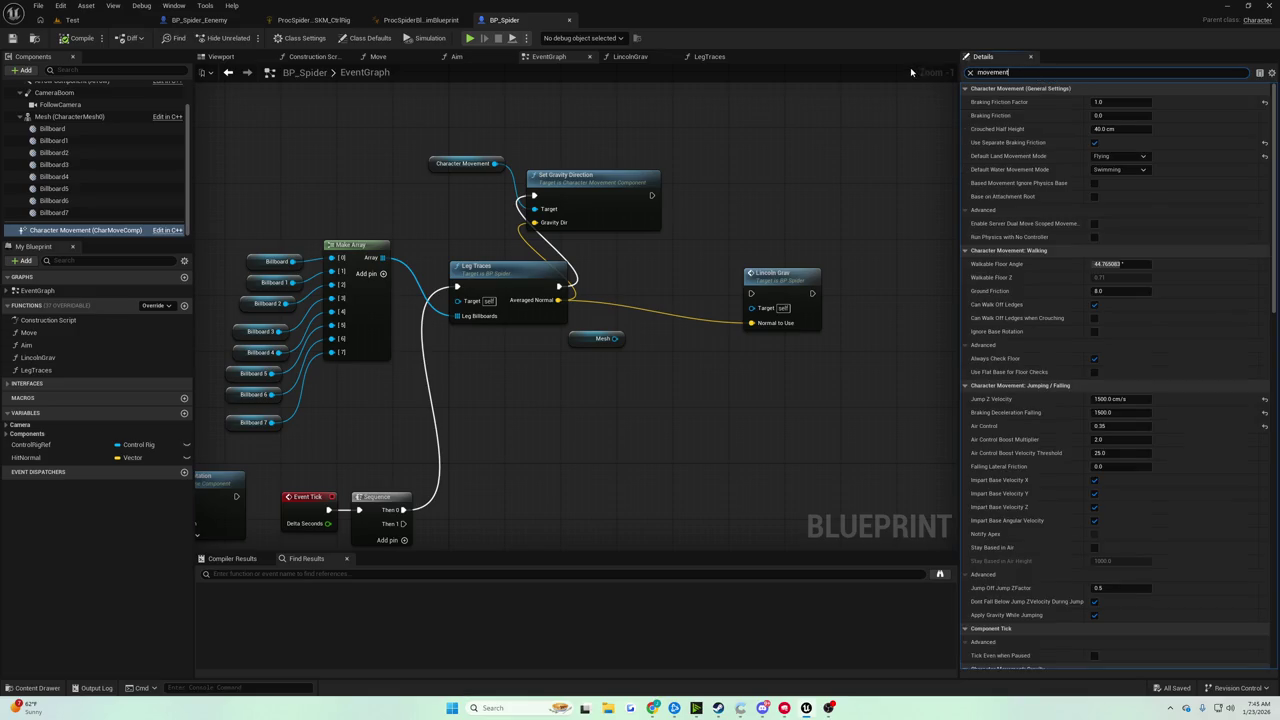
pyautogui.write('ying')
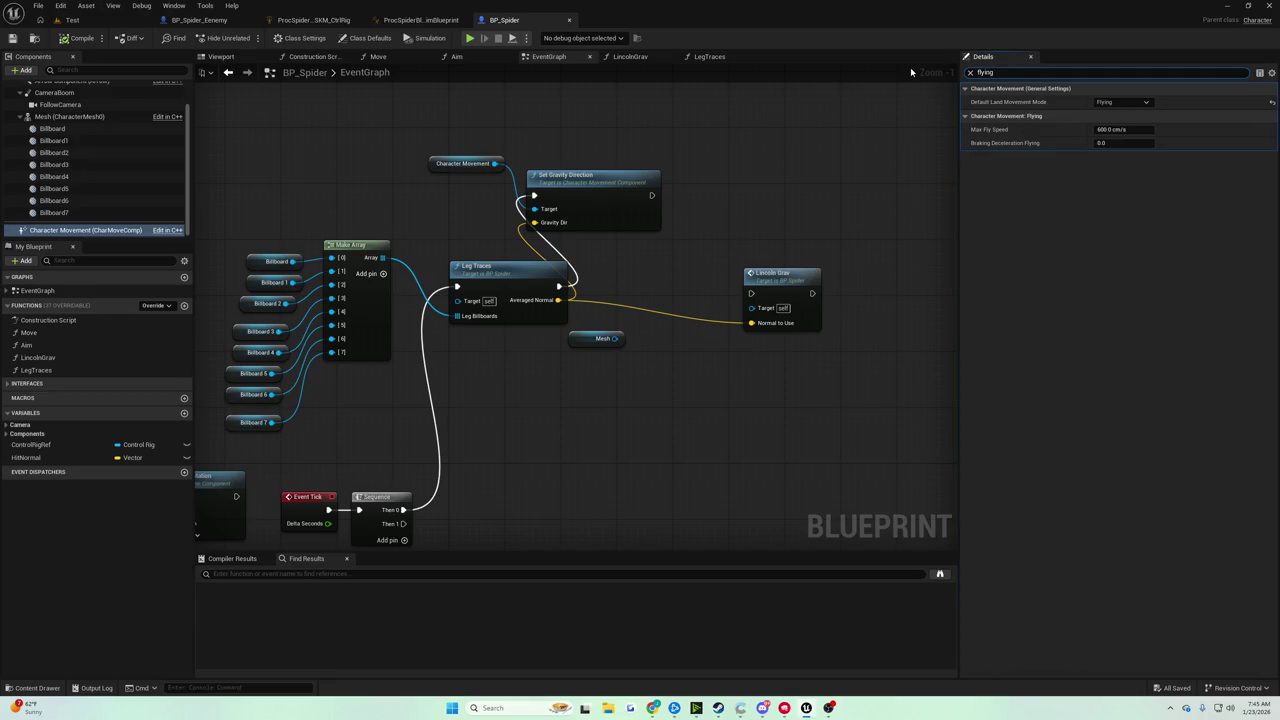
pyautogui.press('BackSpace')
pyautogui.press('BackSpace')
pyautogui.press('BackSpace')
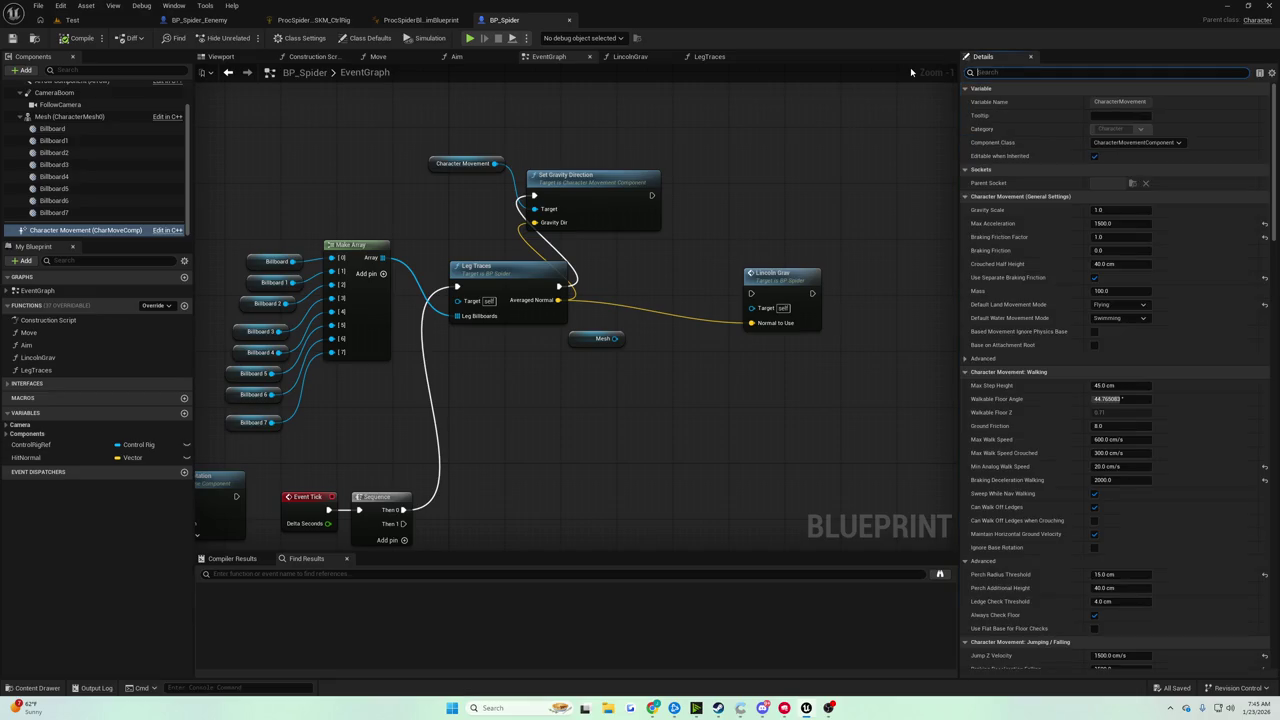
pyautogui.write('movement')
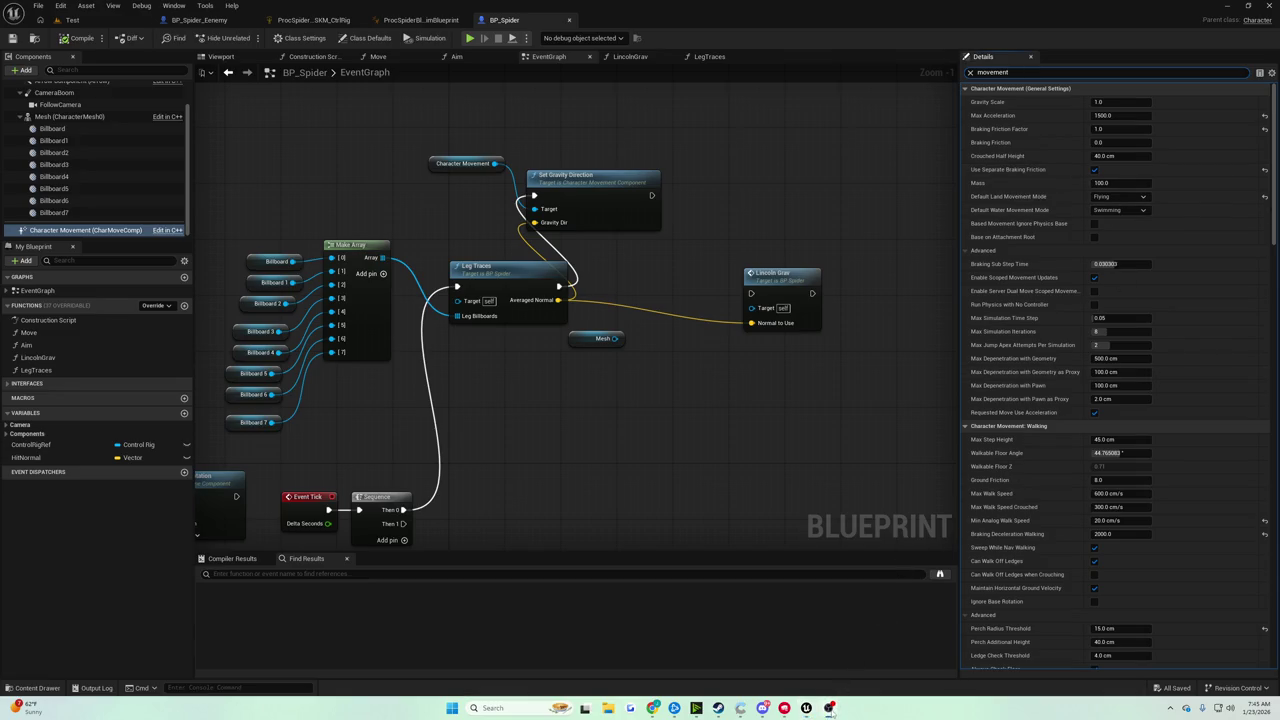
# Set Default Land Movement Mode to Walking and playtest the Test level.
pyautogui.moveTo(830, 705)
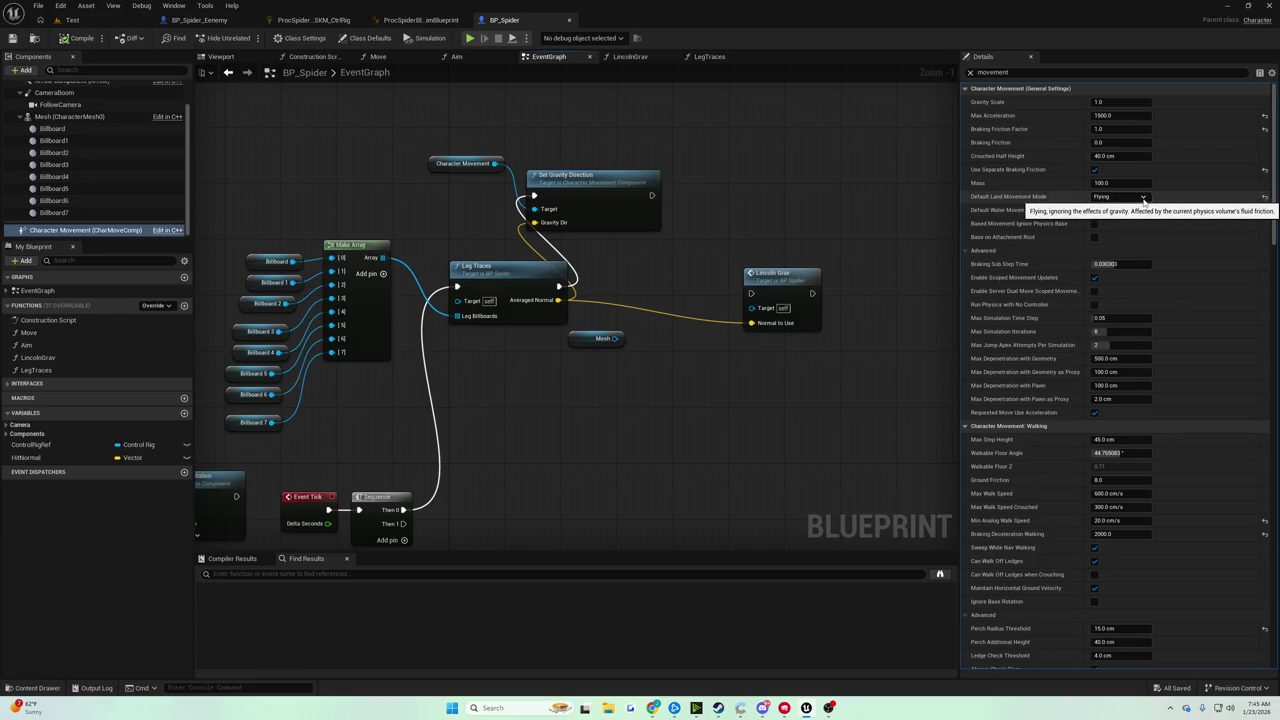
pyautogui.click(1140, 197)
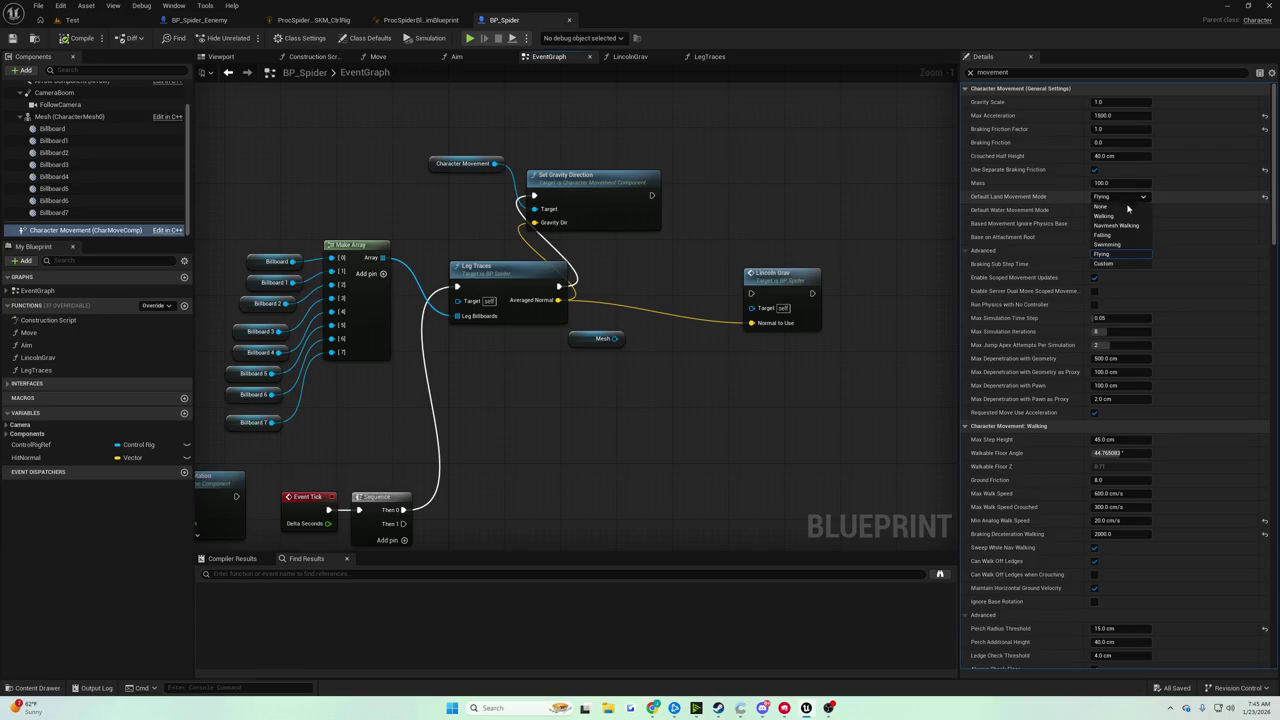
pyautogui.click(1110, 217)
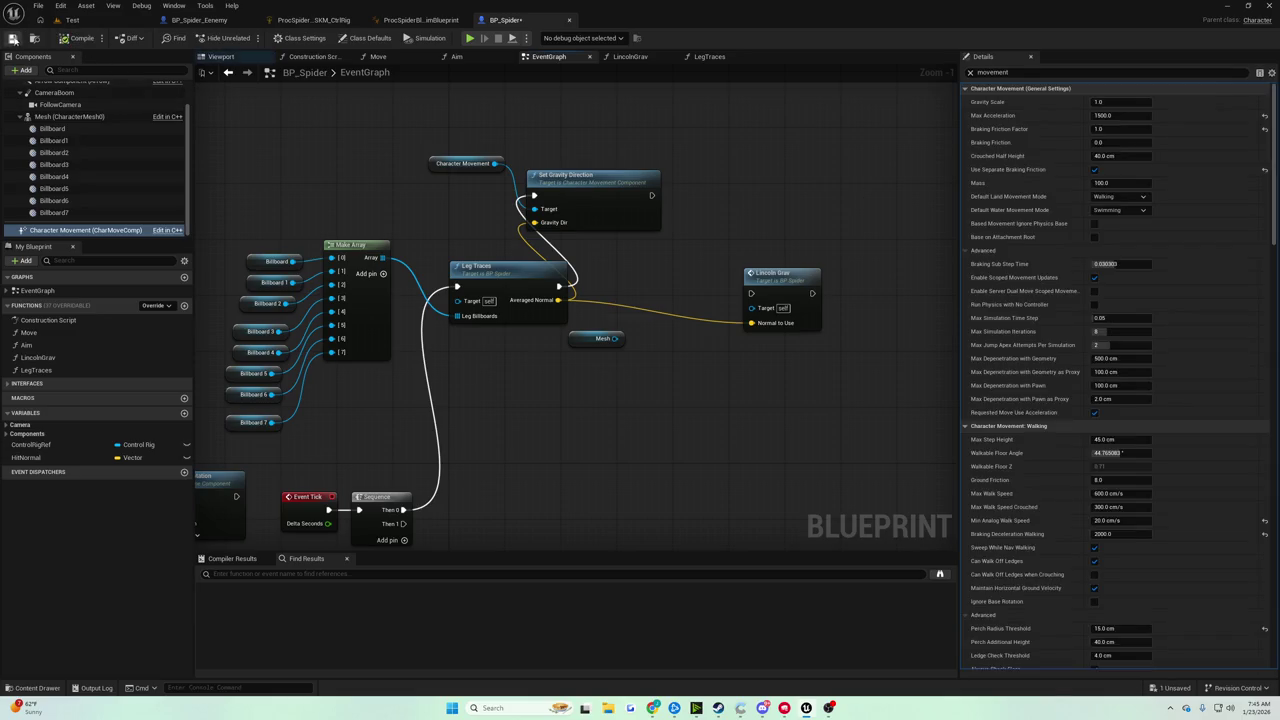
pyautogui.click(68, 20)
pyautogui.click(247, 37)
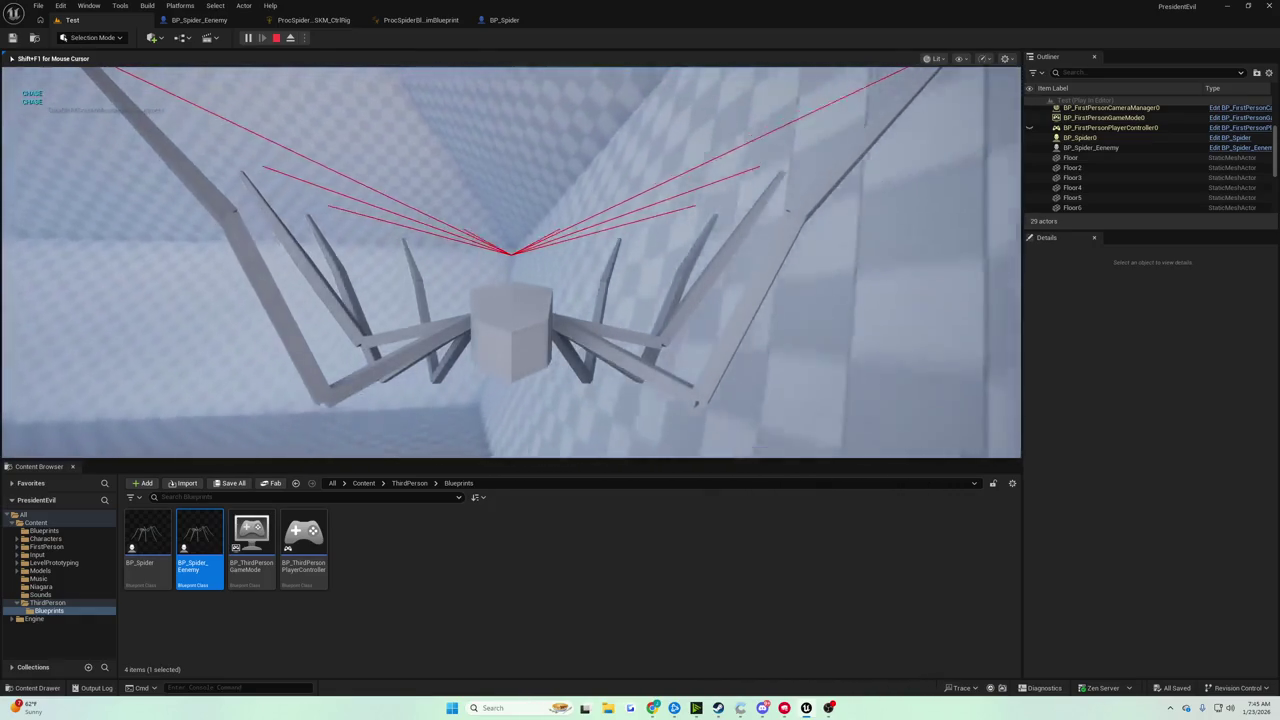
# End the wall-climbing play session and return to BP_Spider's graph.
pyautogui.press('Escape')
pyautogui.click(504, 20)
# Add a vector math node wired from Leg Traces' Averaged Normal output.
pyautogui.scroll(1, 550, 225)
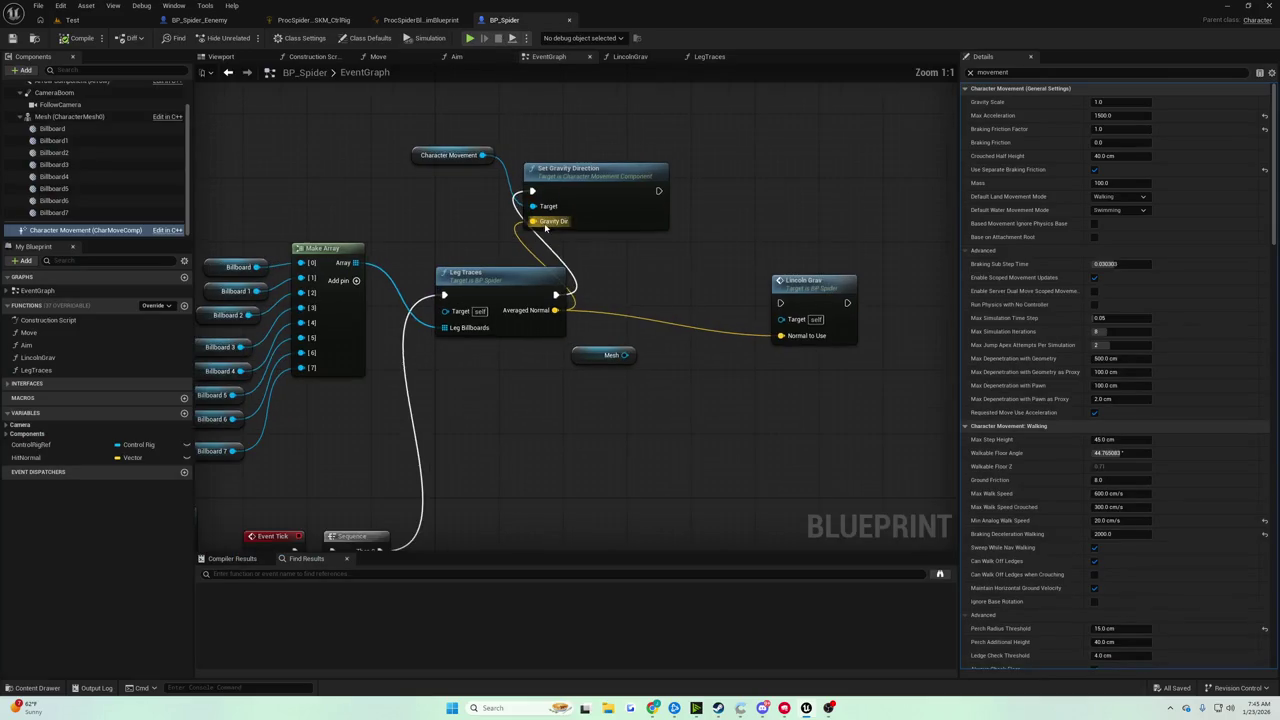
pyautogui.moveTo(608, 182); pyautogui.dragTo(664, 182)
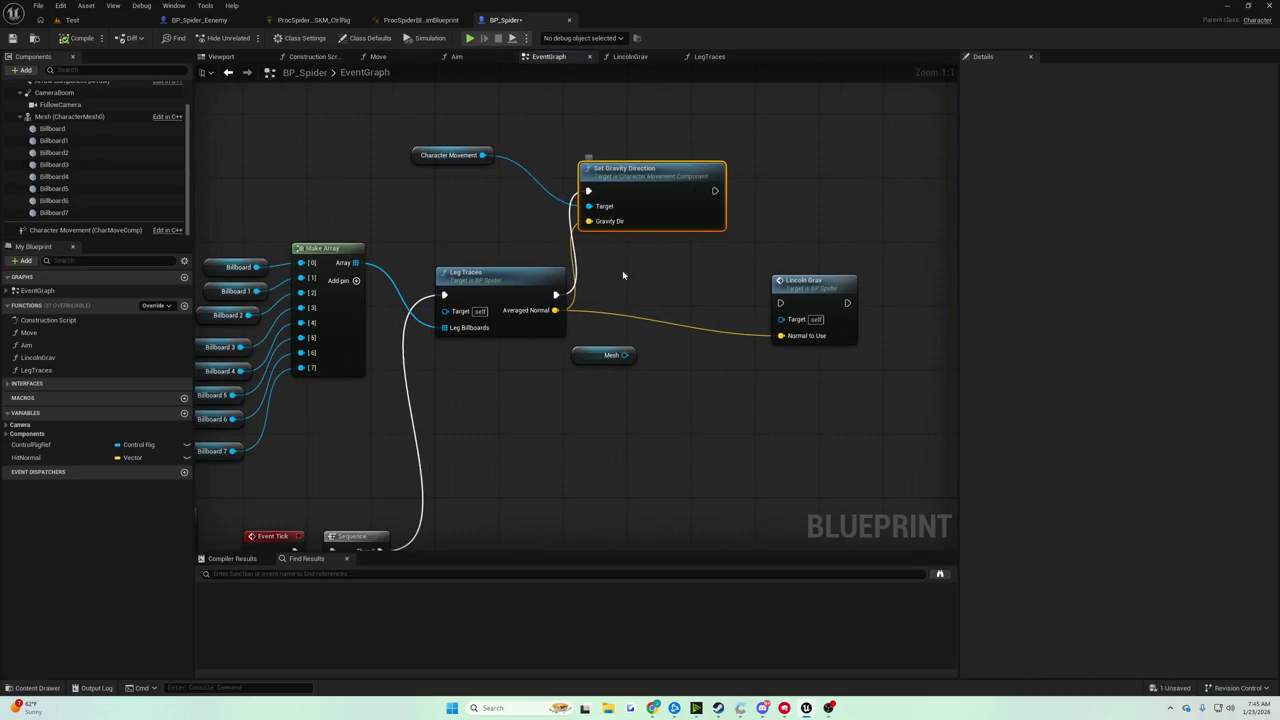
pyautogui.moveTo(555, 310); pyautogui.dragTo(625, 297)
pyautogui.write('+')
pyautogui.click(634, 295)
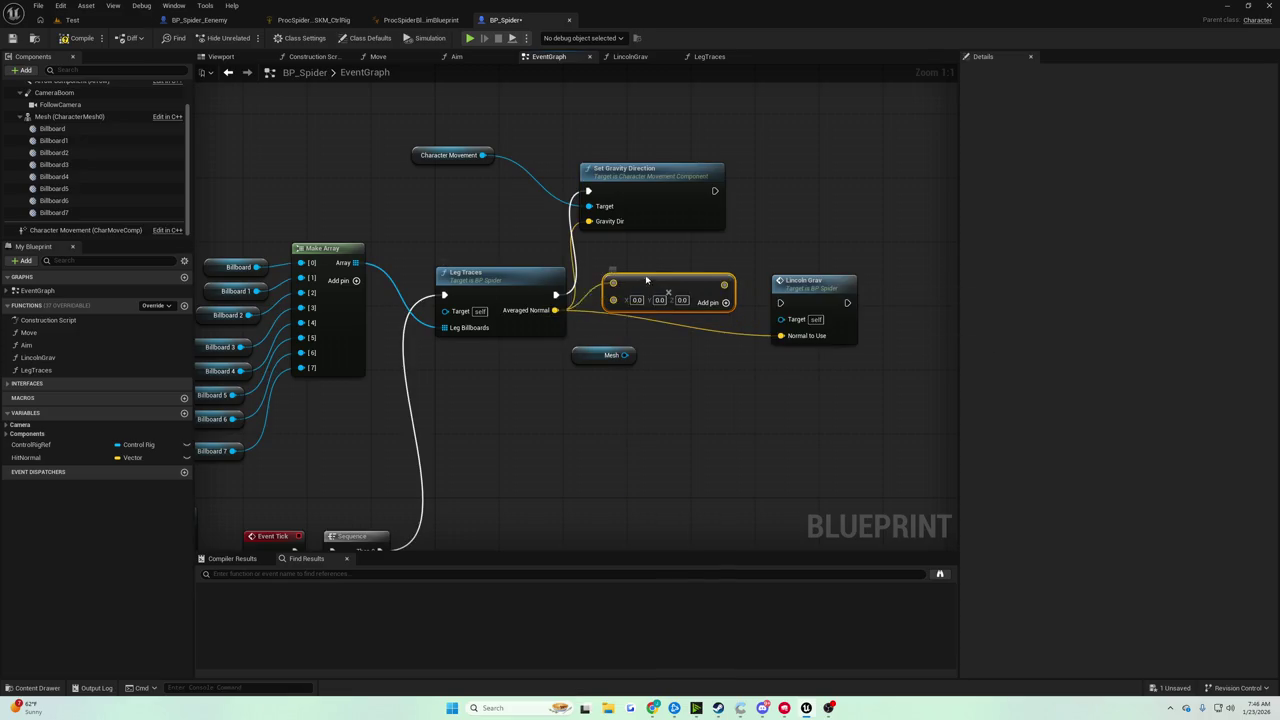
# Set the vector node to -1, -1, -1 and wire its result into Gravity Dir.
pyautogui.click(628, 292)
pyautogui.write('-1')
pyautogui.press('Tab')
pyautogui.write('-1')
pyautogui.press('Tab')
pyautogui.write('-1')
pyautogui.press('Return')
pyautogui.moveTo(725, 276)
pyautogui.mouseDown()
pyautogui.moveTo(640, 218)
pyautogui.moveTo(588, 221)
pyautogui.mouseUp()
pyautogui.click(73, 21)
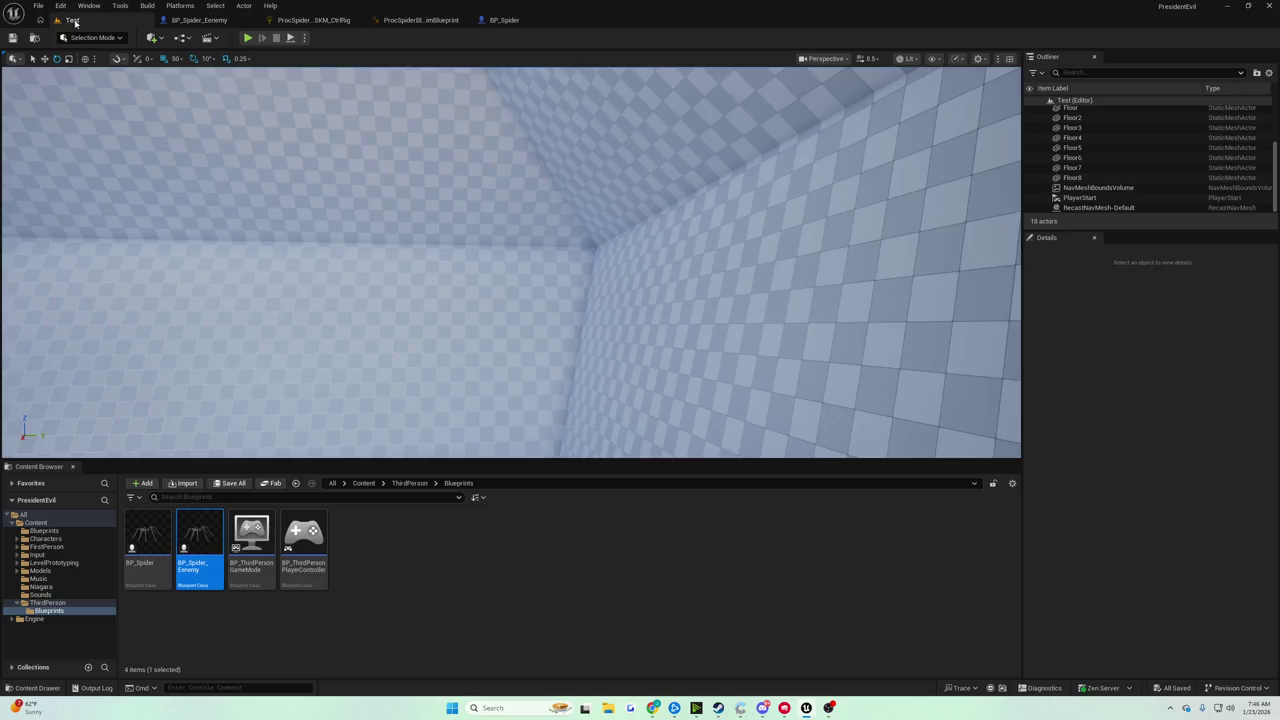
# Play the Test level and walk the spider with W up the wall onto the ceiling.
pyautogui.click(249, 39)
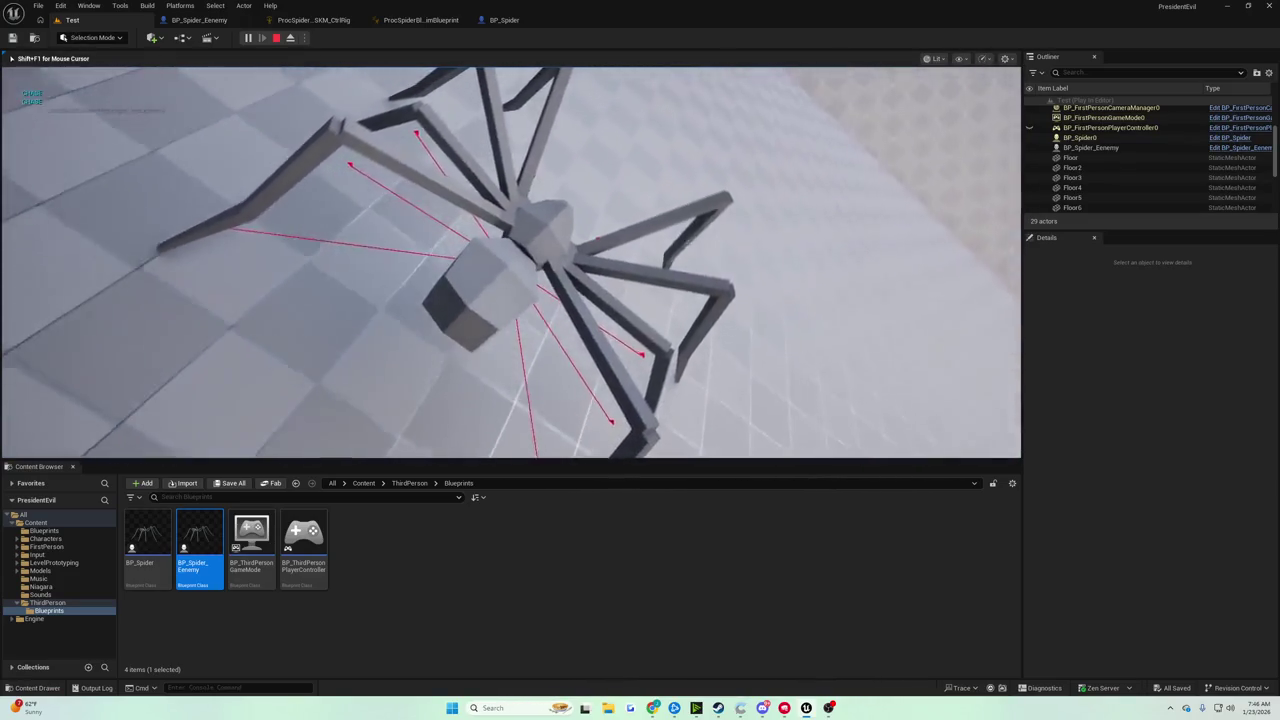
pyautogui.press('w')
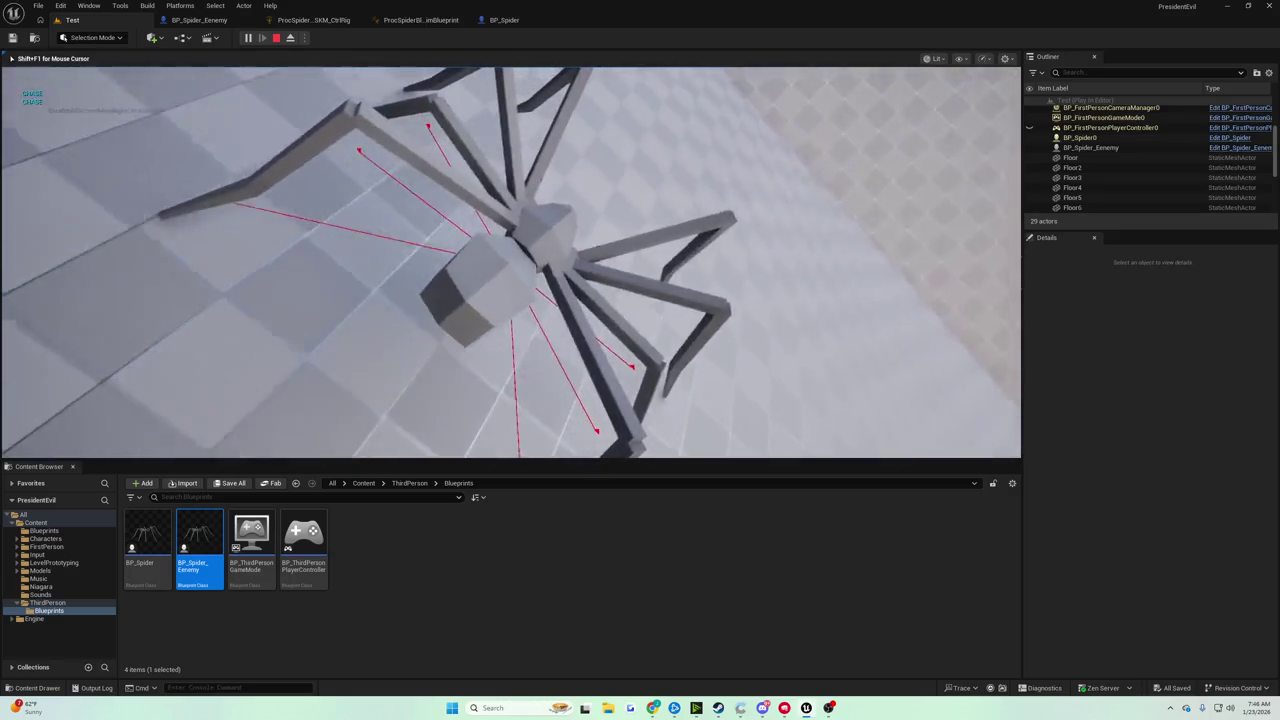
pyautogui.press('w')
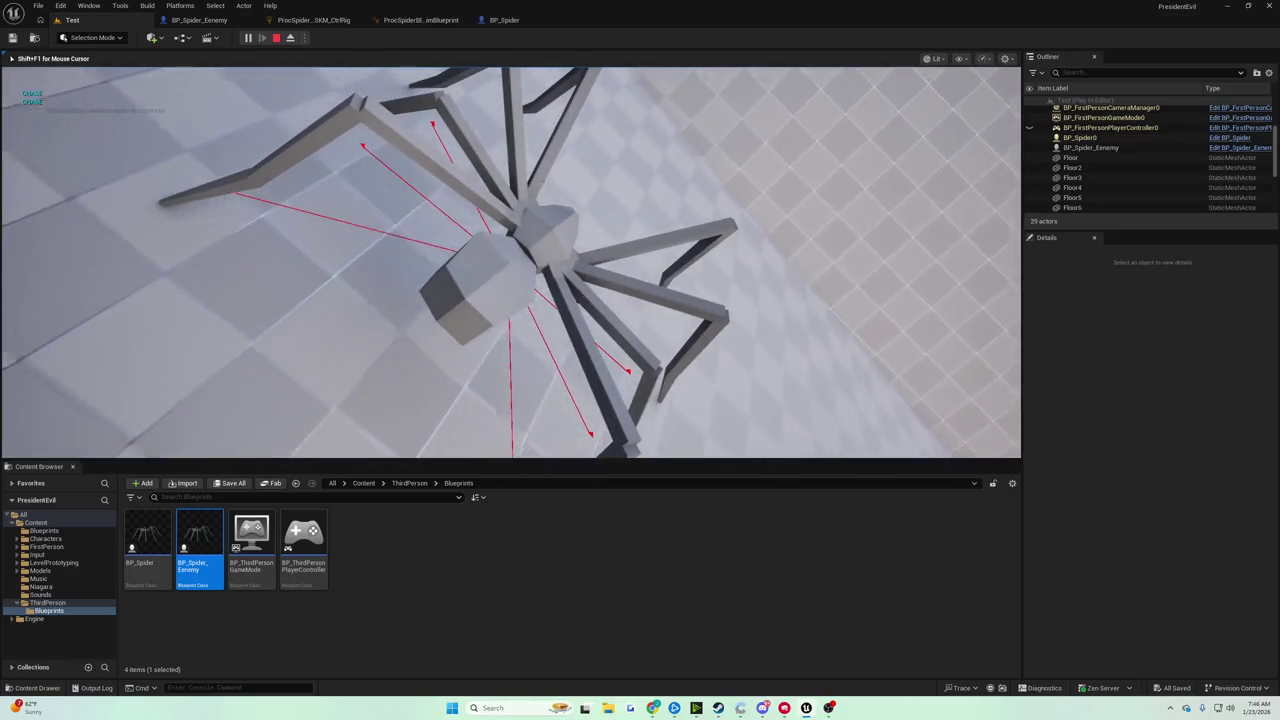
pyautogui.press('w')
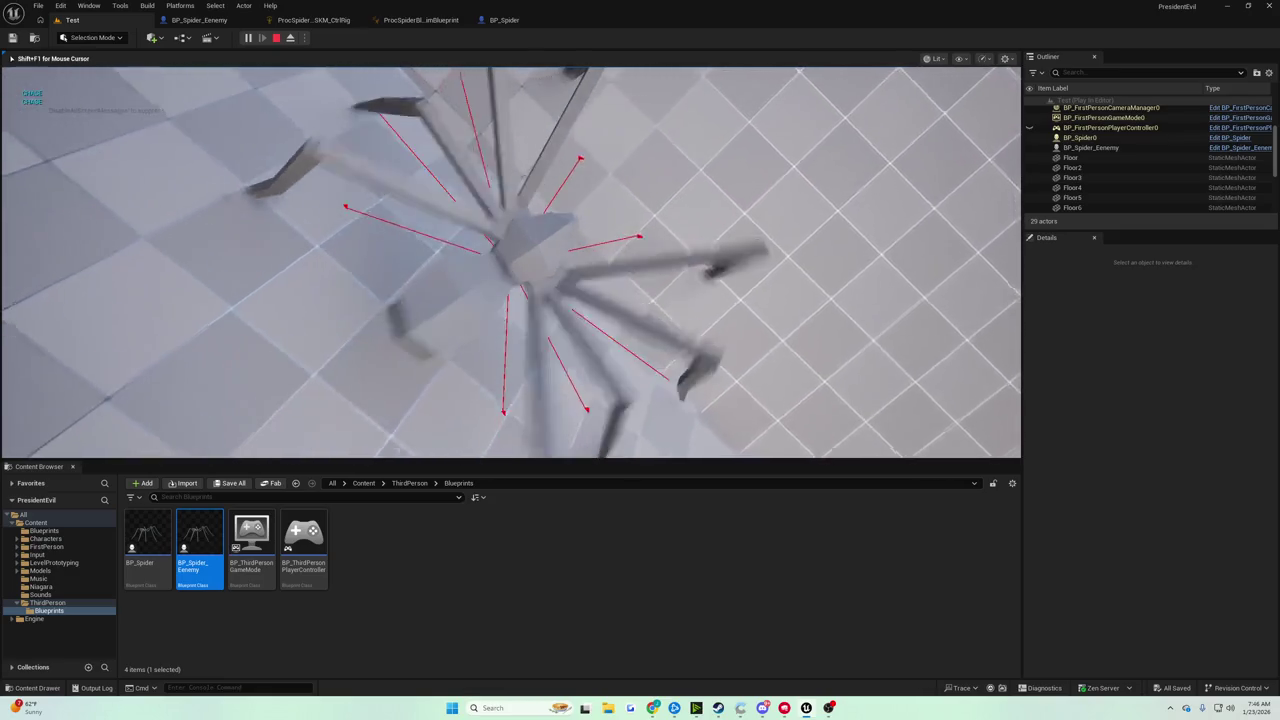
pyautogui.press('w')
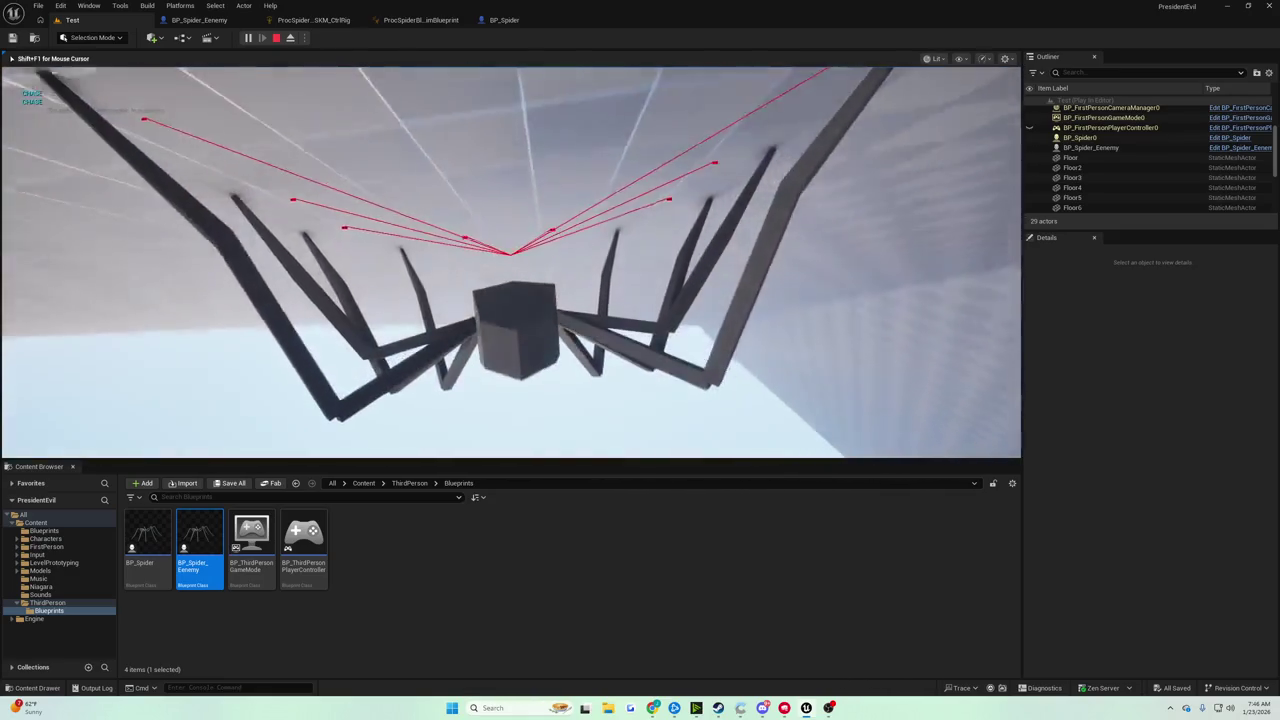
pyautogui.press('w')
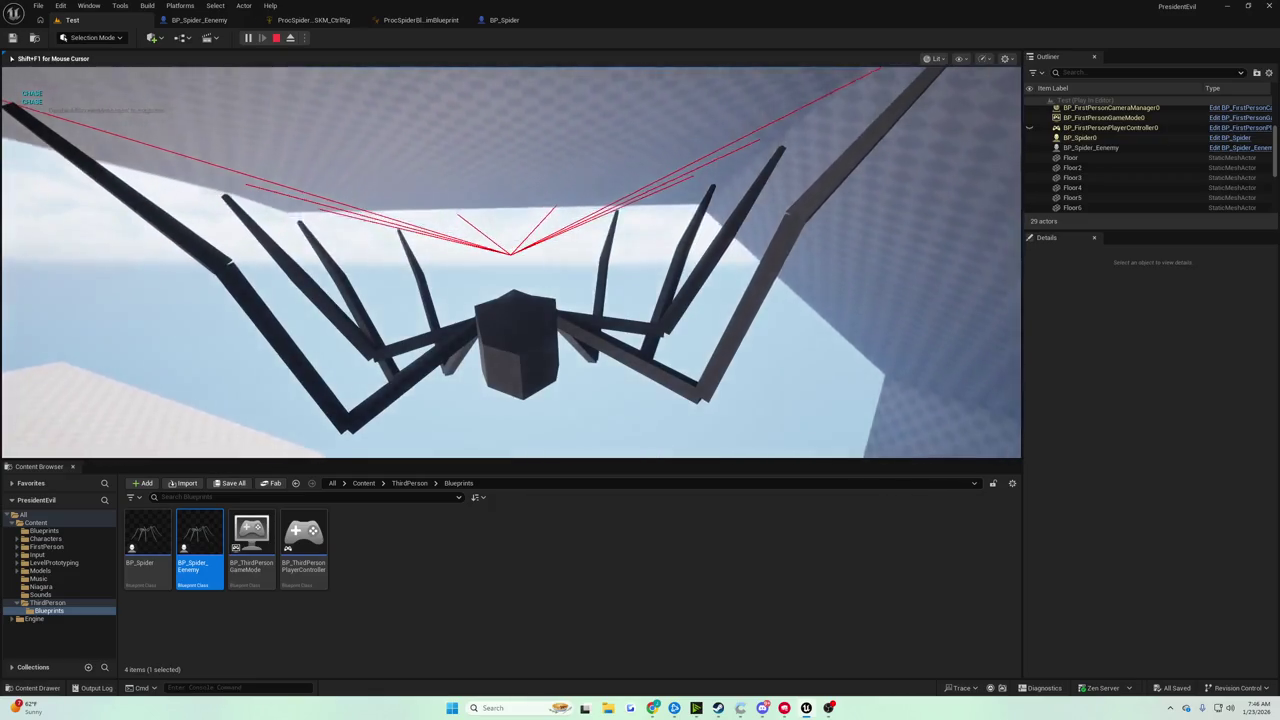
pyautogui.press('w')
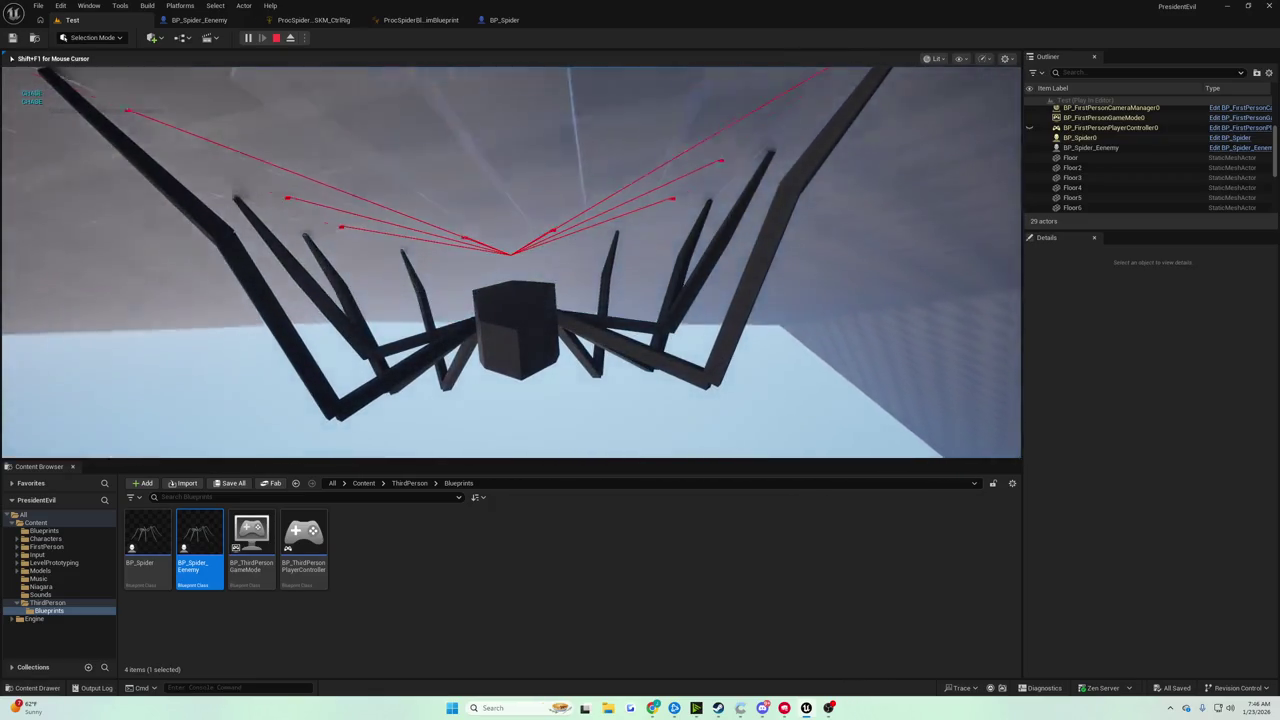
pyautogui.press('w')
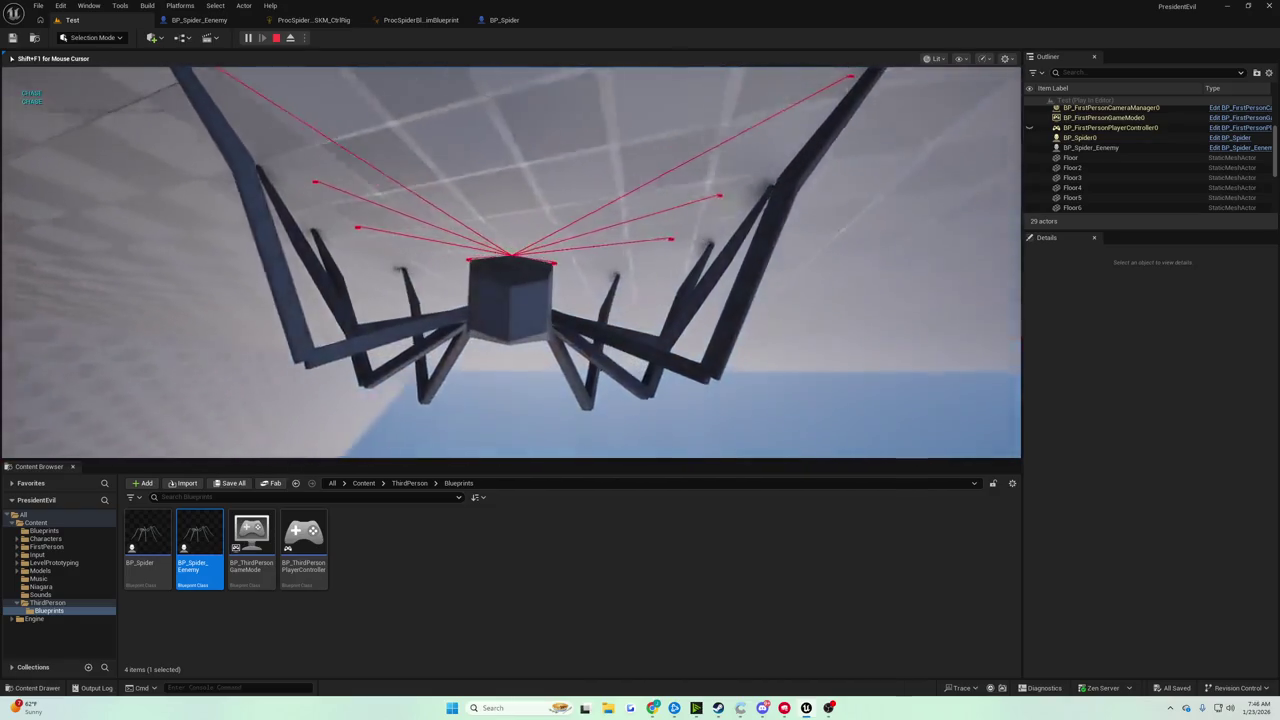
# Stop the playtest and return to BP_Spider's EventGraph.
pyautogui.press('Escape')
pyautogui.click(504, 20)
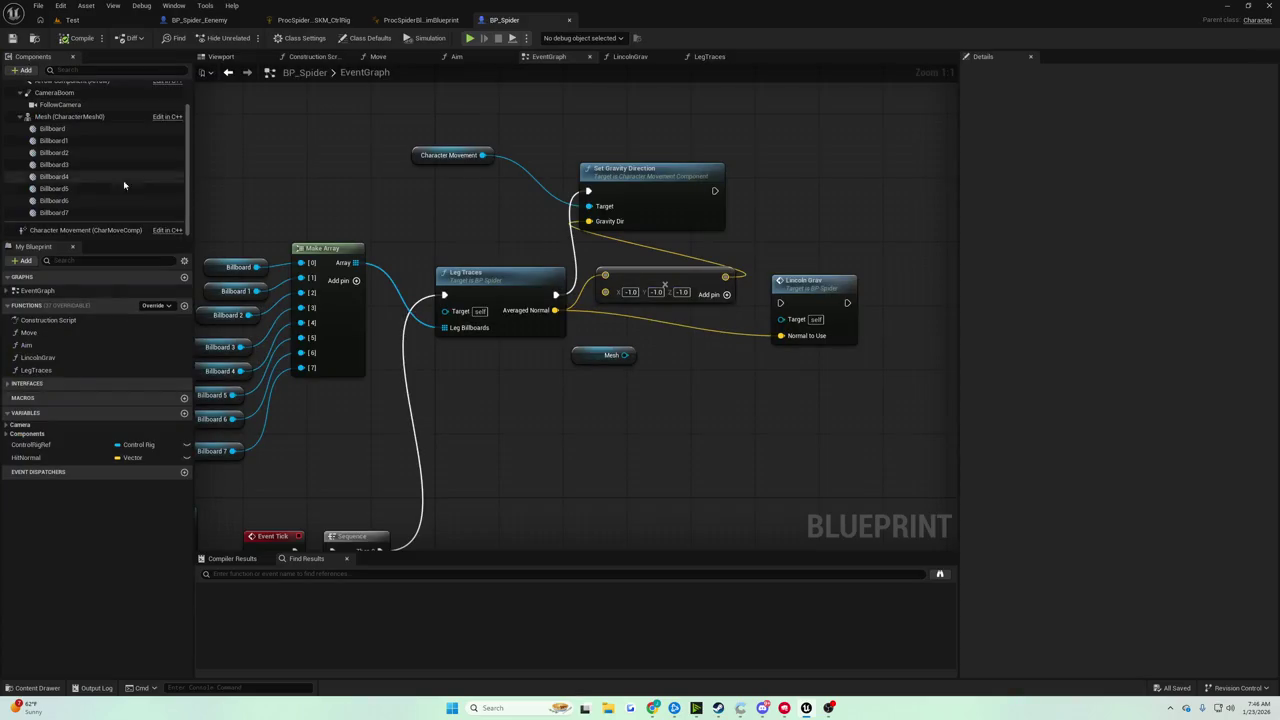
pyautogui.scroll(2, 98, 180)
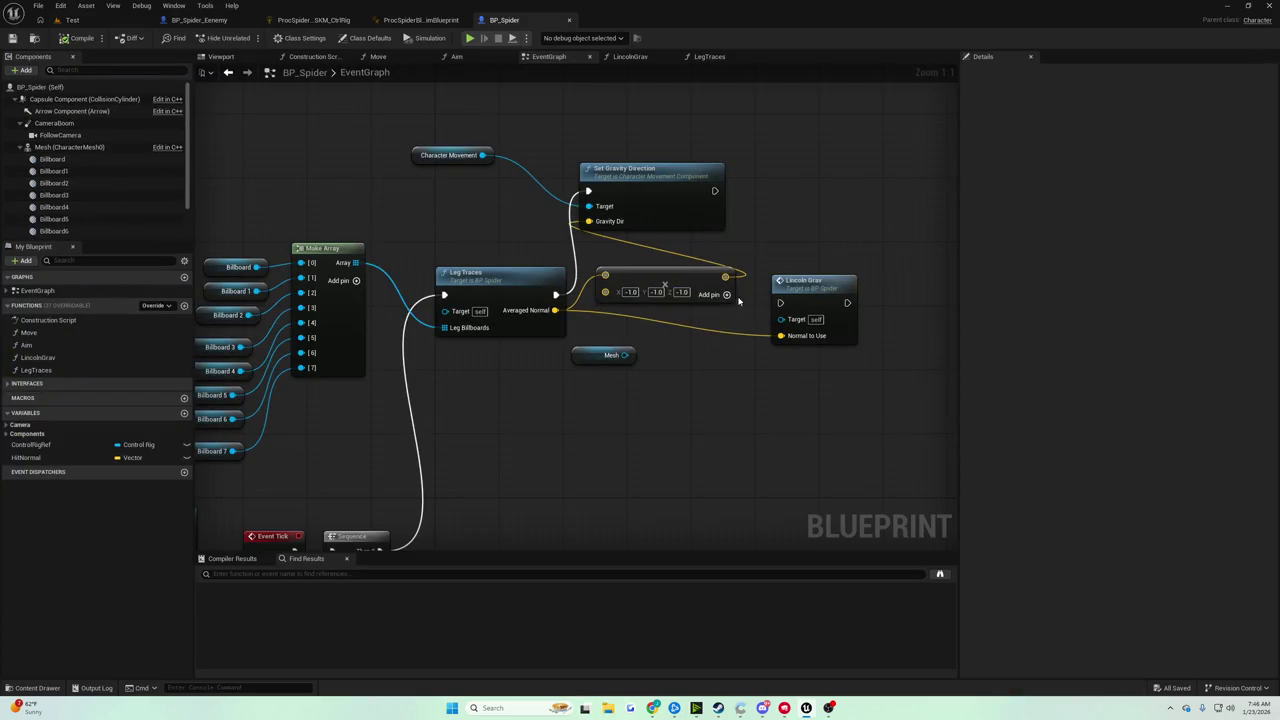
pyautogui.scroll(-2, 79, 206)
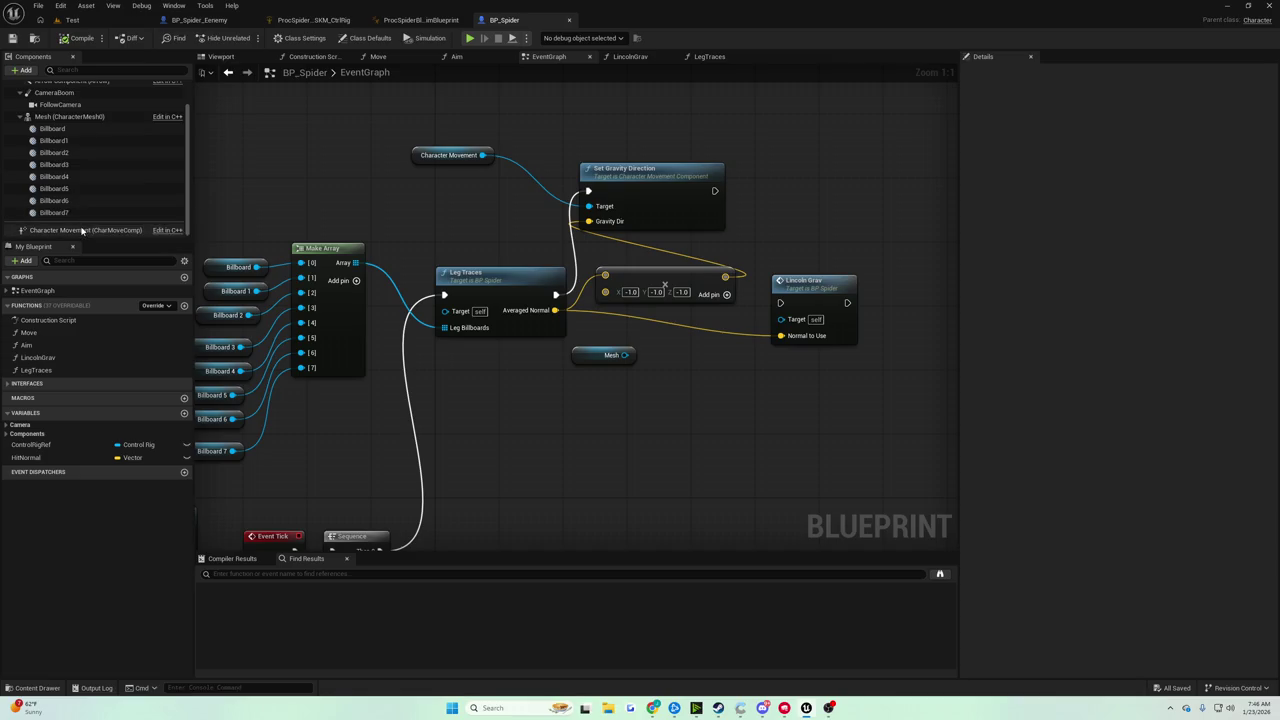
# Set the Mesh's Anim Class to the ProcSpiderBlockout anim blueprint, compile, save and play.
pyautogui.scroll(2, 82, 200)
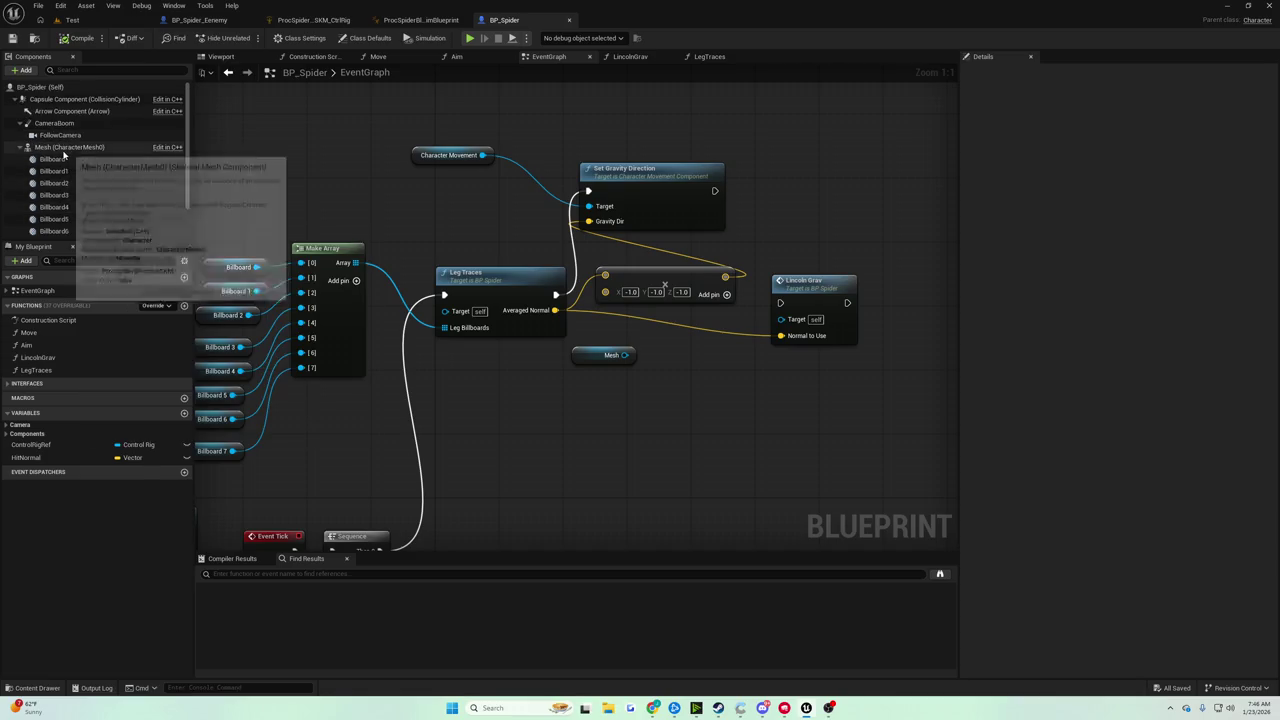
pyautogui.click(68, 147)
pyautogui.click(995, 72)
pyautogui.press('BackSpace')
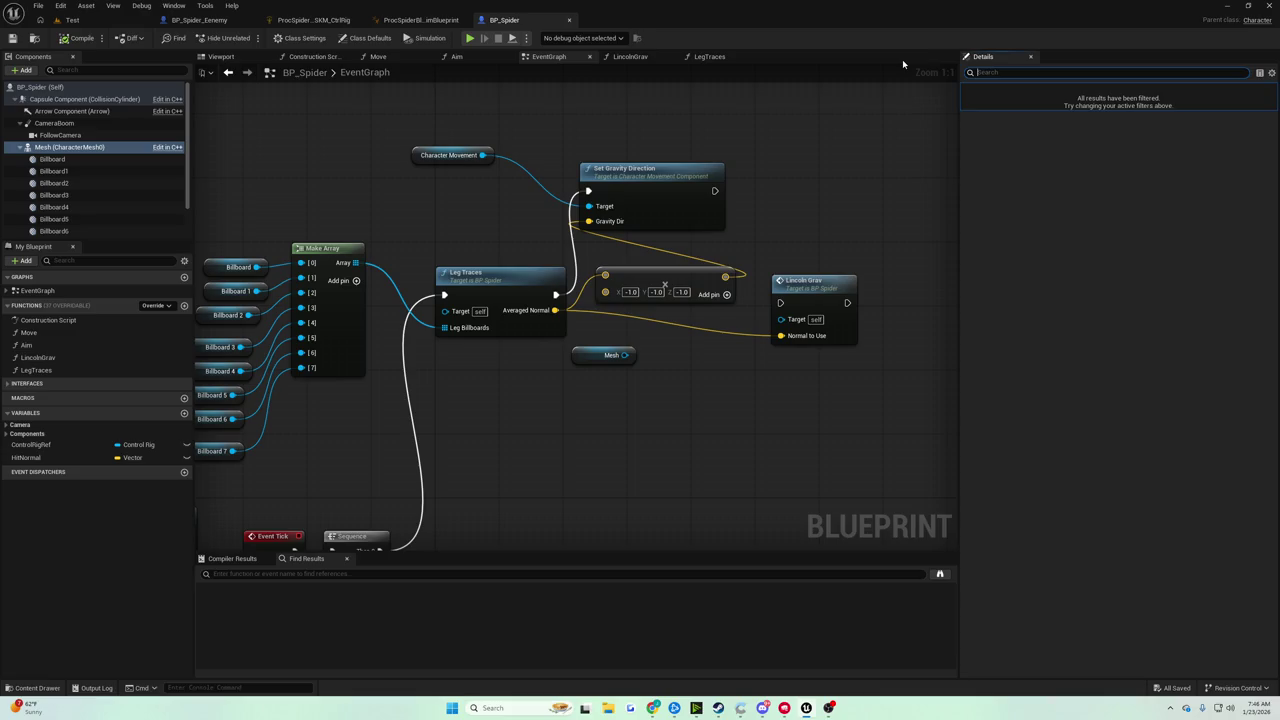
pyautogui.click(1122, 277)
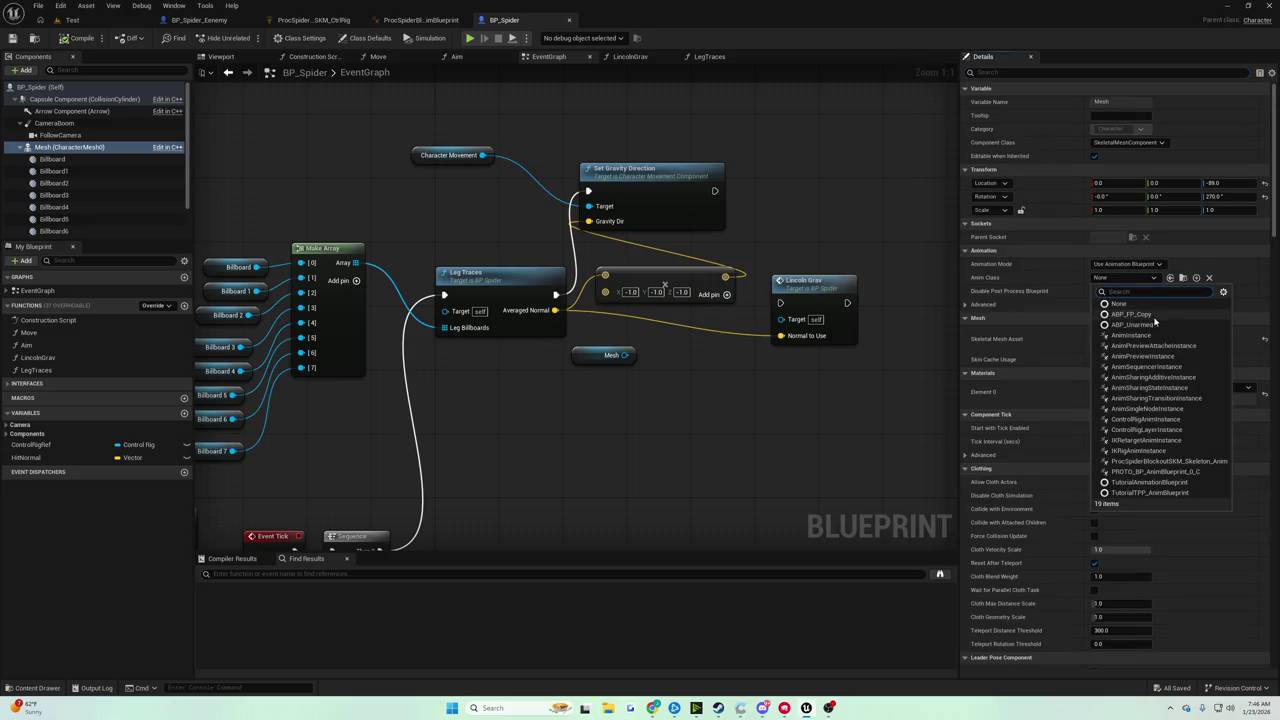
pyautogui.write('spid')
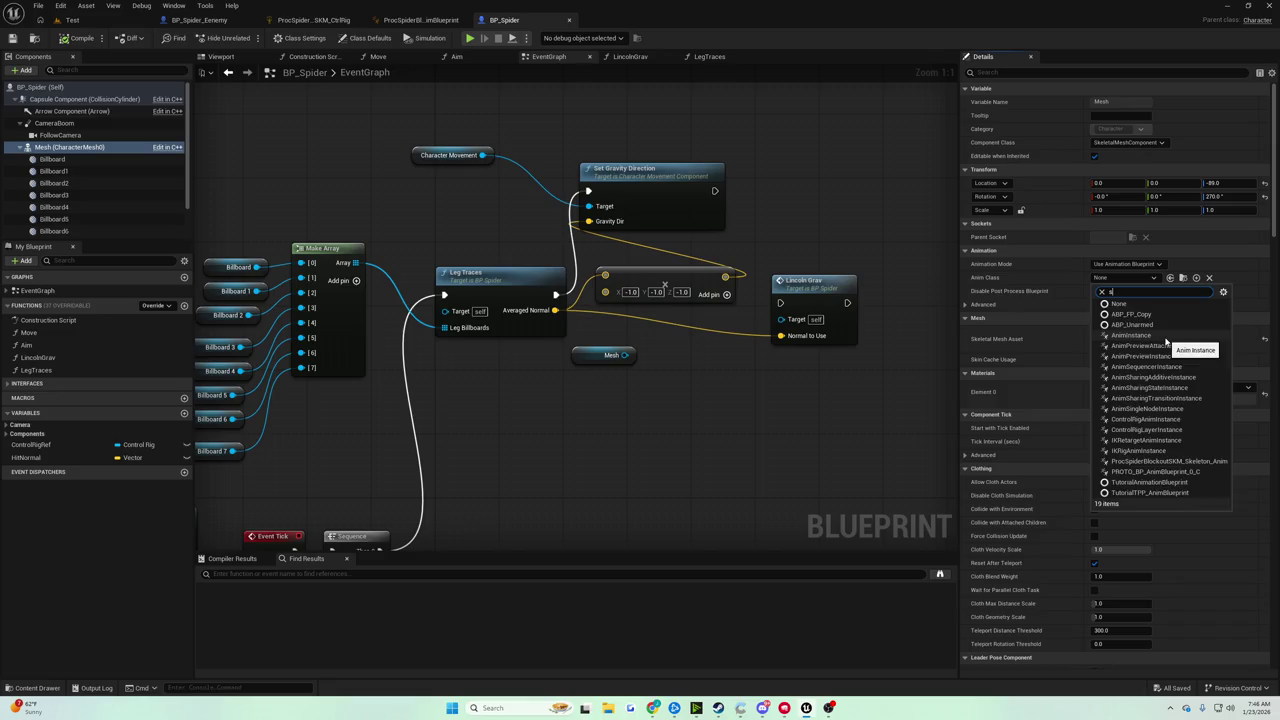
pyautogui.click(1160, 440)
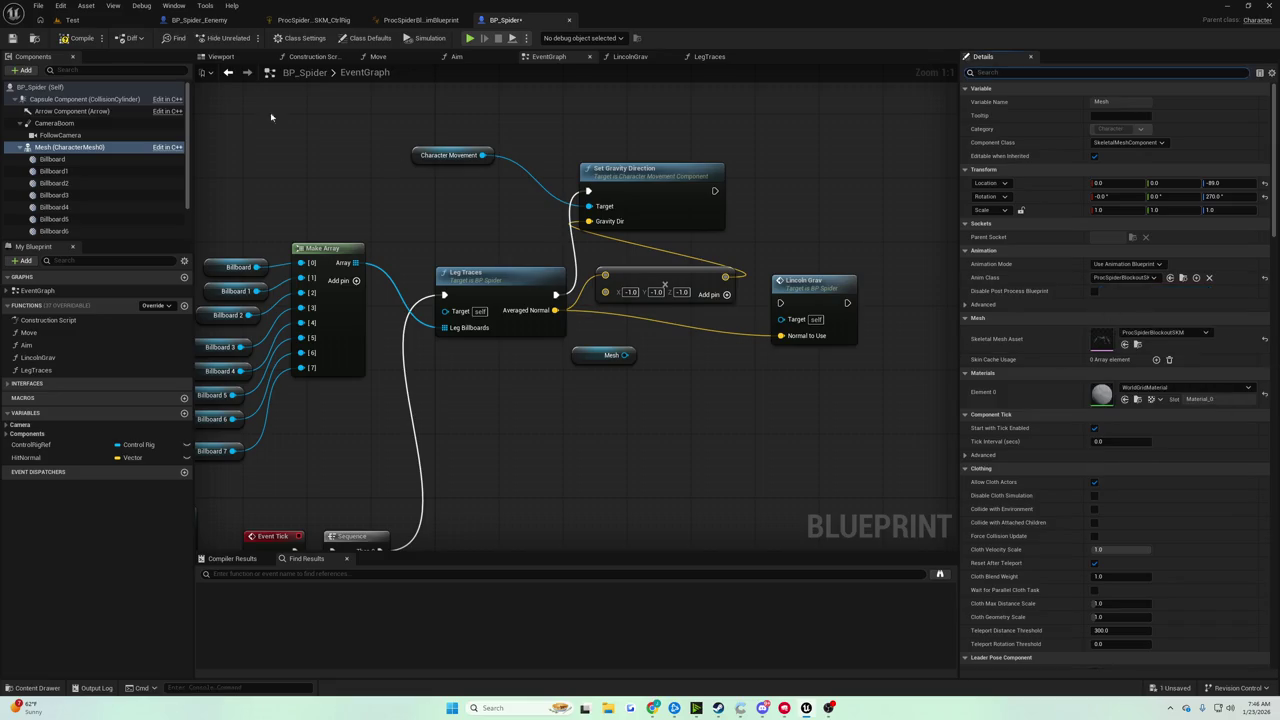
pyautogui.click(78, 39)
pyautogui.hotkey('alt', 'p')
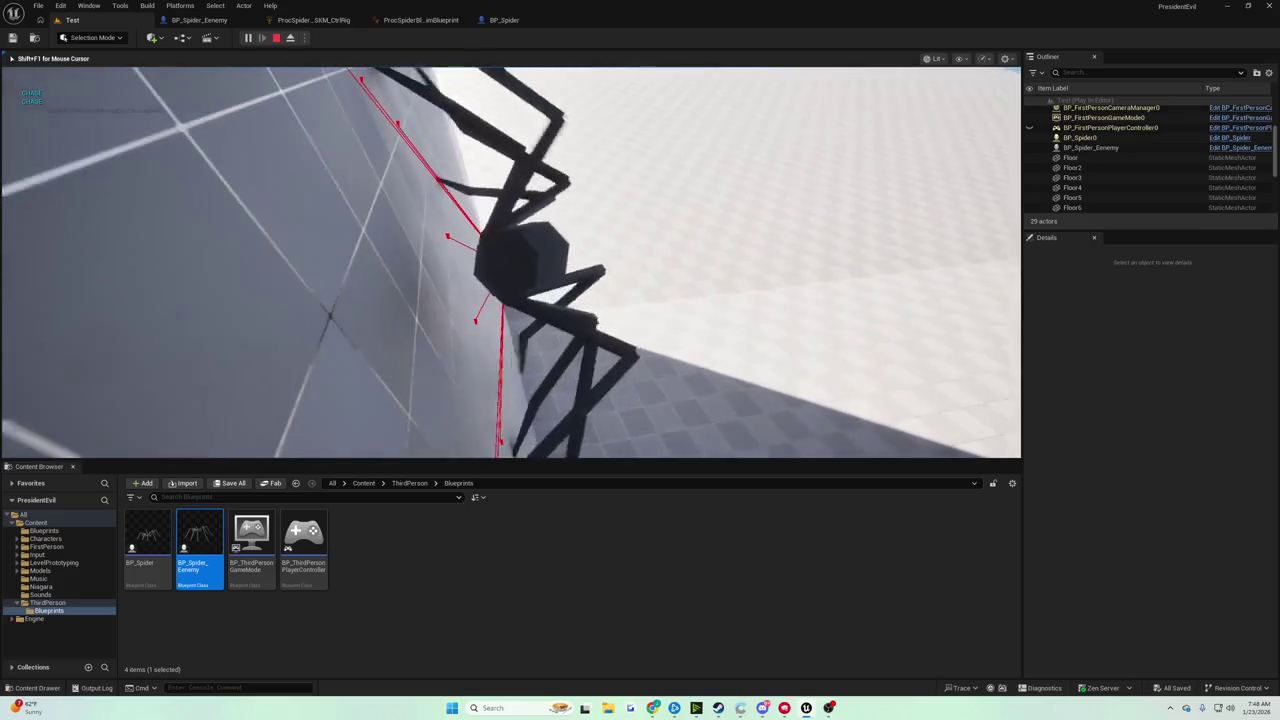
# End the play session after the animated spider crawls the walls and floor.
pyautogui.press('Escape')
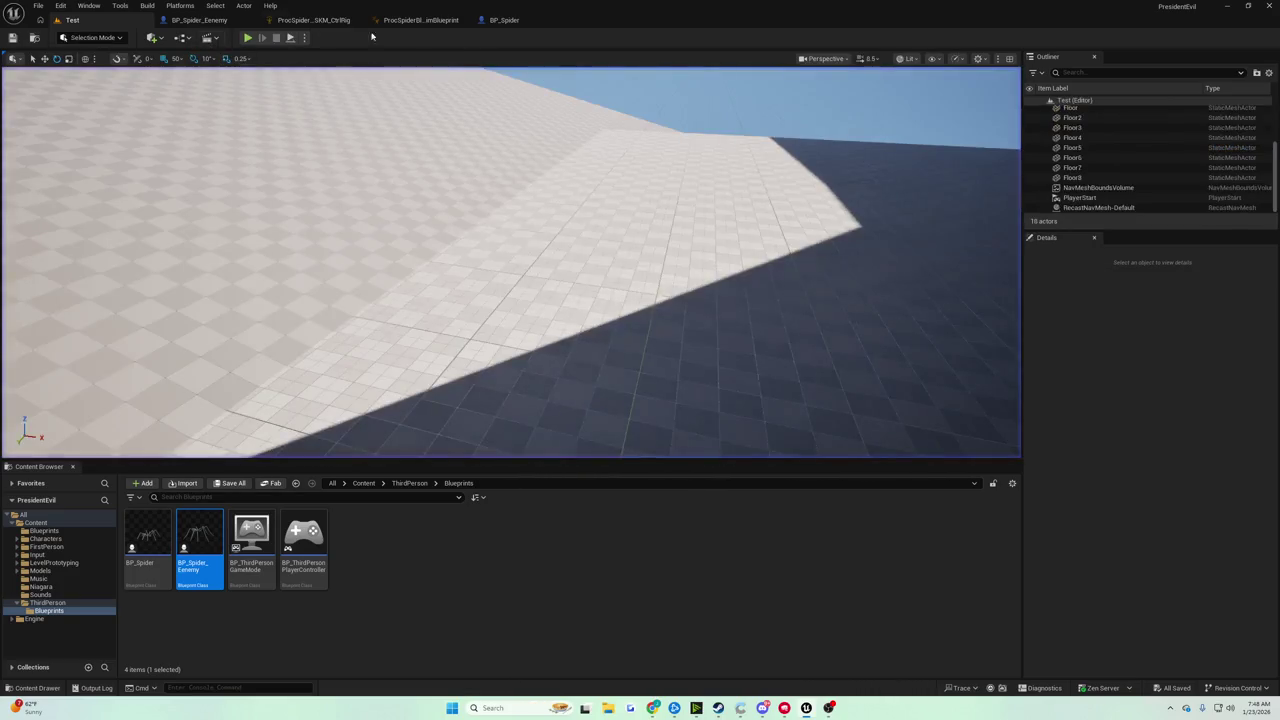
# Widen the Jump Input comment box in BP_Spider's EventGraph.
pyautogui.click(504, 20)
pyautogui.scroll(1, 508, 176)
pyautogui.moveTo(508, 176); pyautogui.dragTo(678, 268)
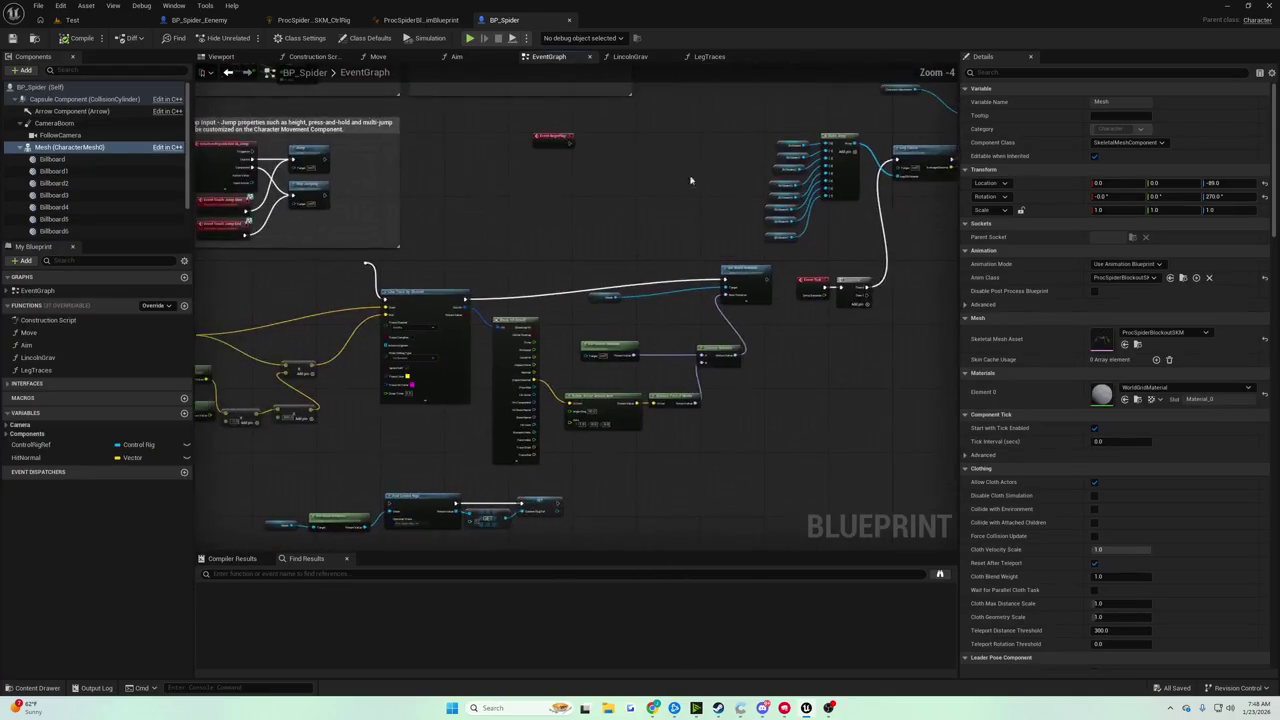
pyautogui.scroll(4, 678, 268)
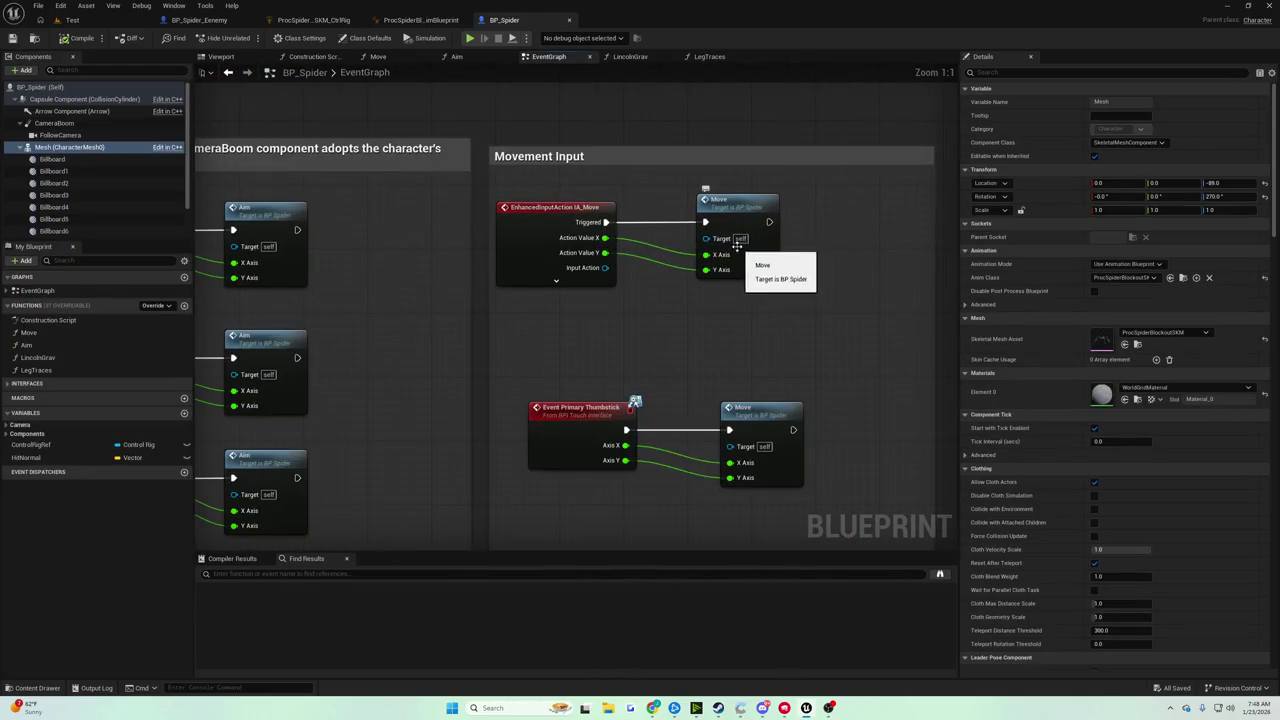
pyautogui.scroll(-5, 700, 260)
pyautogui.scroll(5, 675, 249)
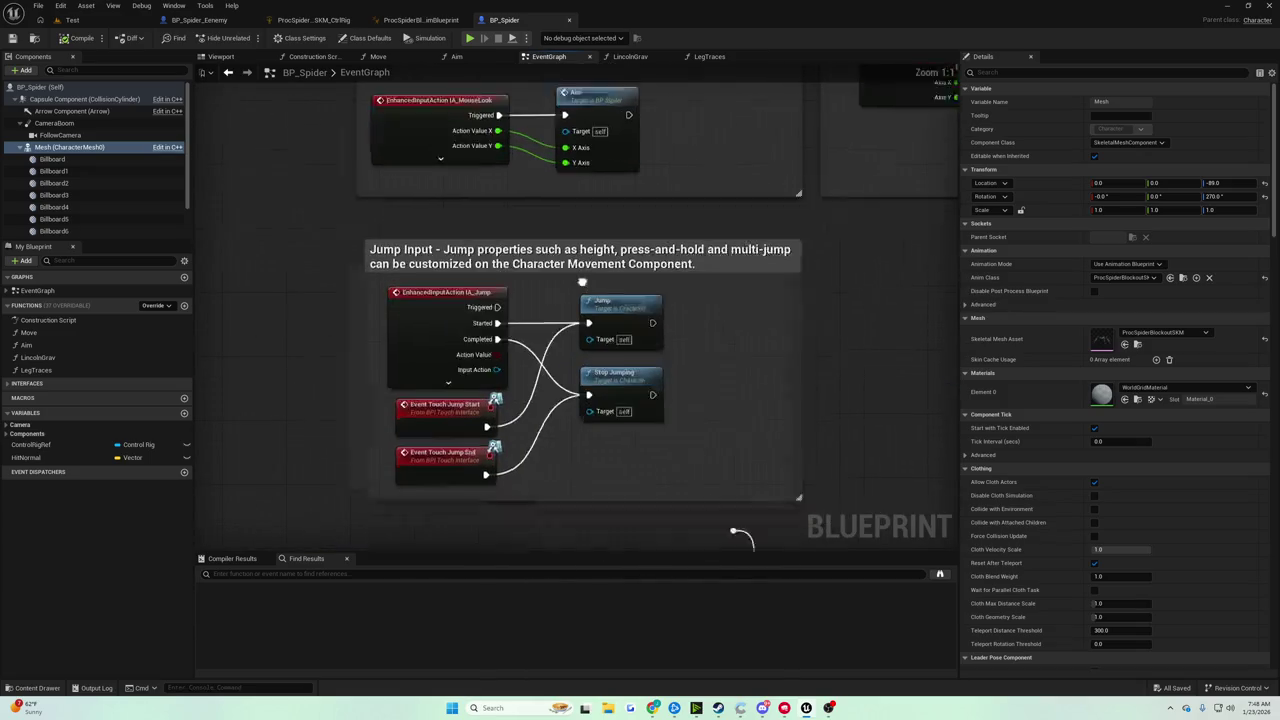
pyautogui.moveTo(707, 265); pyautogui.dragTo(907, 265)
# Move the two upper input comment groups up and to the left.
pyautogui.scroll(-7, 487, 200)
pyautogui.moveTo(443, 155); pyautogui.dragTo(720, 252)
pyautogui.moveTo(615, 176); pyautogui.dragTo(557, 114)
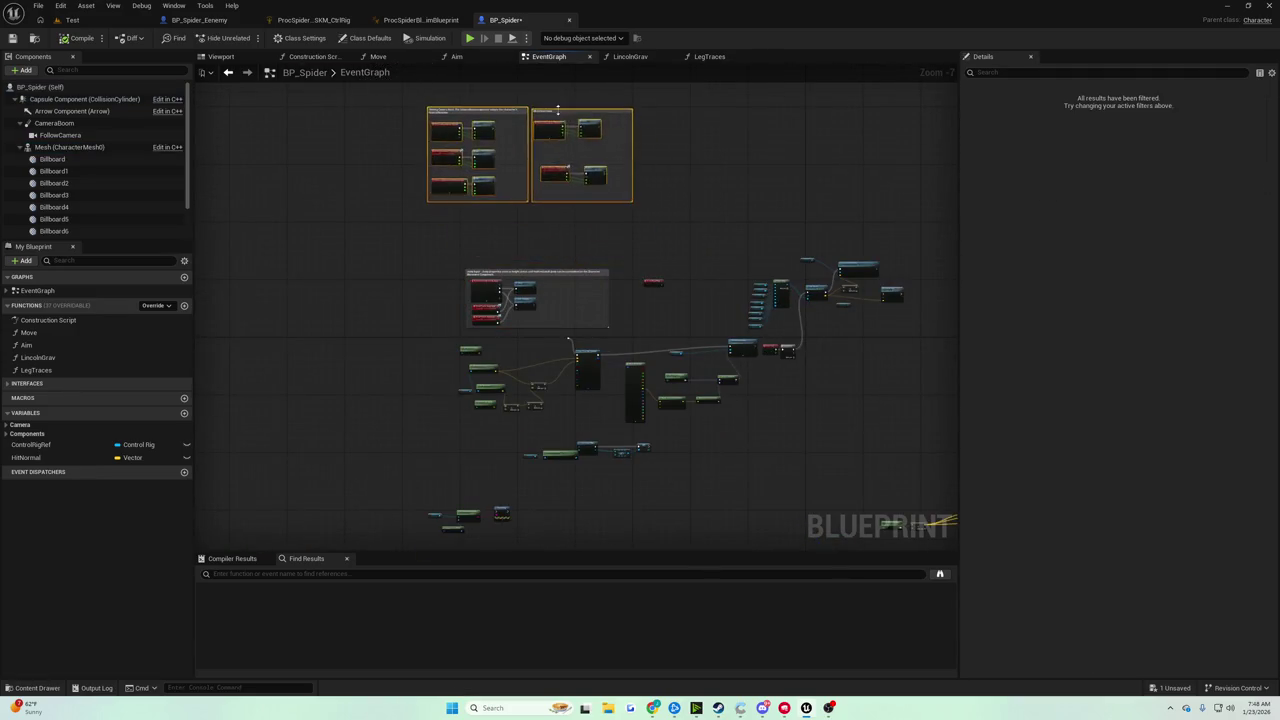
pyautogui.scroll(7, 634, 277)
pyautogui.moveTo(634, 277)
pyautogui.mouseDown()
pyautogui.moveTo(455, 223)
pyautogui.moveTo(737, 132)
pyautogui.mouseUp()
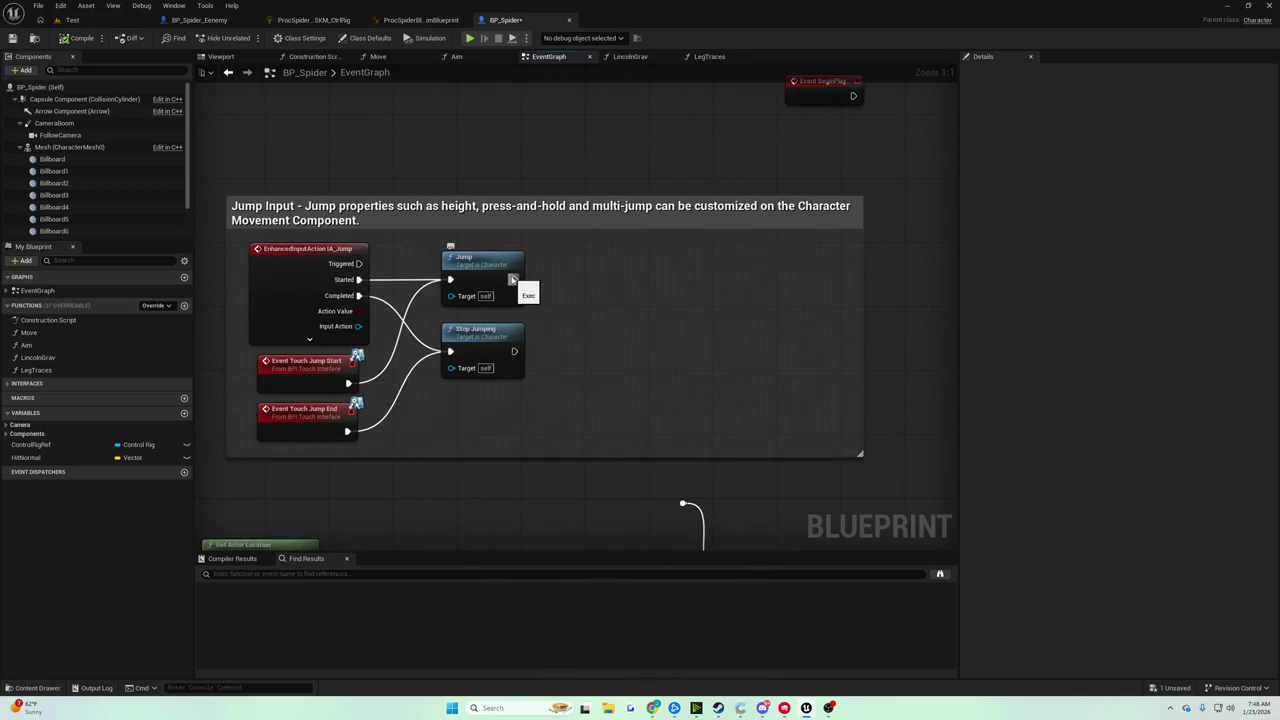
pyautogui.moveTo(513, 280); pyautogui.dragTo(598, 287)
# Add Set Gravity Direction after Jump with a Make Vector feeding Gravity Dir.
pyautogui.write('set gr')
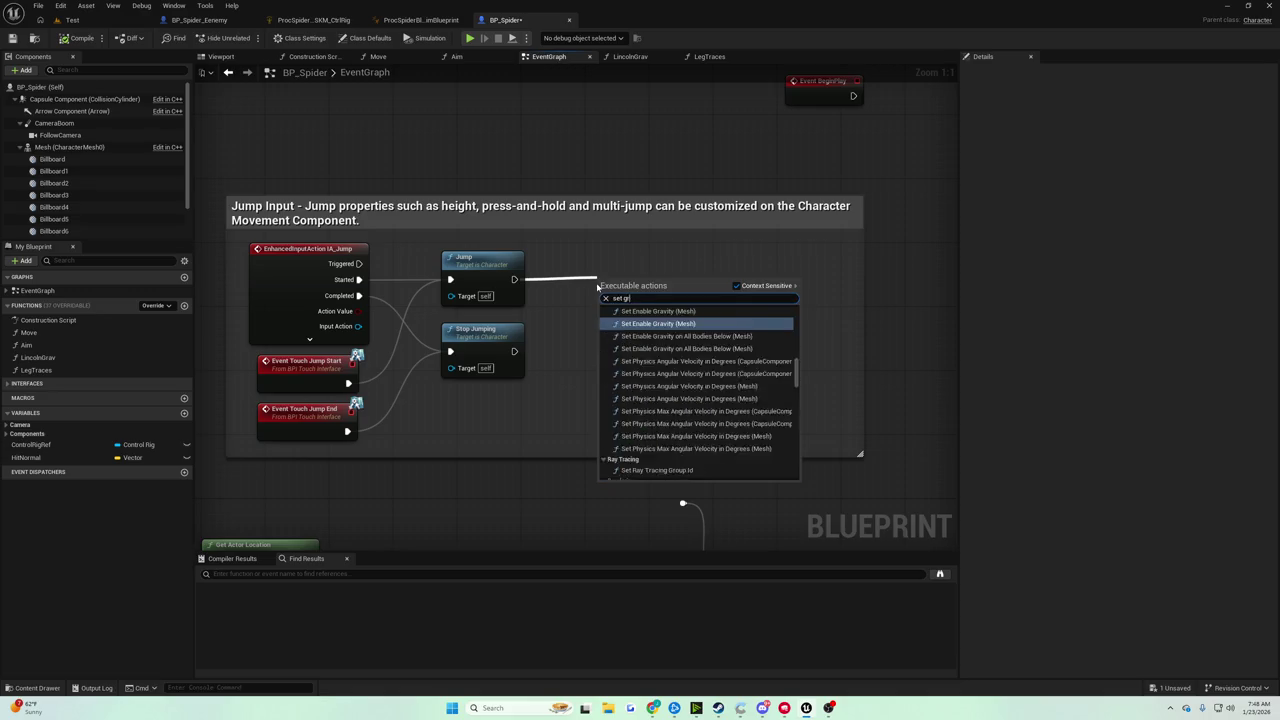
pyautogui.write('avity direction')
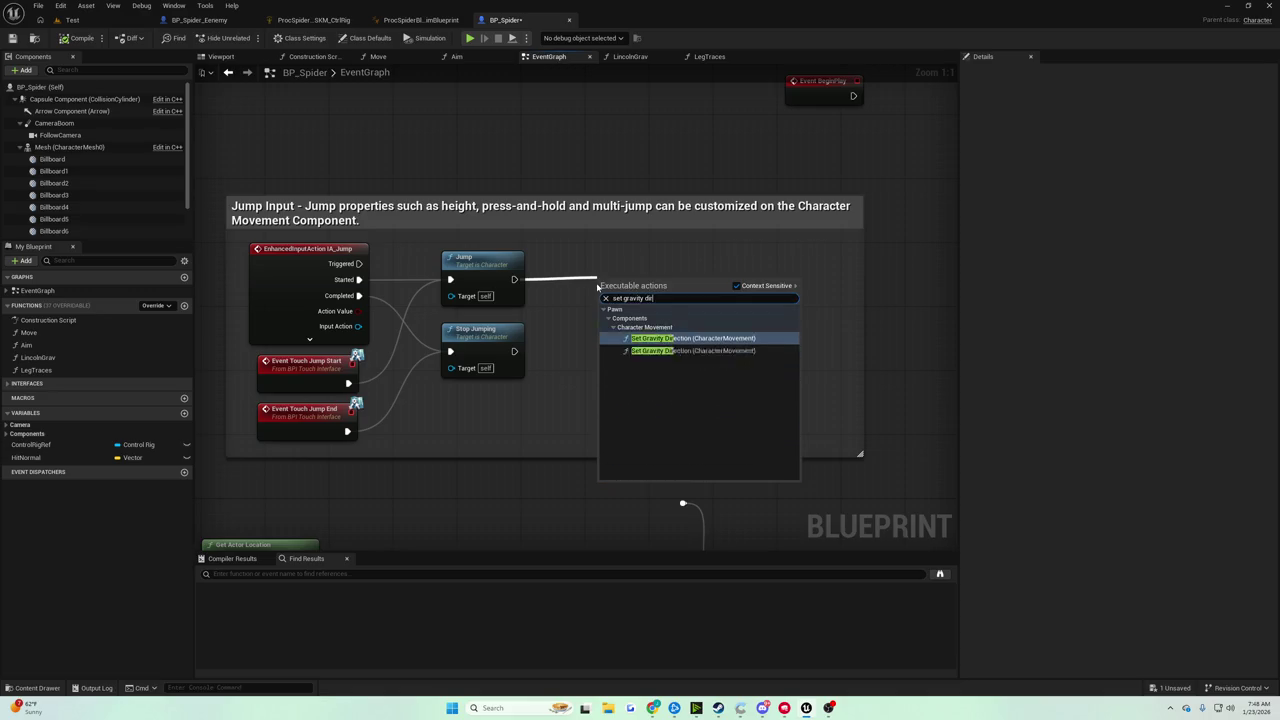
pyautogui.press('Return')
pyautogui.moveTo(598, 283); pyautogui.dragTo(664, 299)
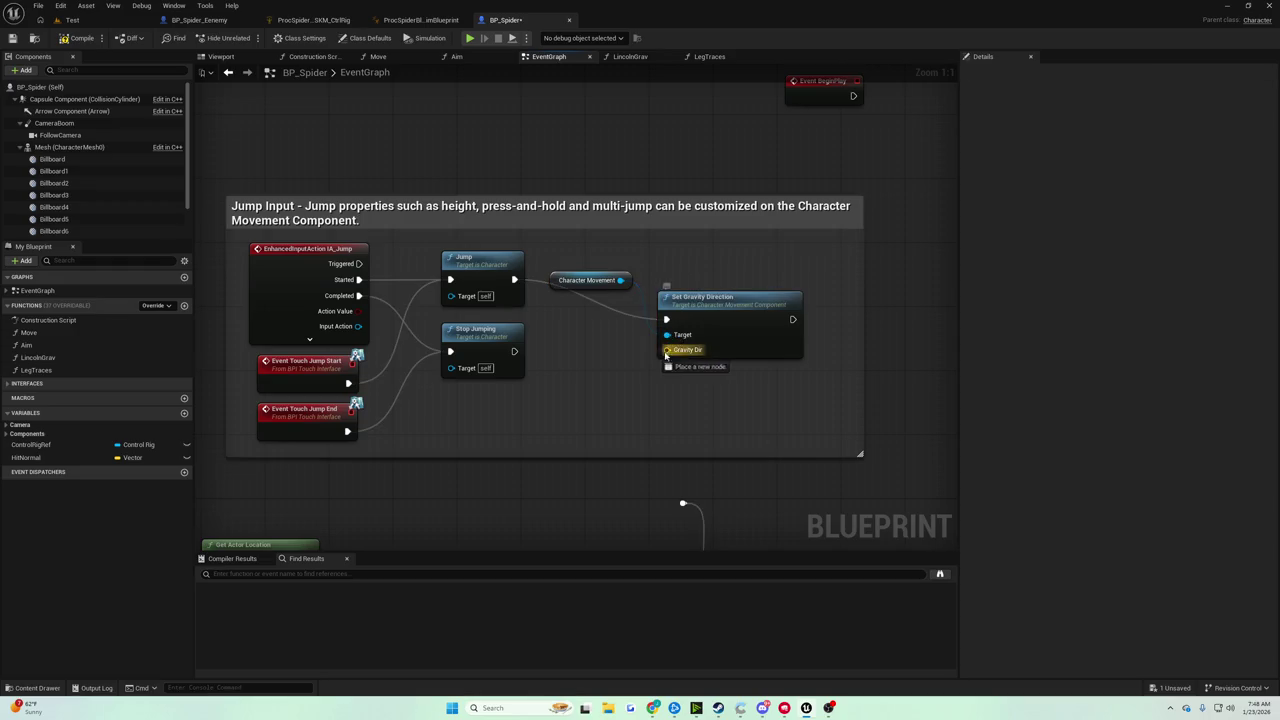
pyautogui.moveTo(668, 349); pyautogui.dragTo(645, 358)
pyautogui.write('make')
pyautogui.press('Down')
pyautogui.press('Down')
pyautogui.press('Down')
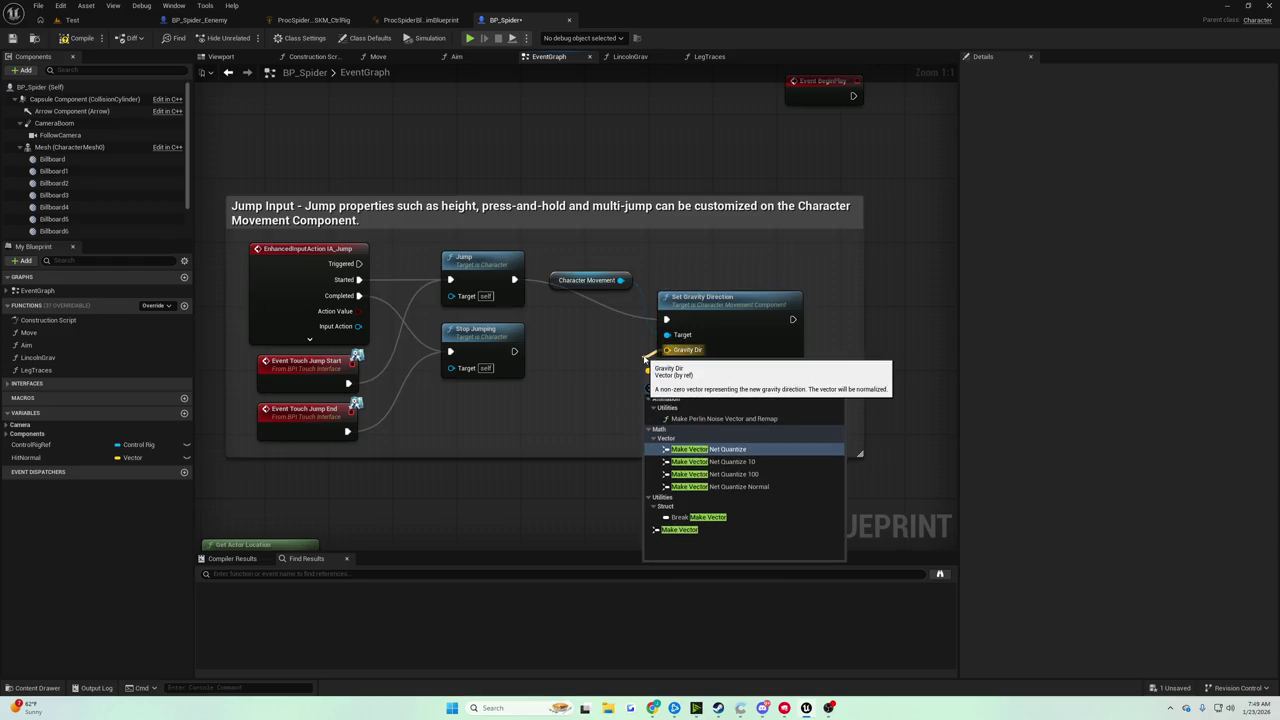
pyautogui.press('Return')
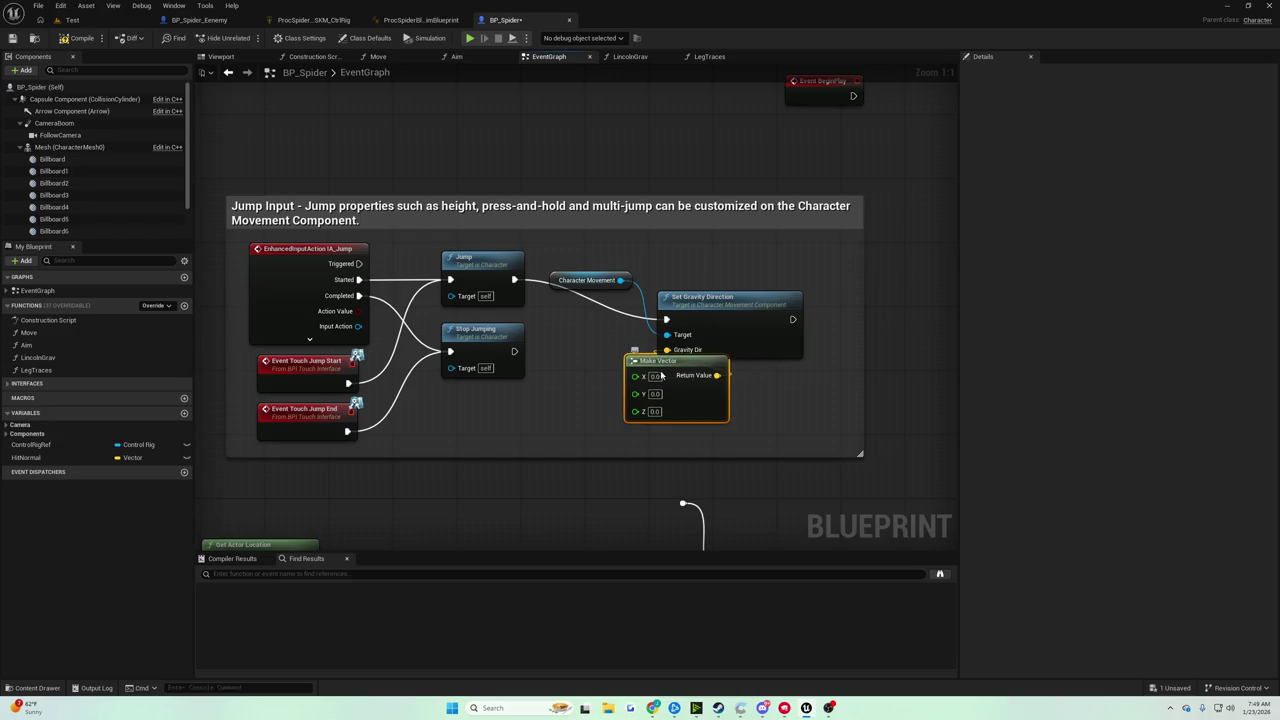
# Set the Make Vector's Z to 1, save, and play the Test level.
pyautogui.moveTo(642, 358); pyautogui.dragTo(594, 348)
pyautogui.click(607, 403)
pyautogui.write('10')
pyautogui.press('Return')
pyautogui.write('1')
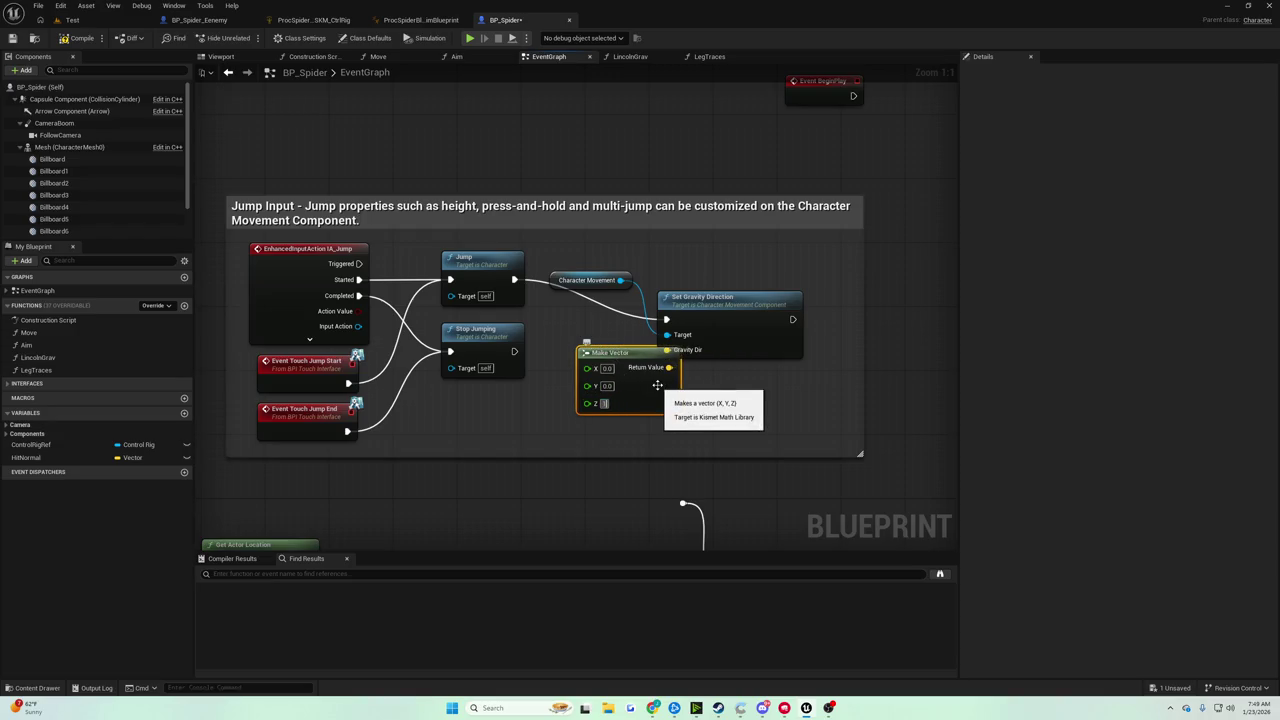
pyautogui.press('Return')
pyautogui.click(13, 38)
pyautogui.click(72, 20)
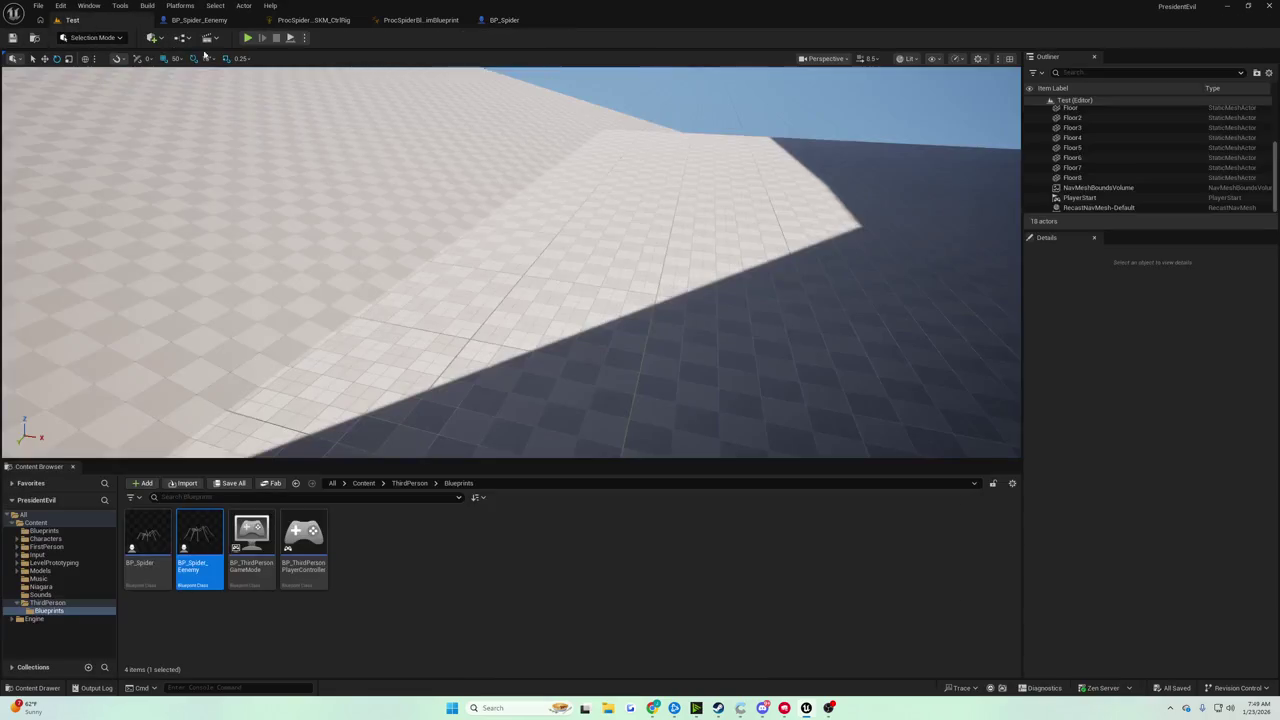
pyautogui.click(248, 38)
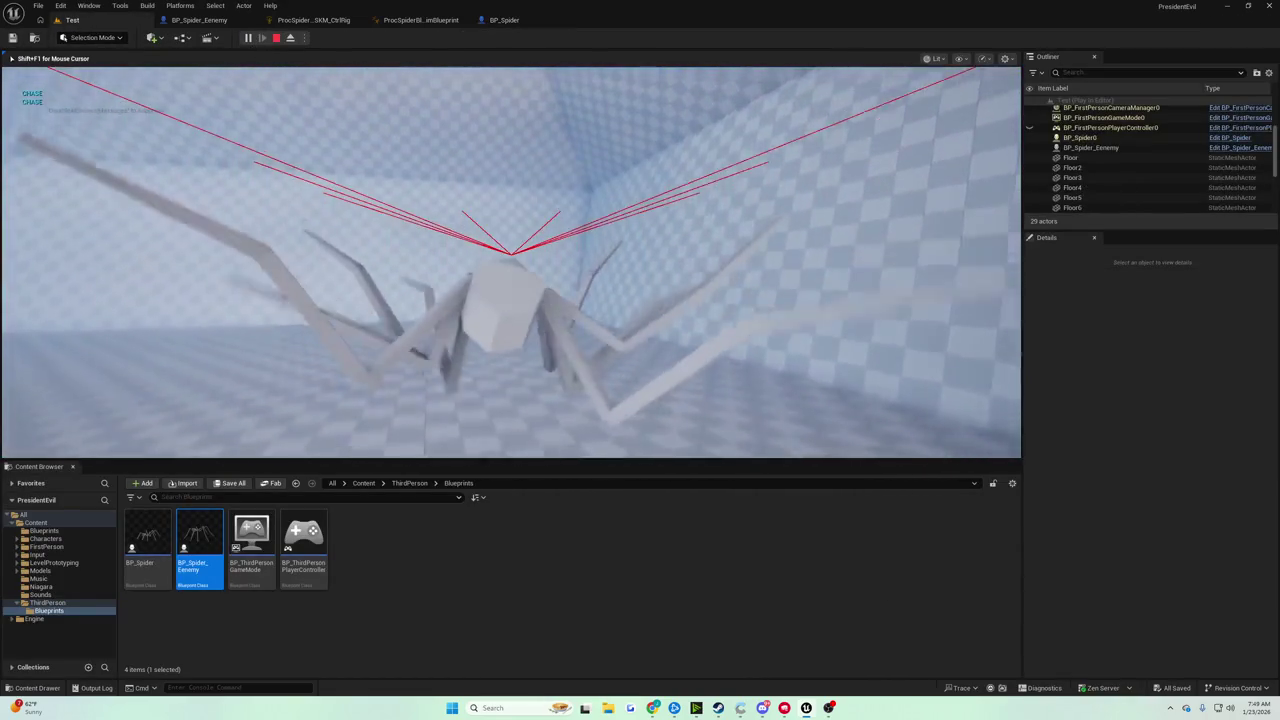
# Stop play, then change the Make Vector's Z to -1 in BP_Spider.
pyautogui.press('Escape')
pyautogui.doubleClick(505, 12)
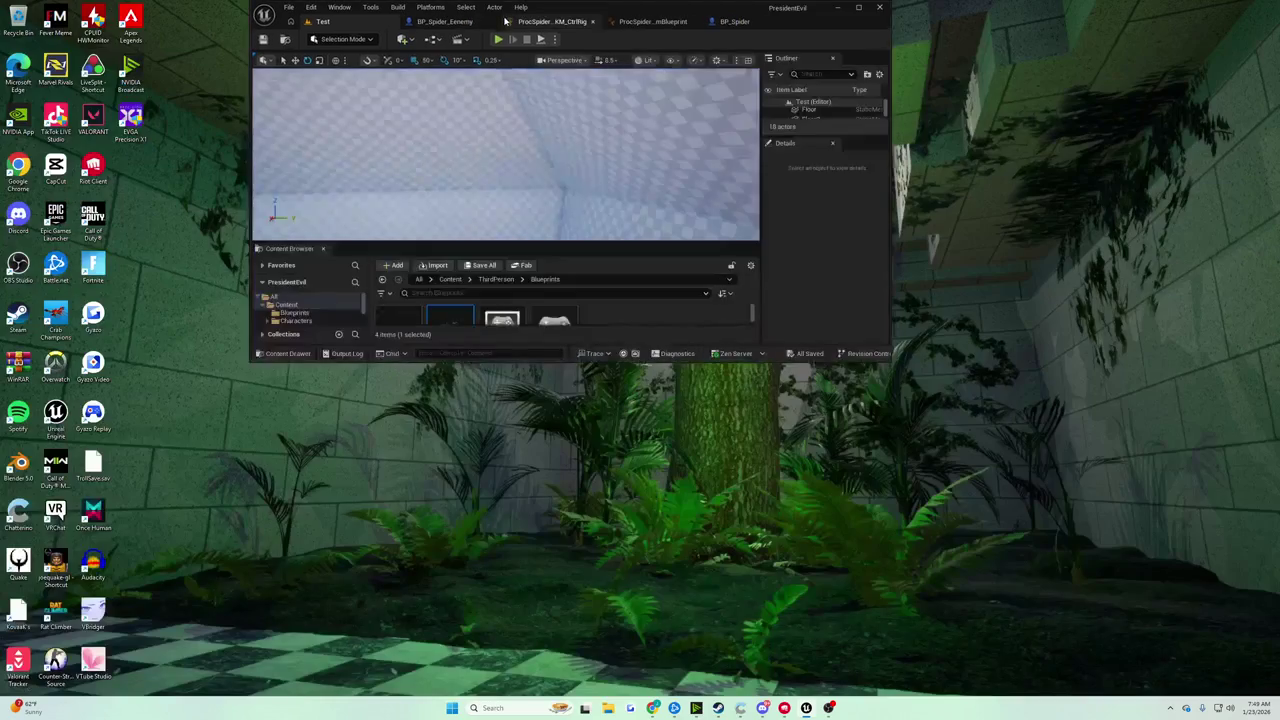
pyautogui.doubleClick(565, 20)
pyautogui.click(504, 20)
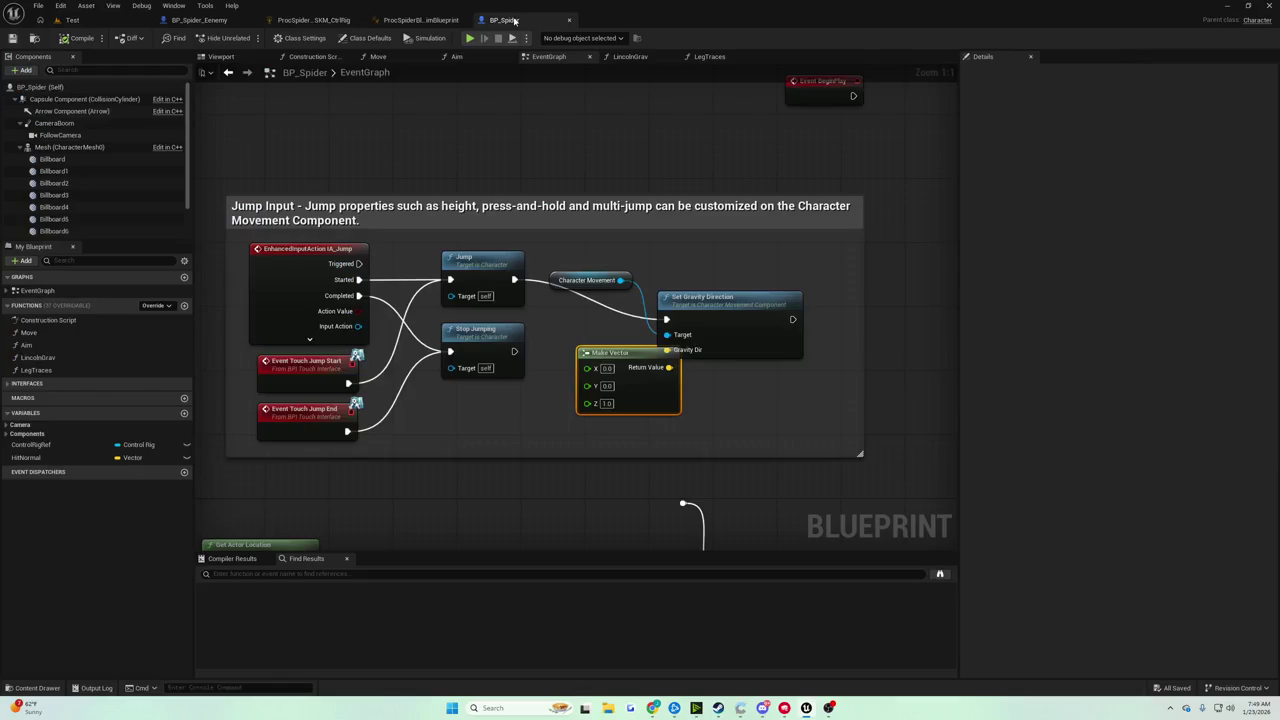
pyautogui.press('Return')
pyautogui.write('-1')
pyautogui.press('Return')
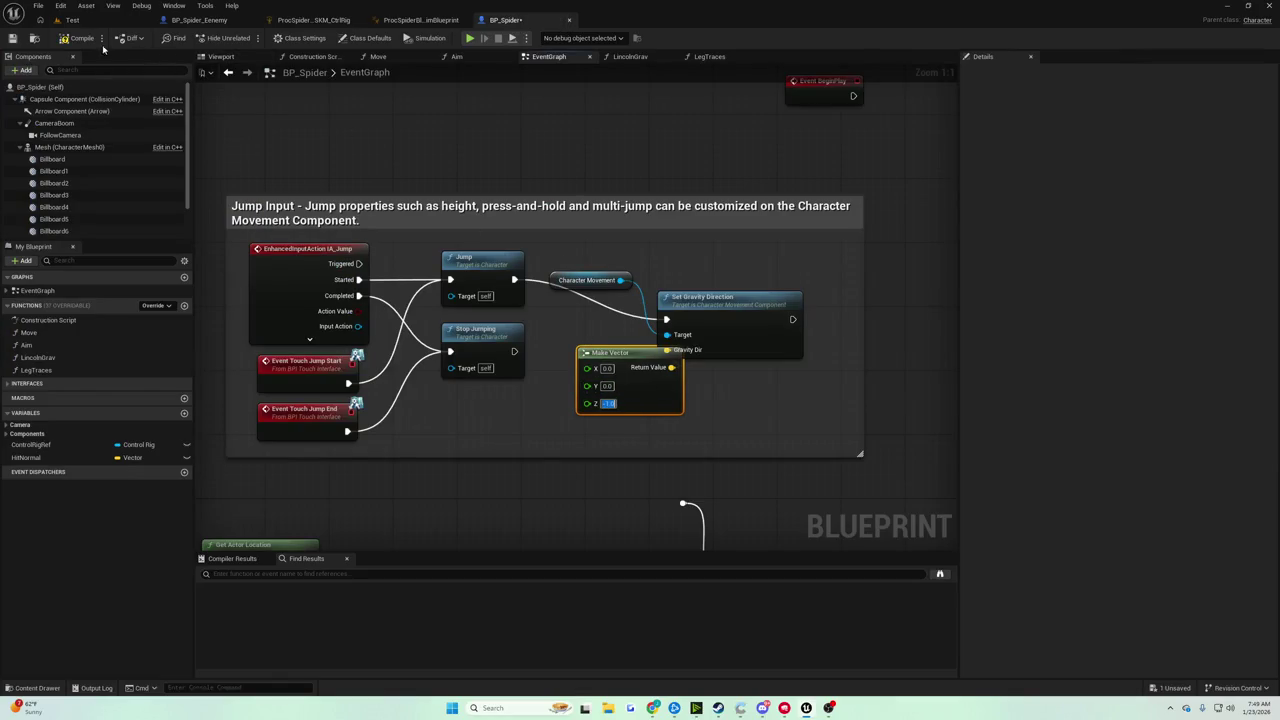
pyautogui.click(93, 22)
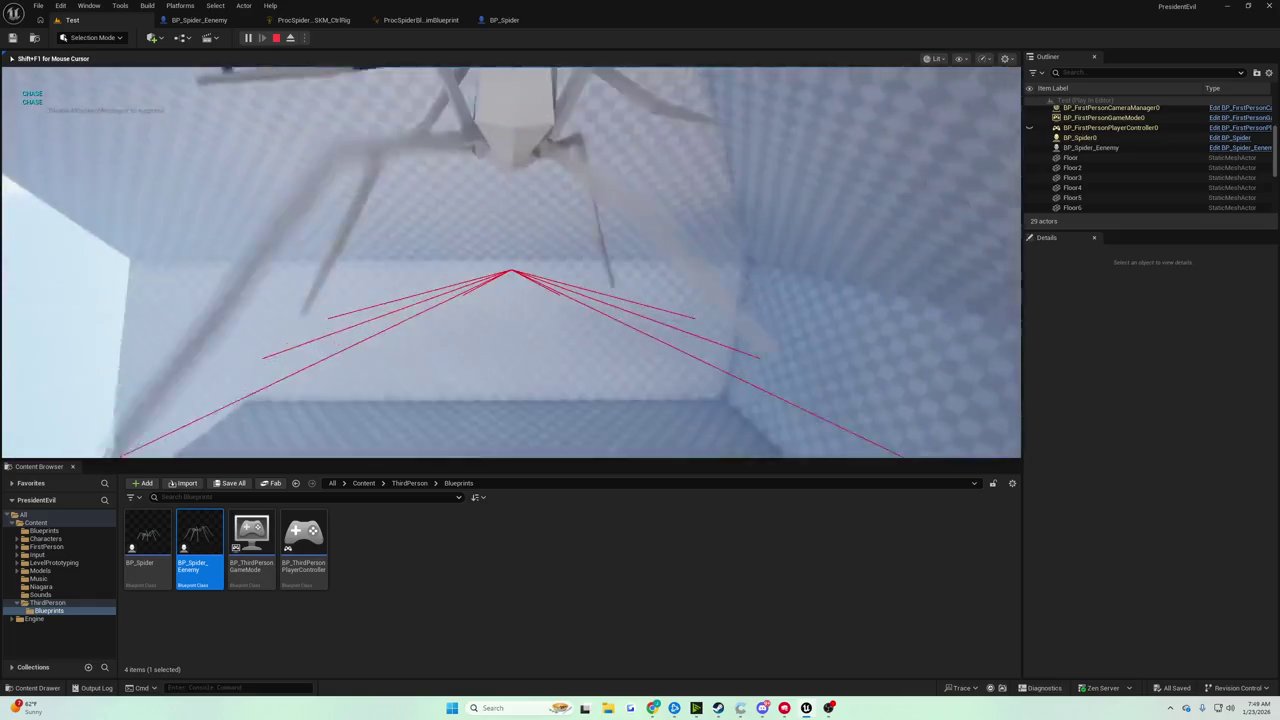
# Stop the play-test and return to the BP_Spider event graph.
pyautogui.press('Escape')
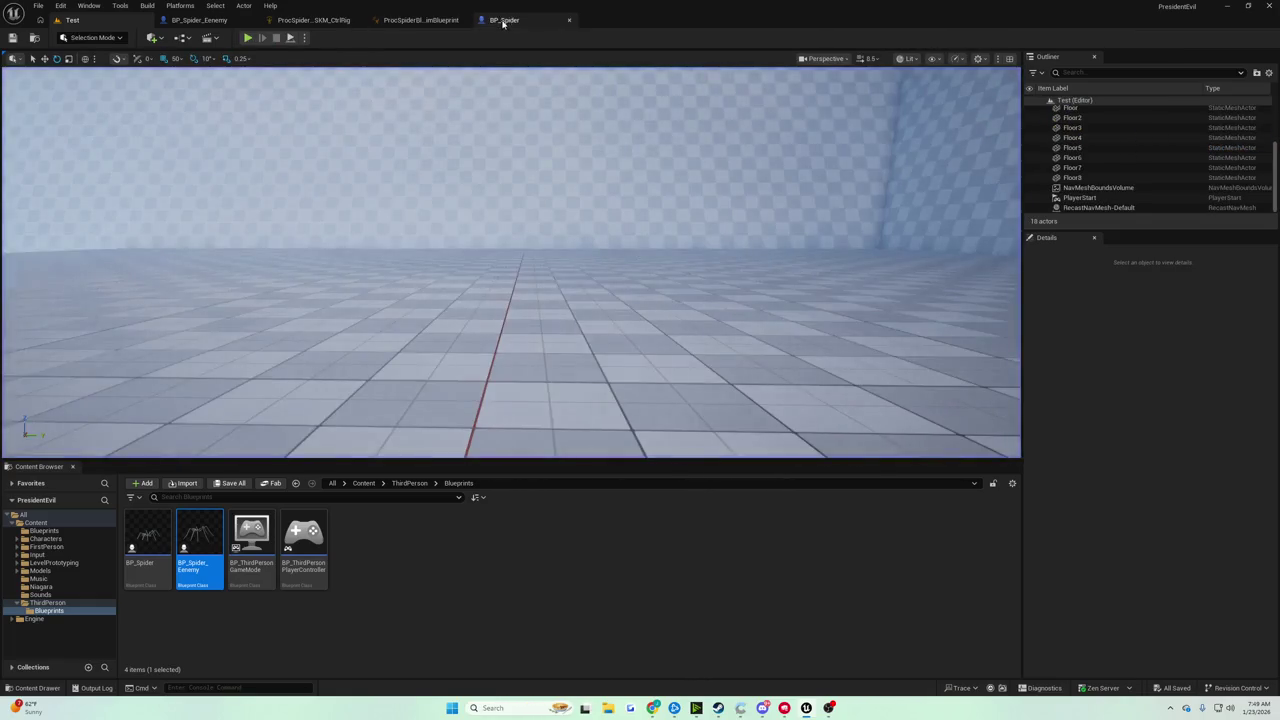
pyautogui.click(503, 21)
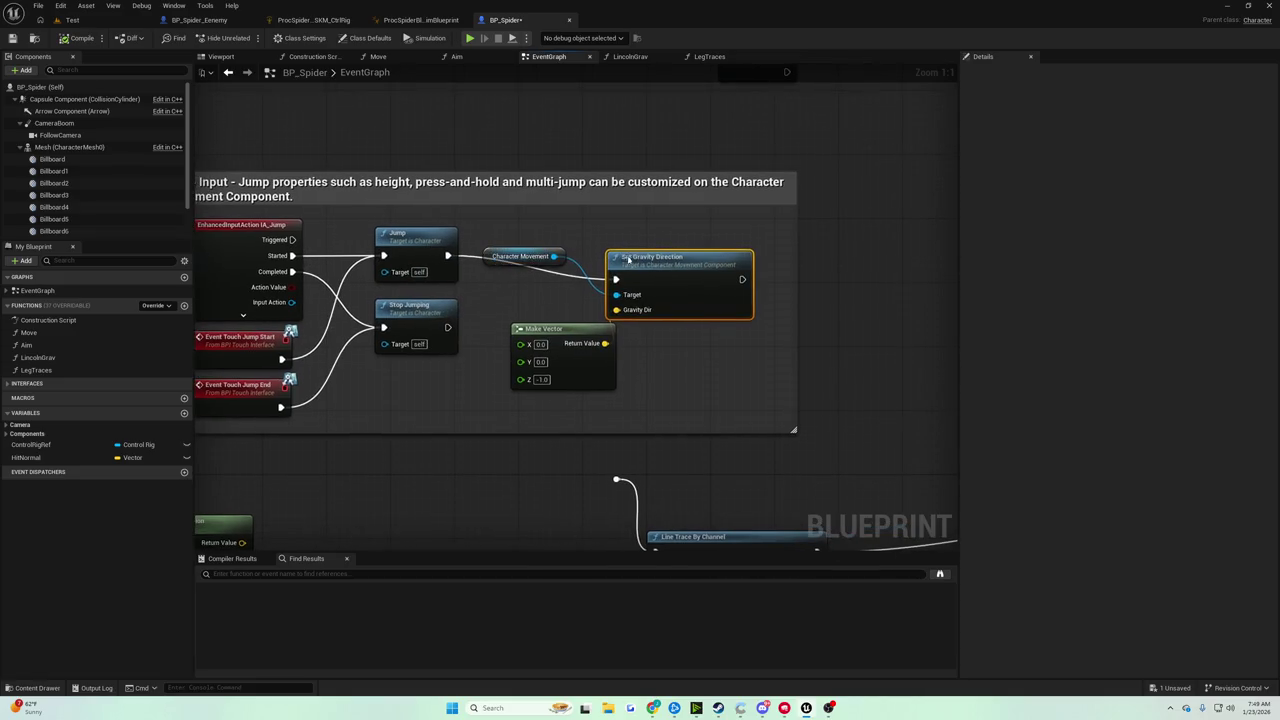
# Nudge Set Gravity Direction aside and drag a Character Movement reference into the graph.
pyautogui.moveTo(629, 260); pyautogui.dragTo(632, 243)
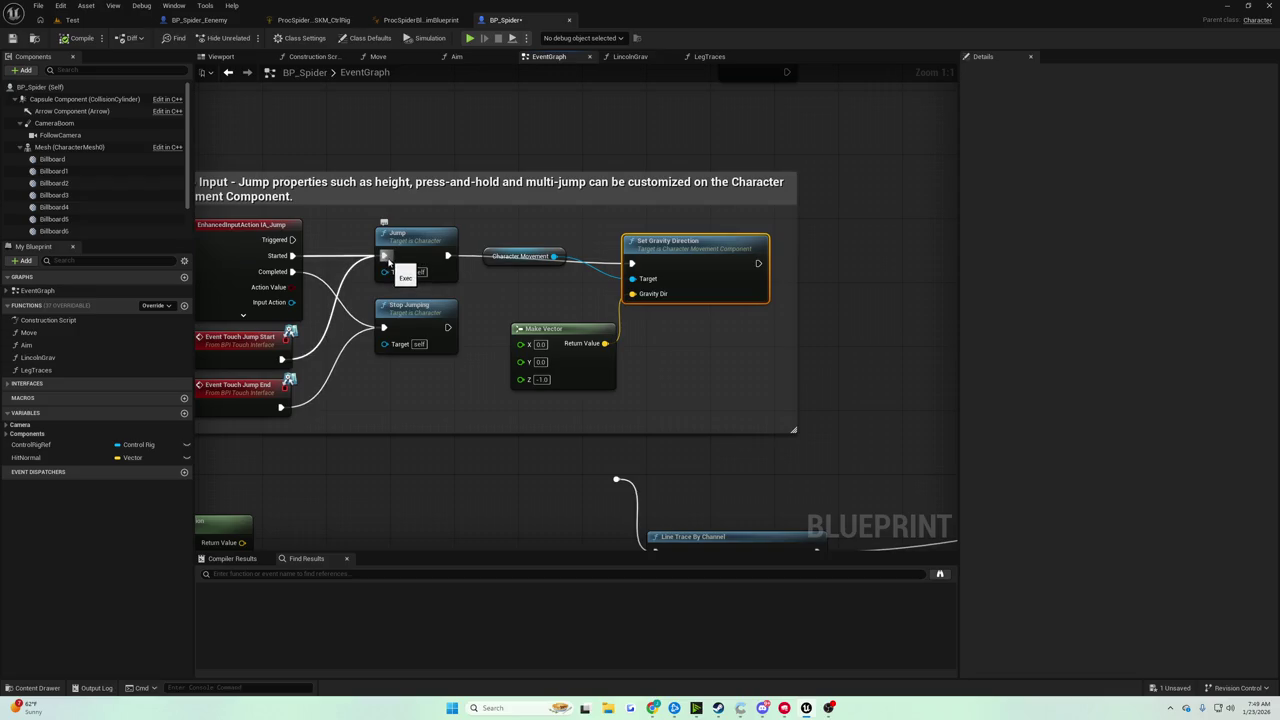
pyautogui.rightClick(431, 188)
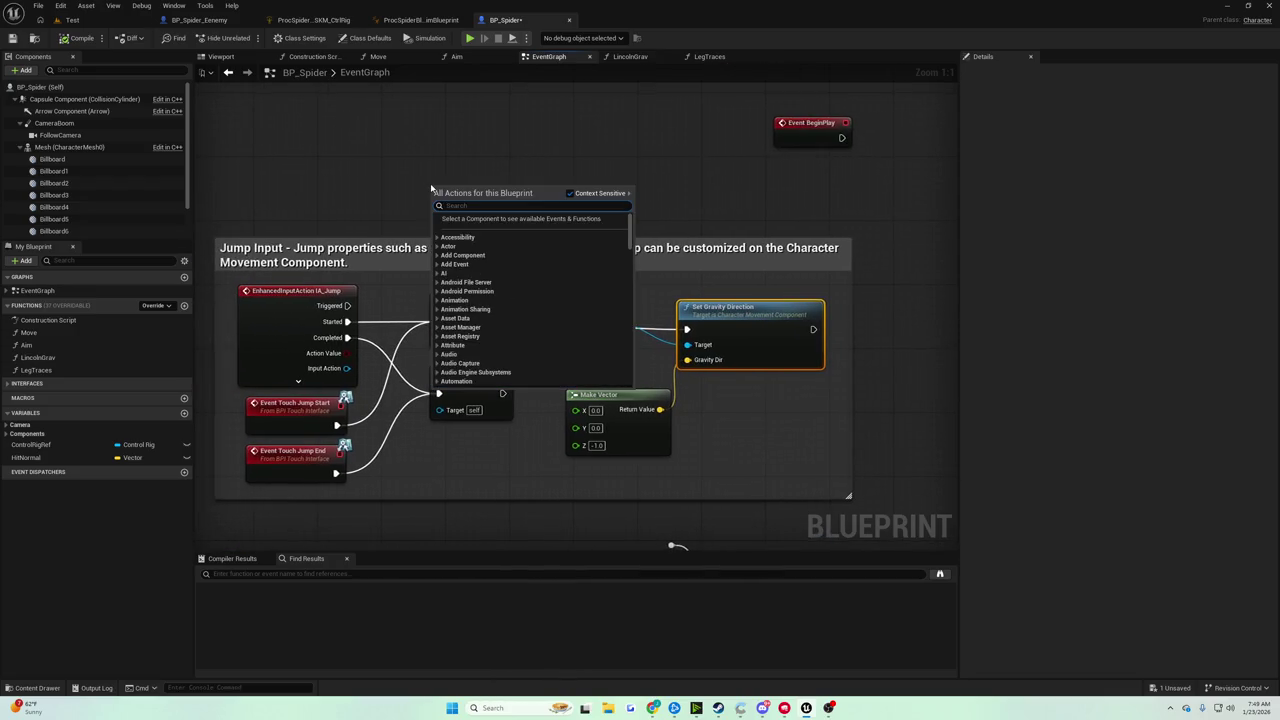
pyautogui.click(393, 155)
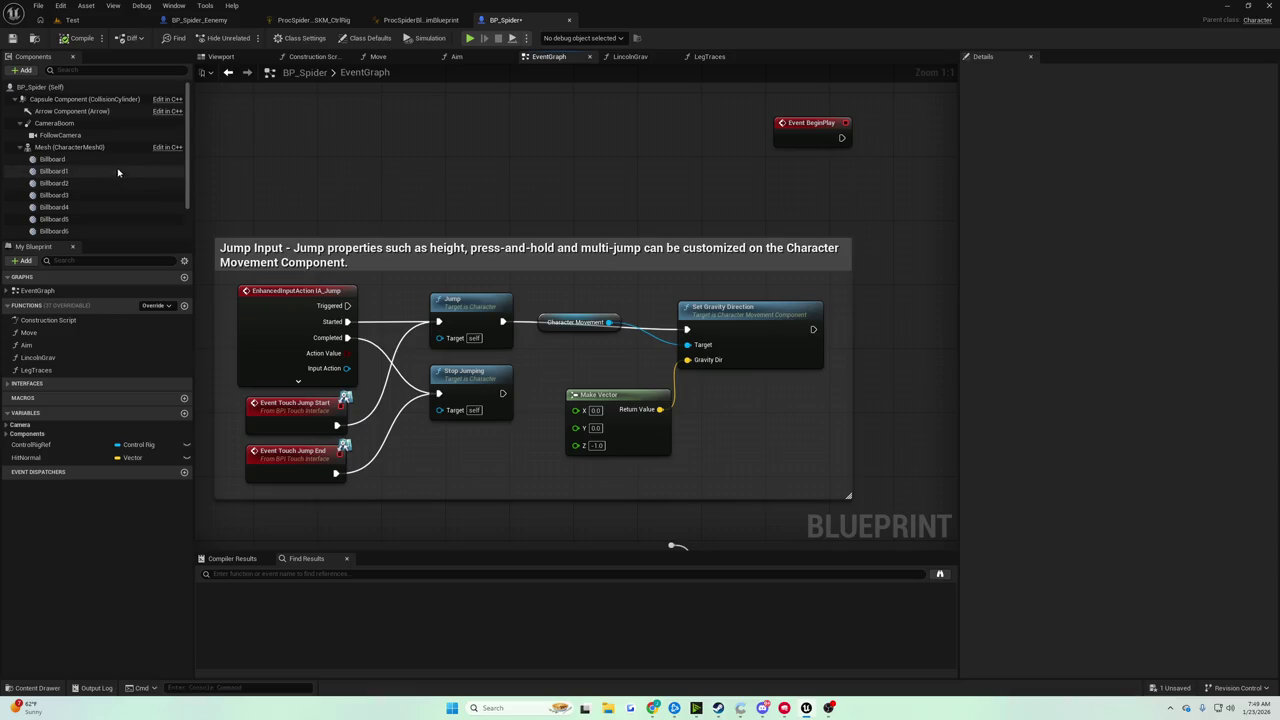
pyautogui.scroll(-1, 92, 210)
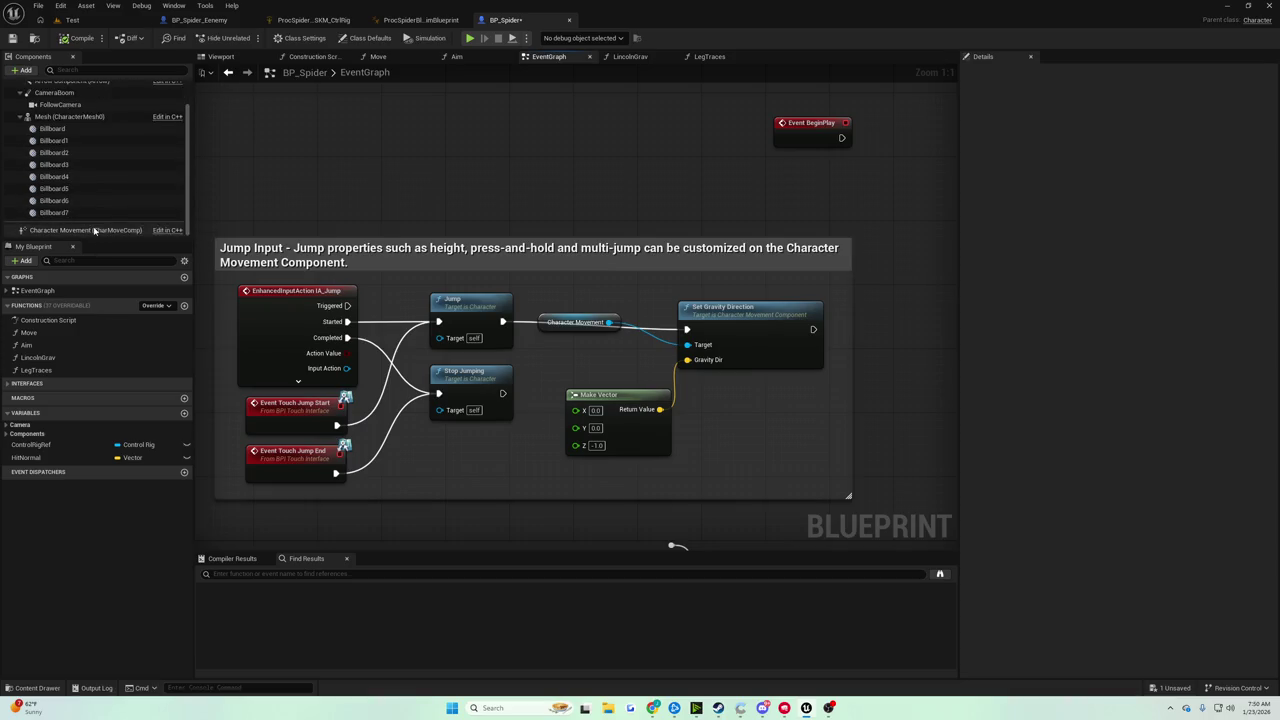
pyautogui.moveTo(93, 230)
pyautogui.mouseDown()
pyautogui.moveTo(280, 168)
pyautogui.moveTo(412, 185)
pyautogui.mouseUp()
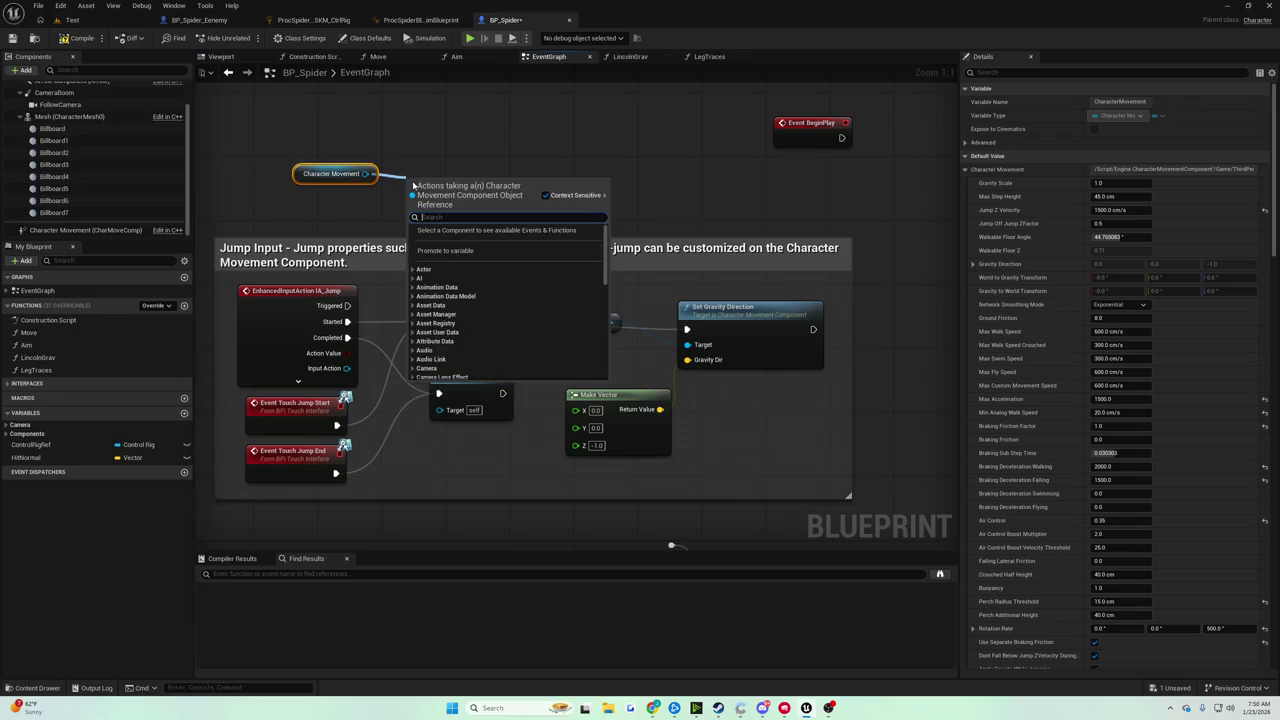
# Add a Launch Character node above the Jump Input comment.
pyautogui.write('launc')
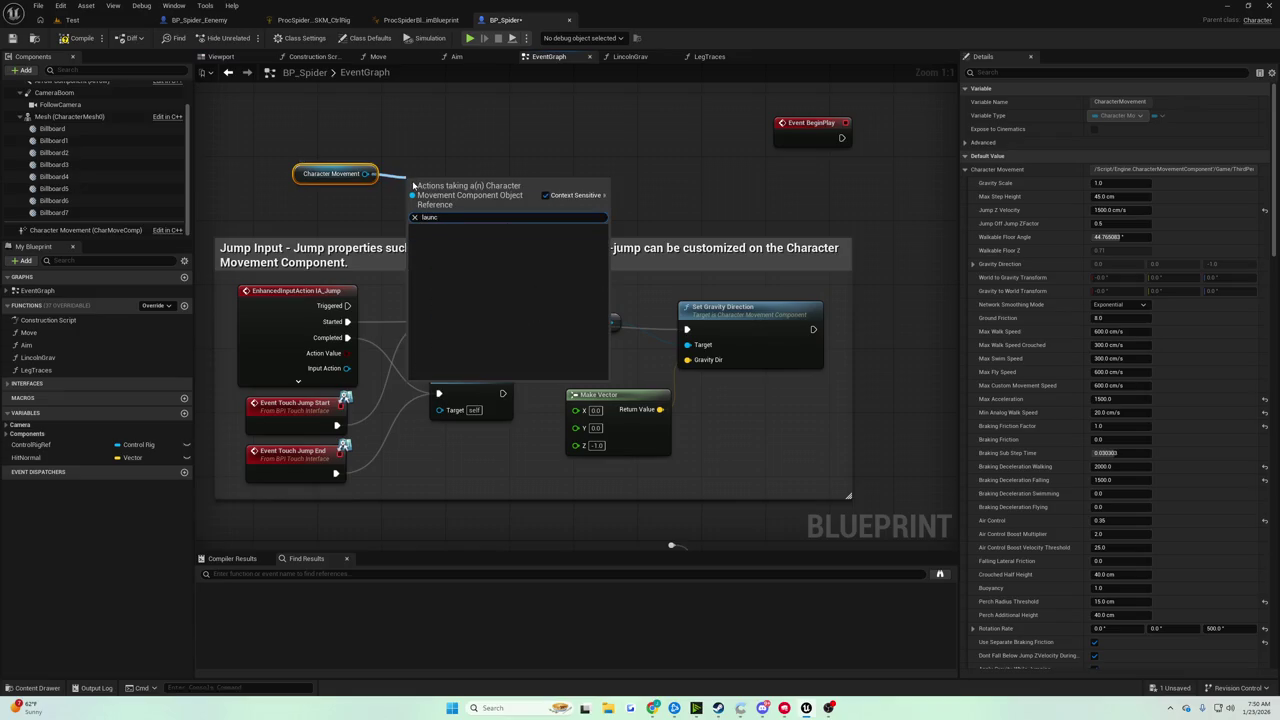
pyautogui.press('BackSpace')
pyautogui.press('BackSpace')
pyautogui.press('BackSpace')
pyautogui.click(421, 159)
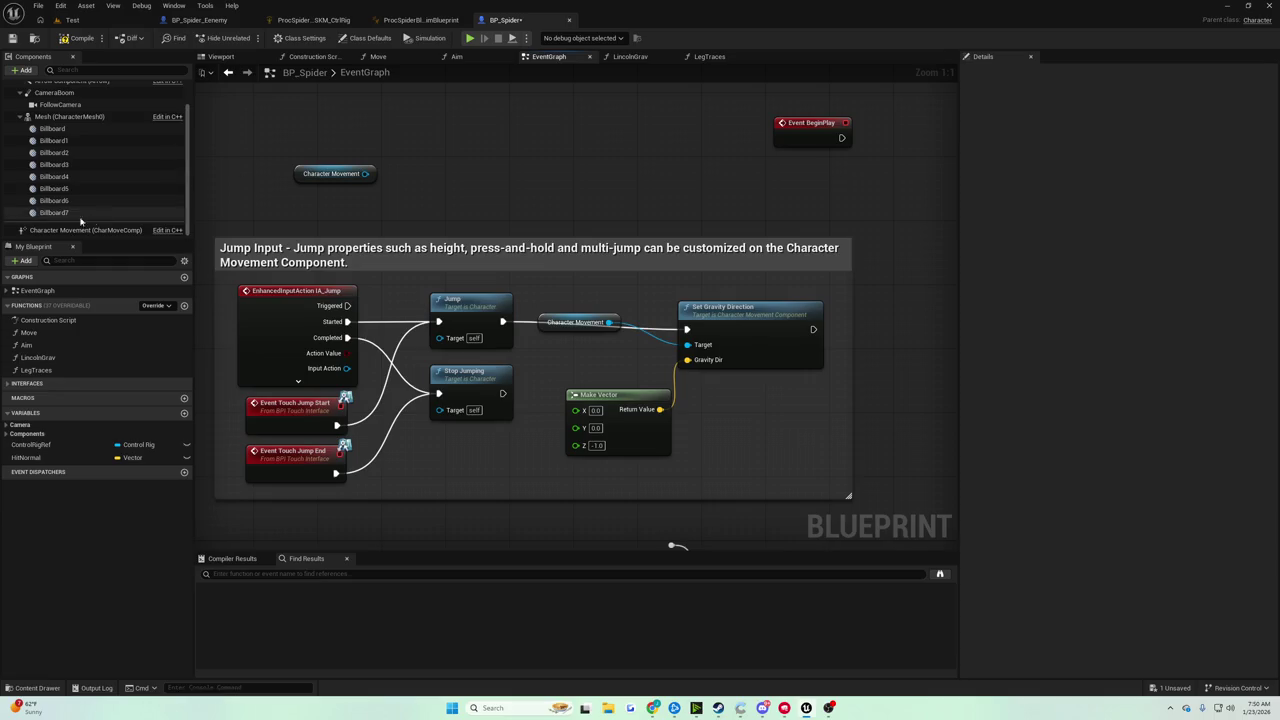
pyautogui.scroll(2, 80, 128)
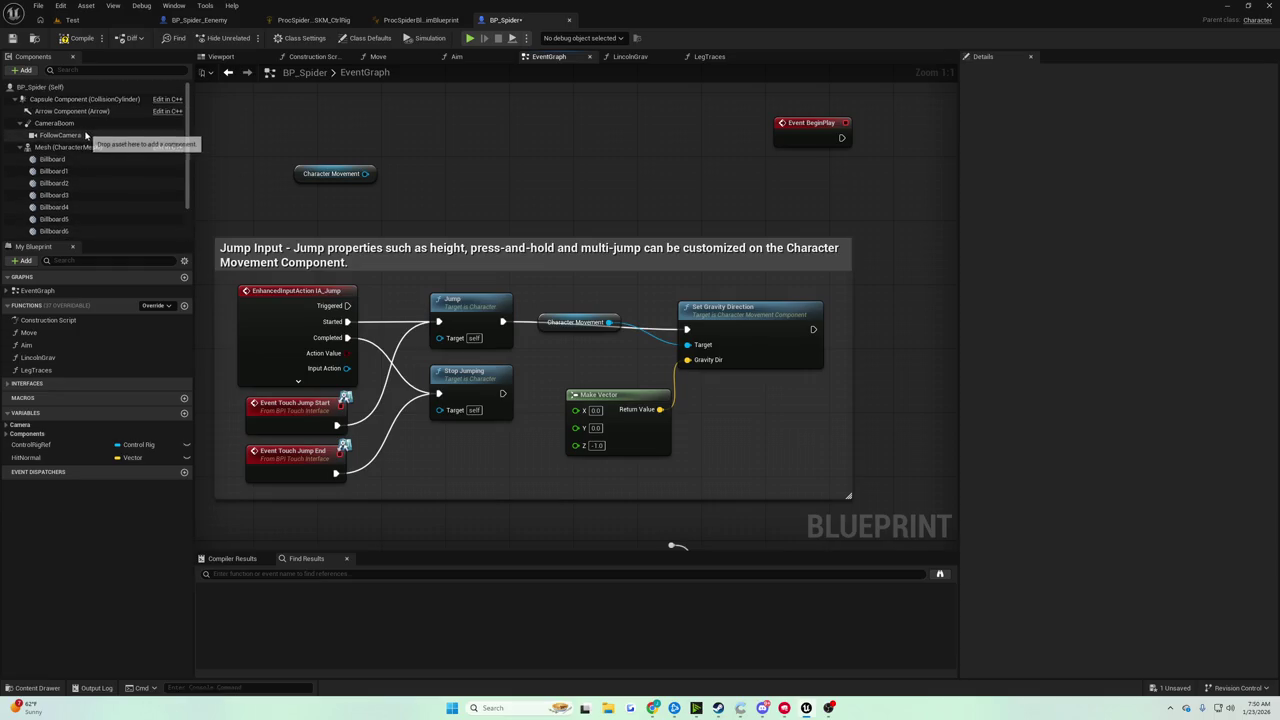
pyautogui.scroll(-2, 86, 176)
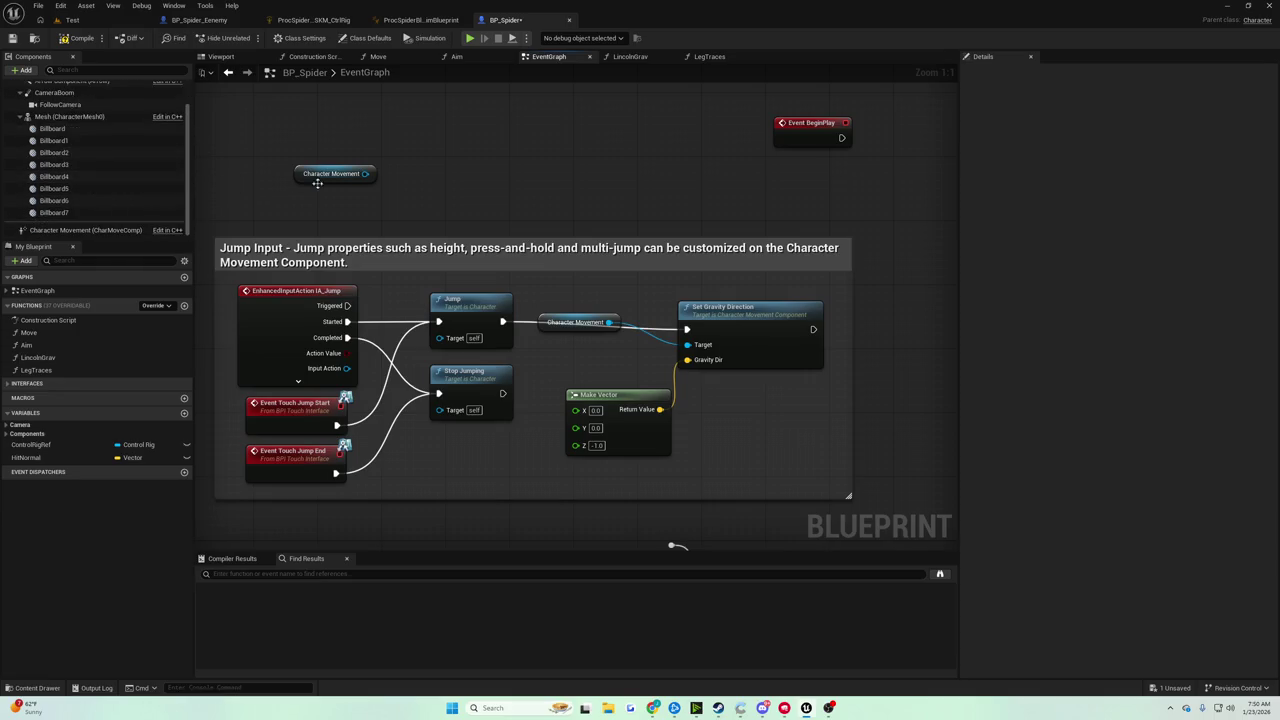
pyautogui.rightClick(406, 177)
pyautogui.write('launch cha')
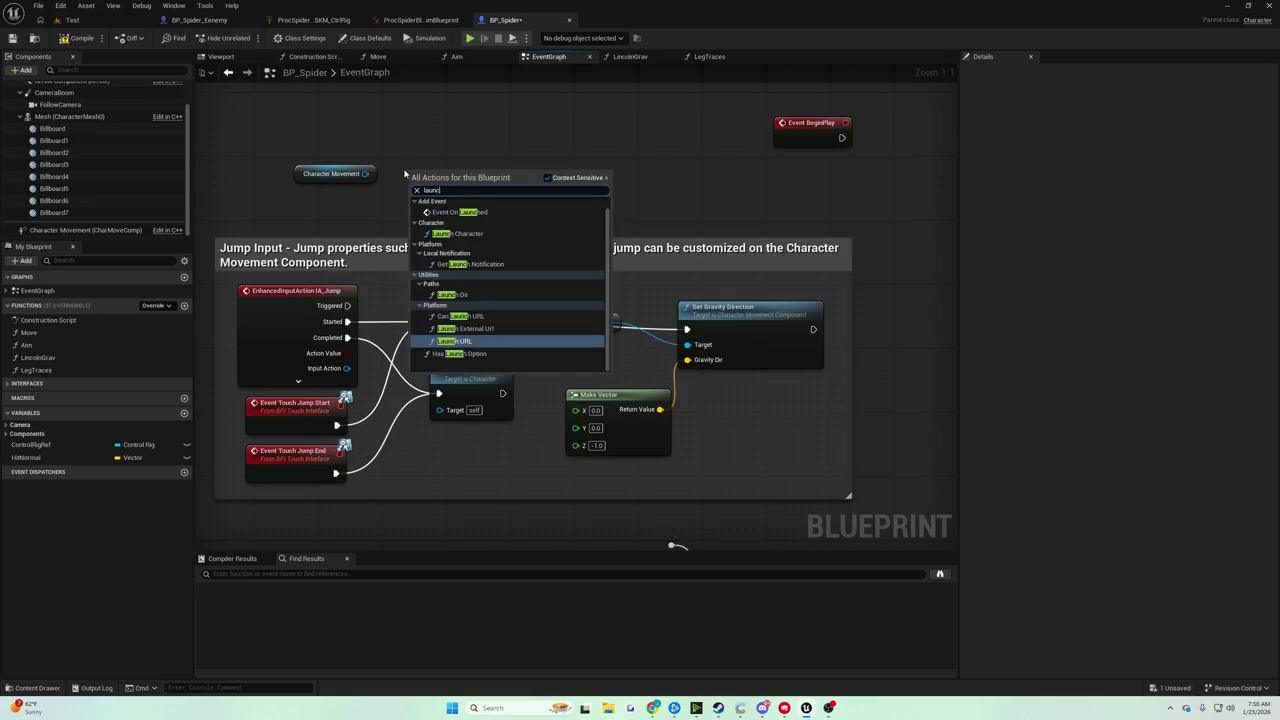
pyautogui.press('Return')
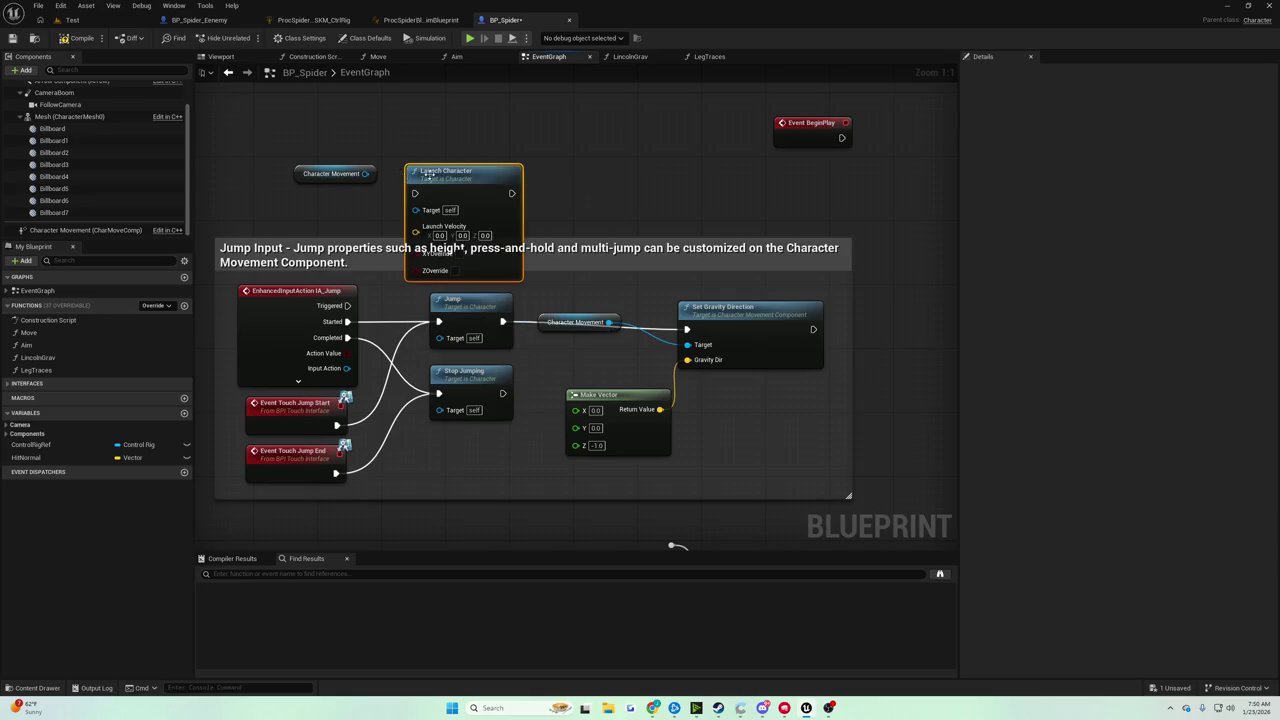
# Place Launch Character above the jump logic and wire the jump input's execution into it.
pyautogui.moveTo(428, 174); pyautogui.dragTo(436, 124)
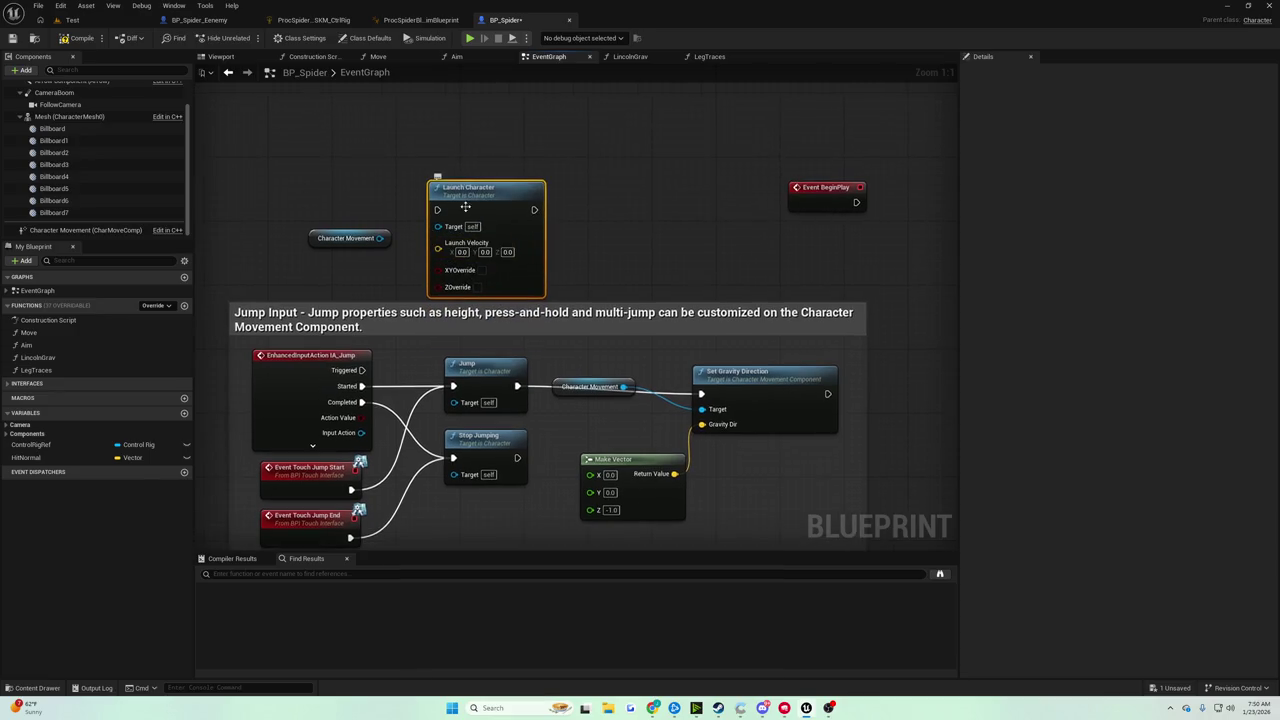
pyautogui.moveTo(465, 207); pyautogui.dragTo(513, 180)
pyautogui.moveTo(450, 390); pyautogui.dragTo(477, 186)
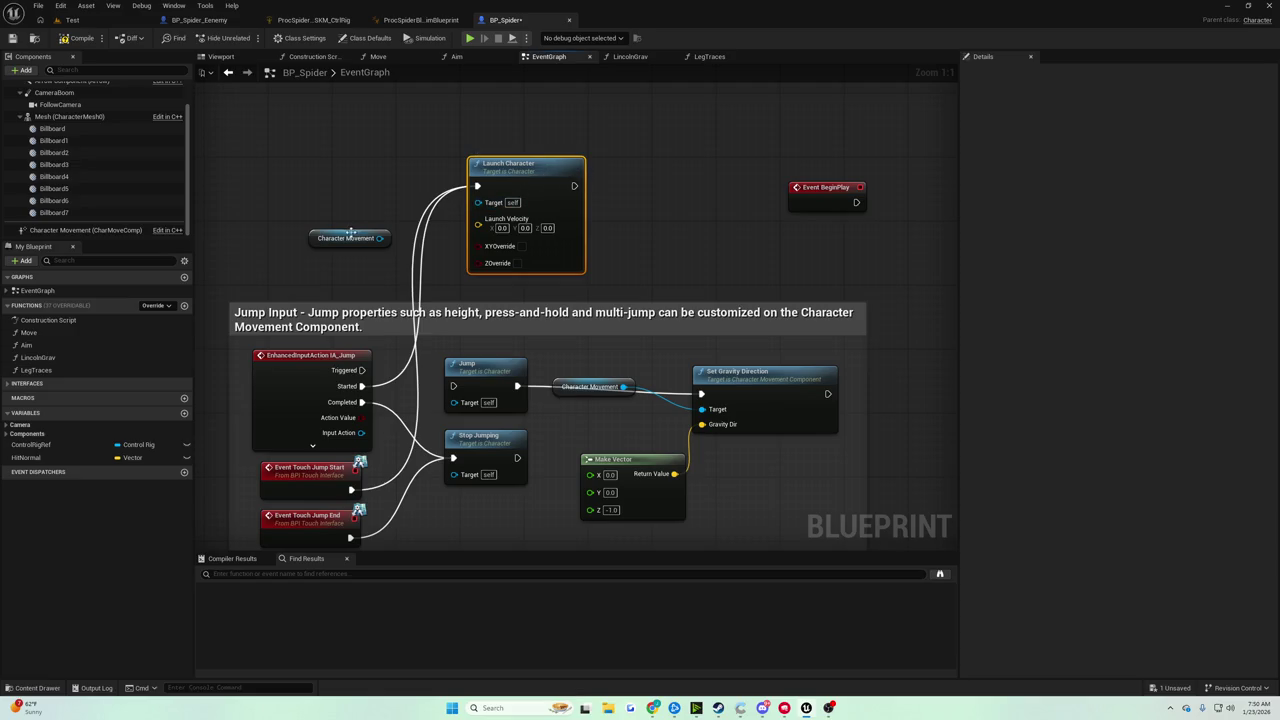
pyautogui.moveTo(350, 234); pyautogui.dragTo(327, 186)
# Feed Hit Normal scaled by a float multiplier into Launch Character's Launch Velocity.
pyautogui.click(26, 457)
pyautogui.moveTo(298, 258)
pyautogui.mouseDown()
pyautogui.moveTo(292, 248)
pyautogui.moveTo(346, 248)
pyautogui.mouseUp()
pyautogui.write('add')
pyautogui.click(363, 266)
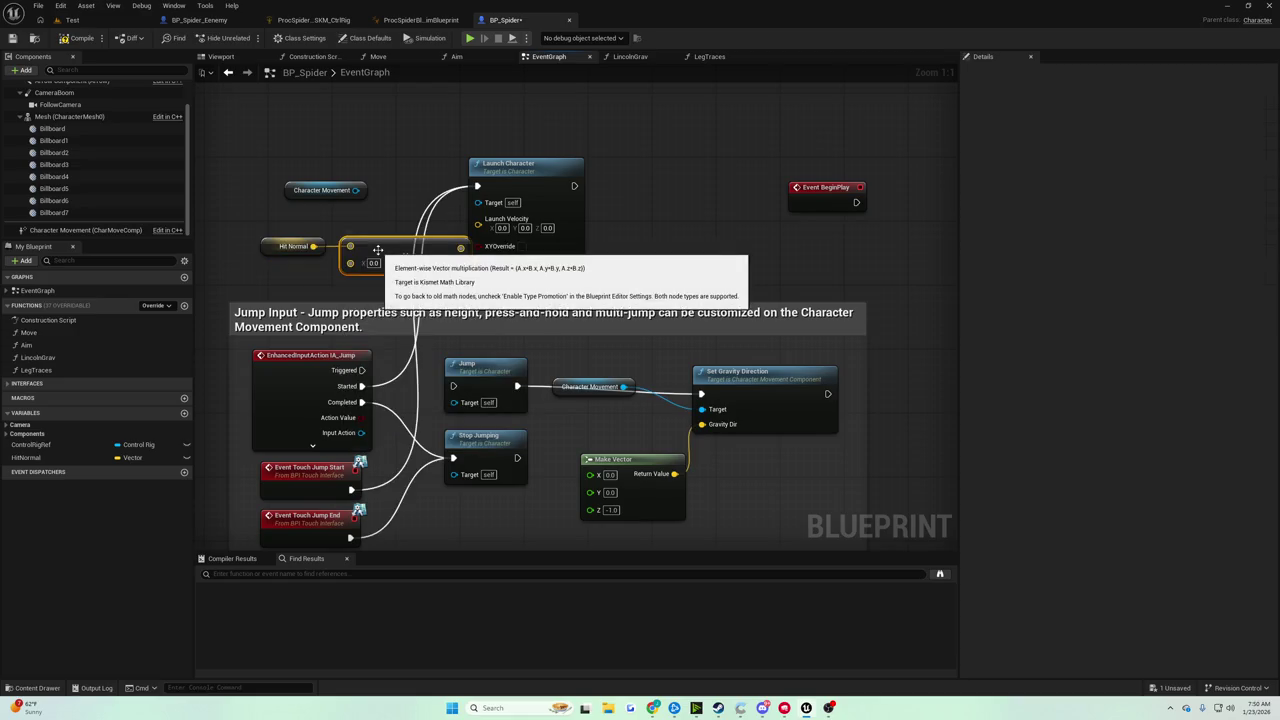
pyautogui.rightClick(363, 266)
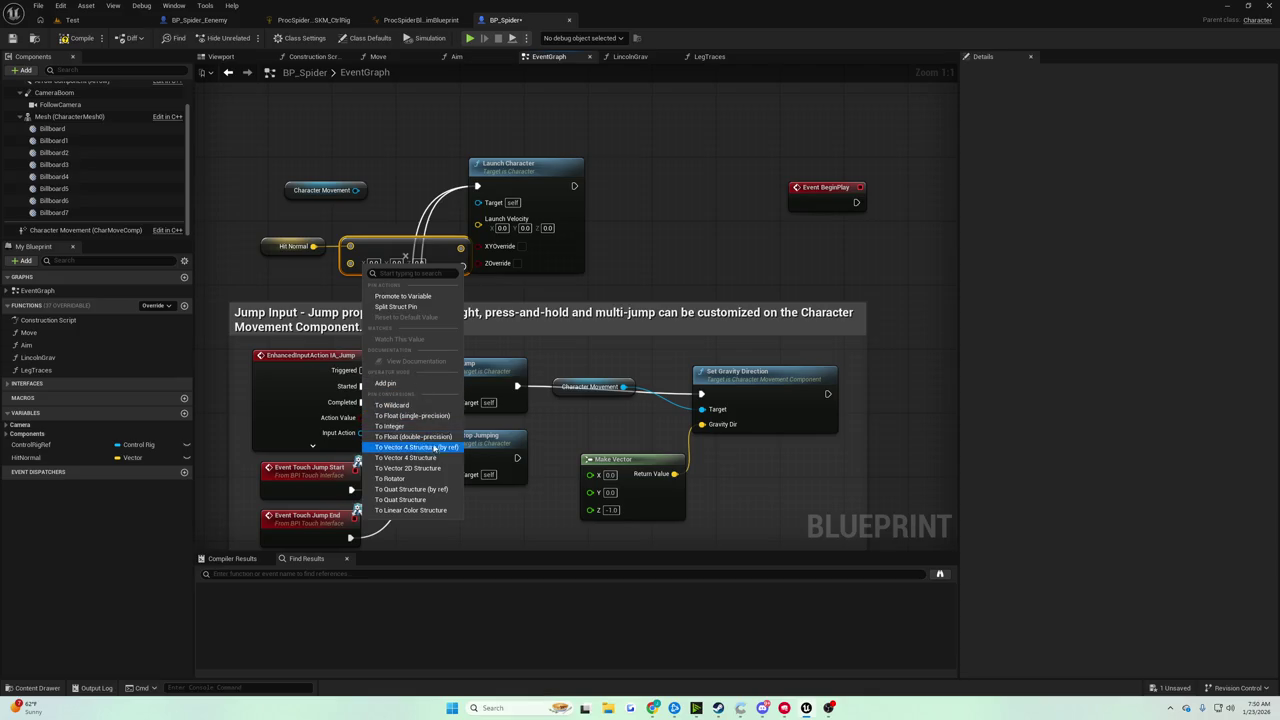
pyautogui.click(434, 437)
pyautogui.write('1000')
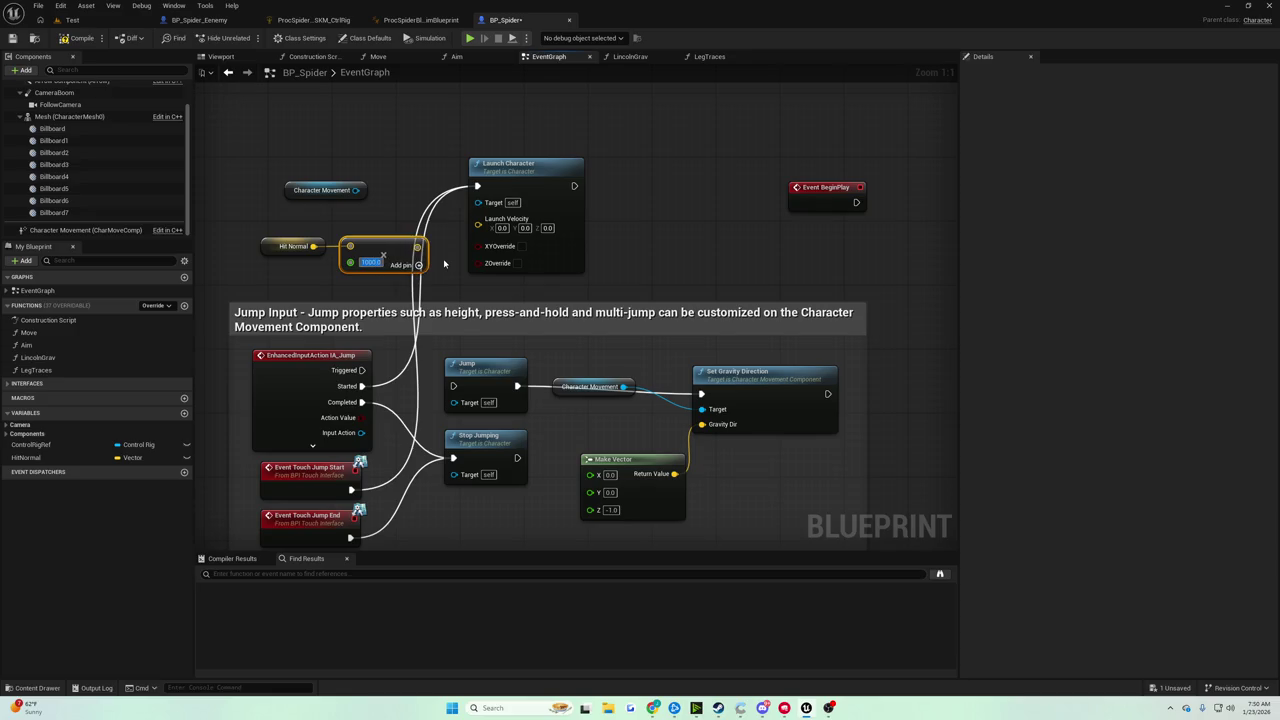
pyautogui.moveTo(420, 246)
pyautogui.mouseDown()
pyautogui.moveTo(450, 250)
pyautogui.moveTo(478, 222)
pyautogui.mouseUp()
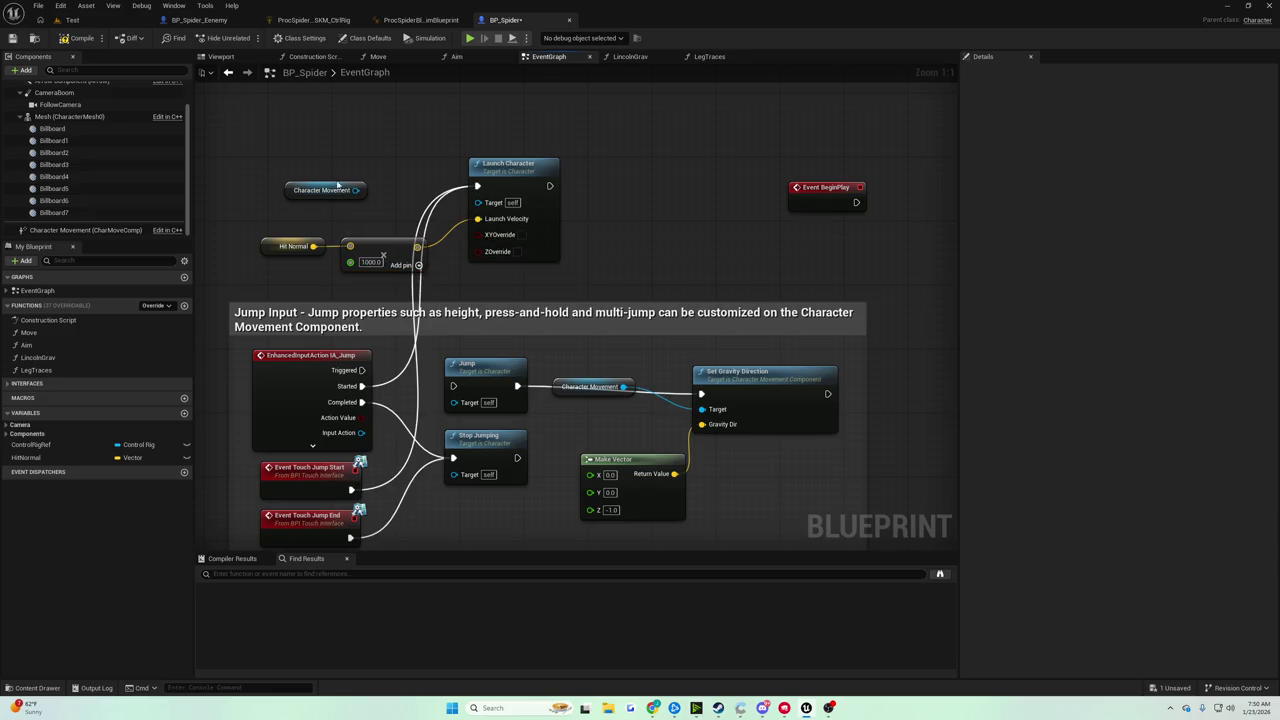
pyautogui.moveTo(361, 195); pyautogui.dragTo(480, 206)
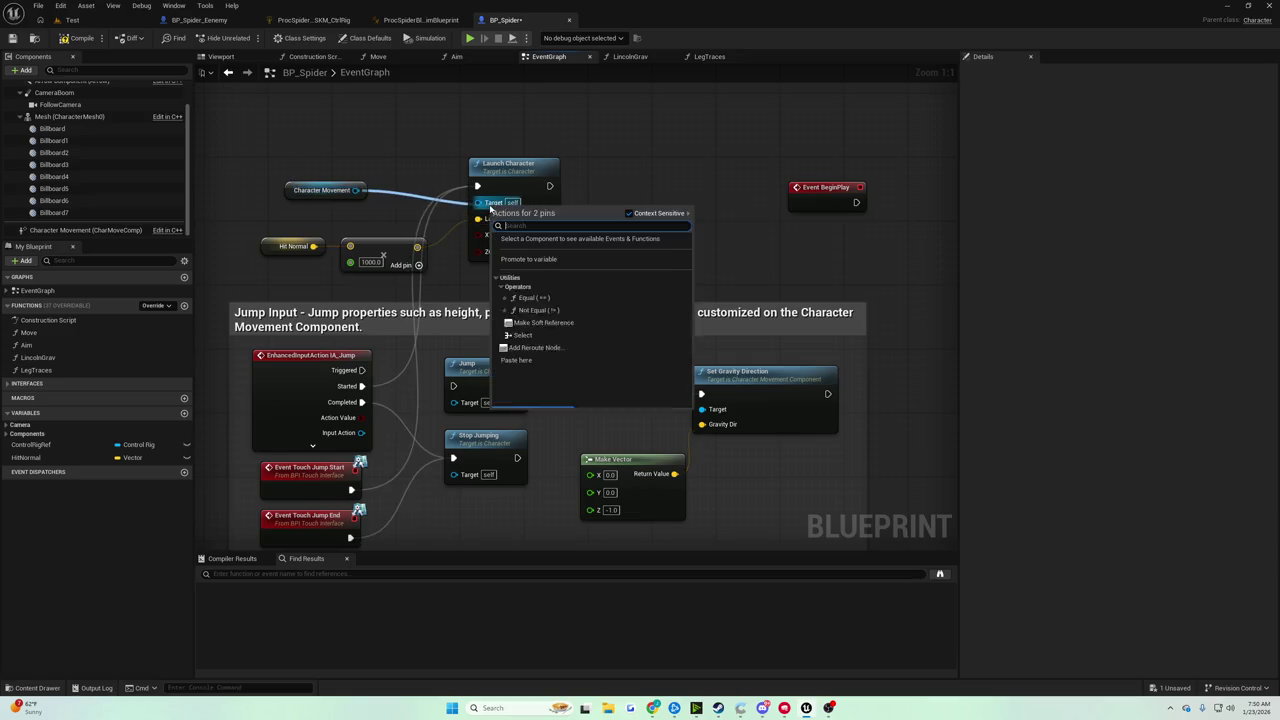
pyautogui.press('Escape')
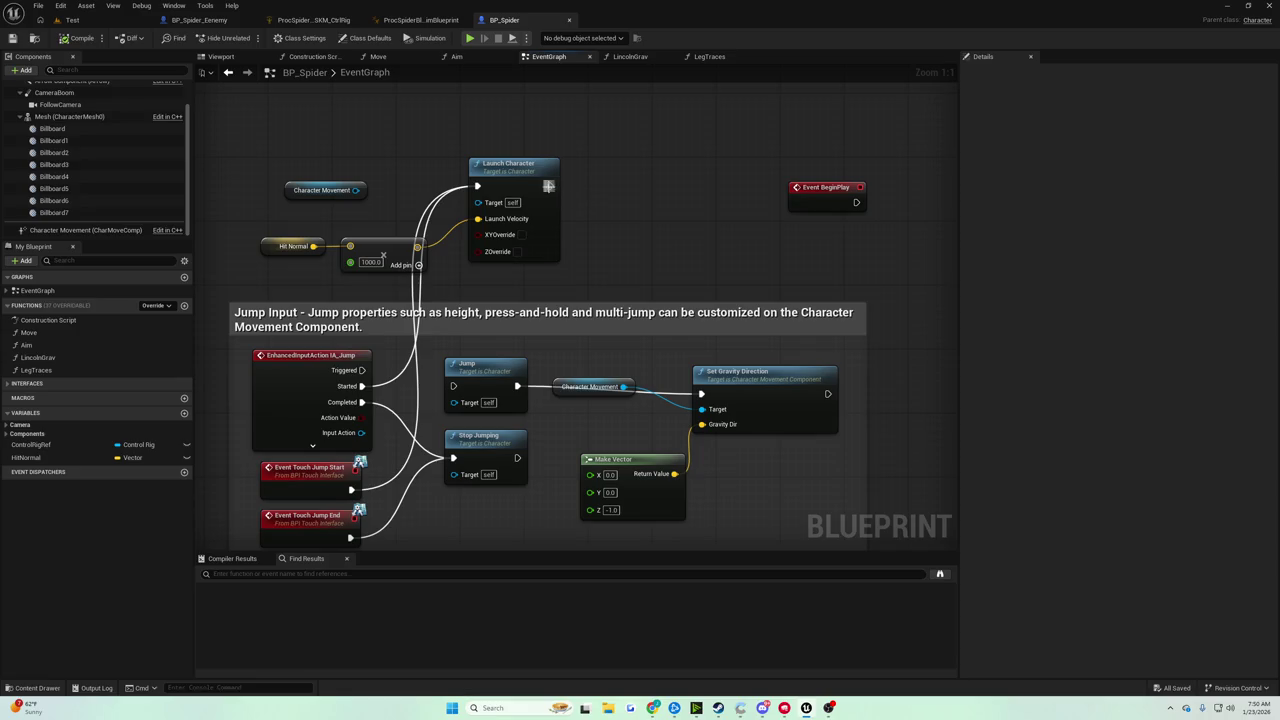
# Save BP_Spider and start a play session in the Test level.
pyautogui.moveTo(543, 185)
pyautogui.mouseDown()
pyautogui.moveTo(508, 171)
pyautogui.moveTo(704, 394)
pyautogui.mouseUp()
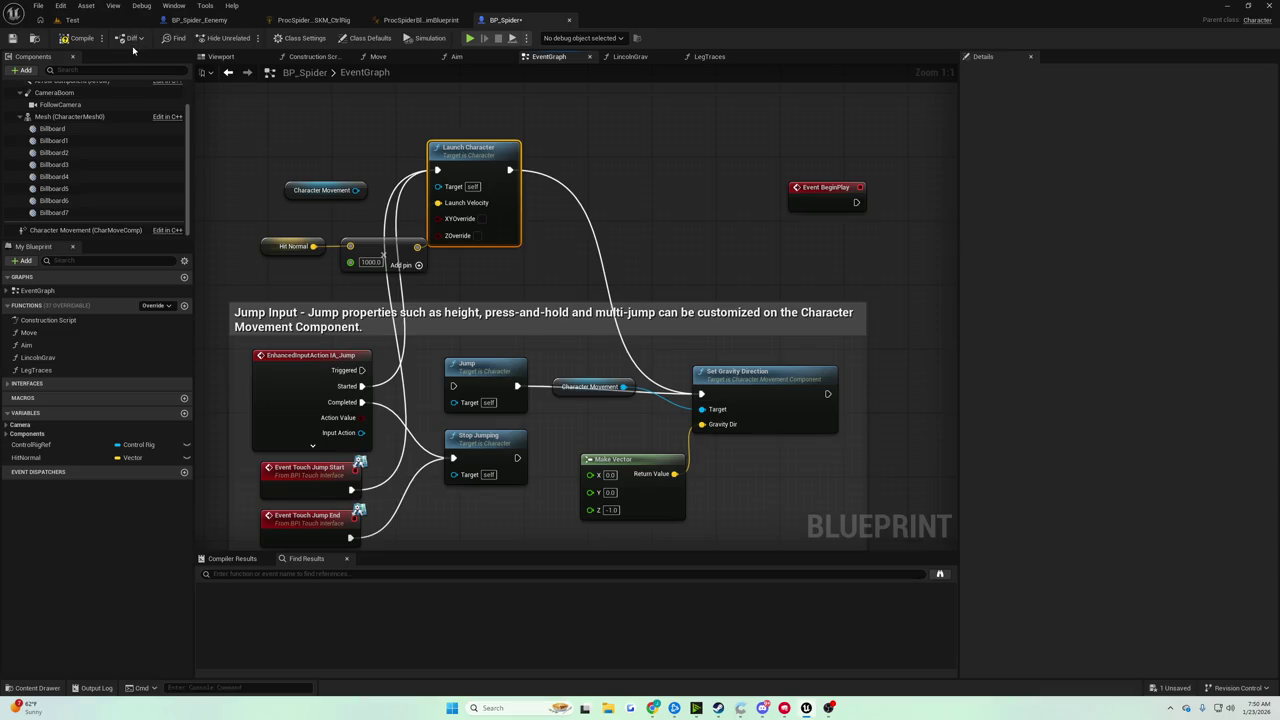
pyautogui.click(13, 39)
pyautogui.scroll(-4, 449, 203)
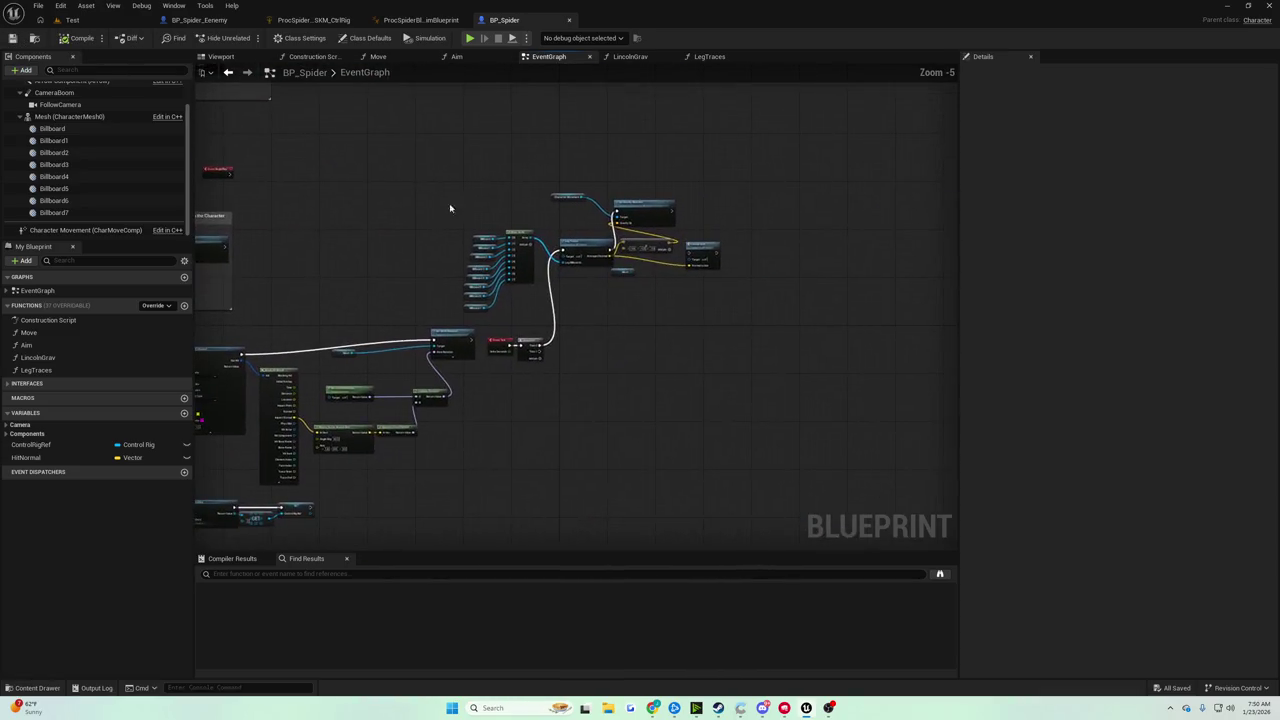
pyautogui.scroll(4, 671, 218)
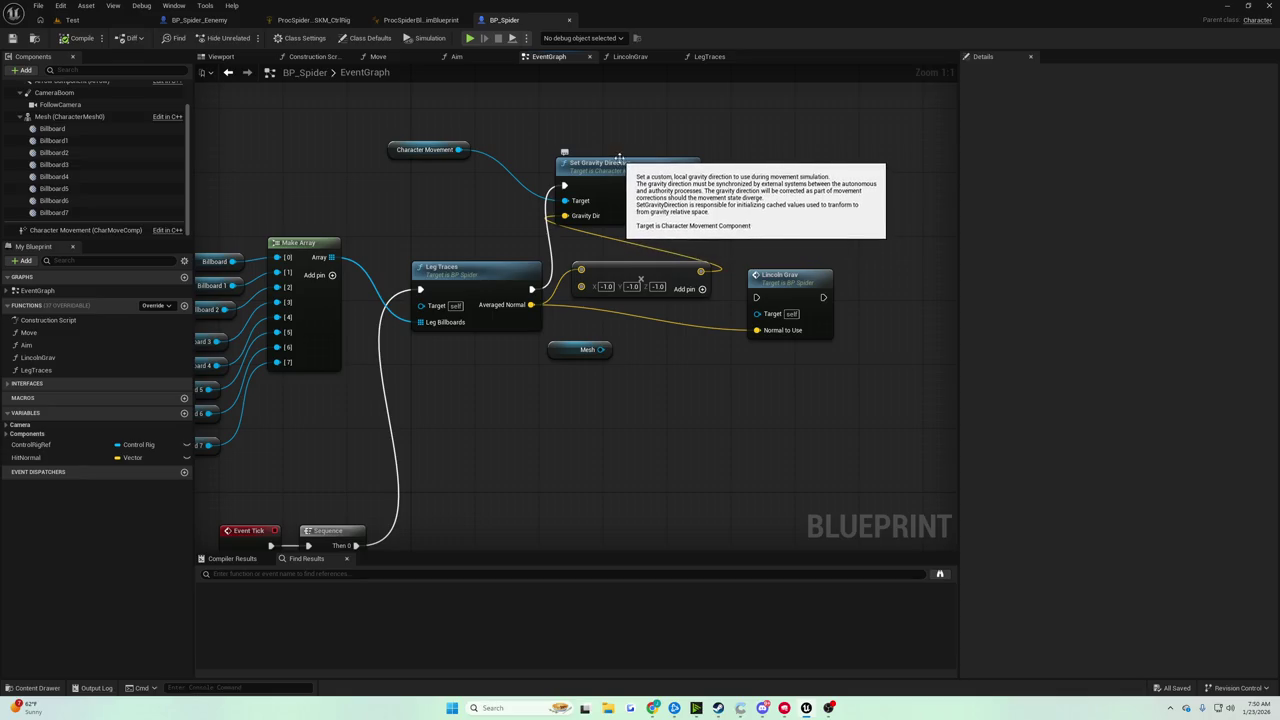
pyautogui.moveTo(510, 182)
pyautogui.mouseDown()
pyautogui.moveTo(534, 163)
pyautogui.moveTo(621, 157)
pyautogui.mouseUp()
pyautogui.moveTo(516, 166)
pyautogui.mouseDown()
pyautogui.moveTo(617, 177)
pyautogui.moveTo(654, 138)
pyautogui.mouseUp()
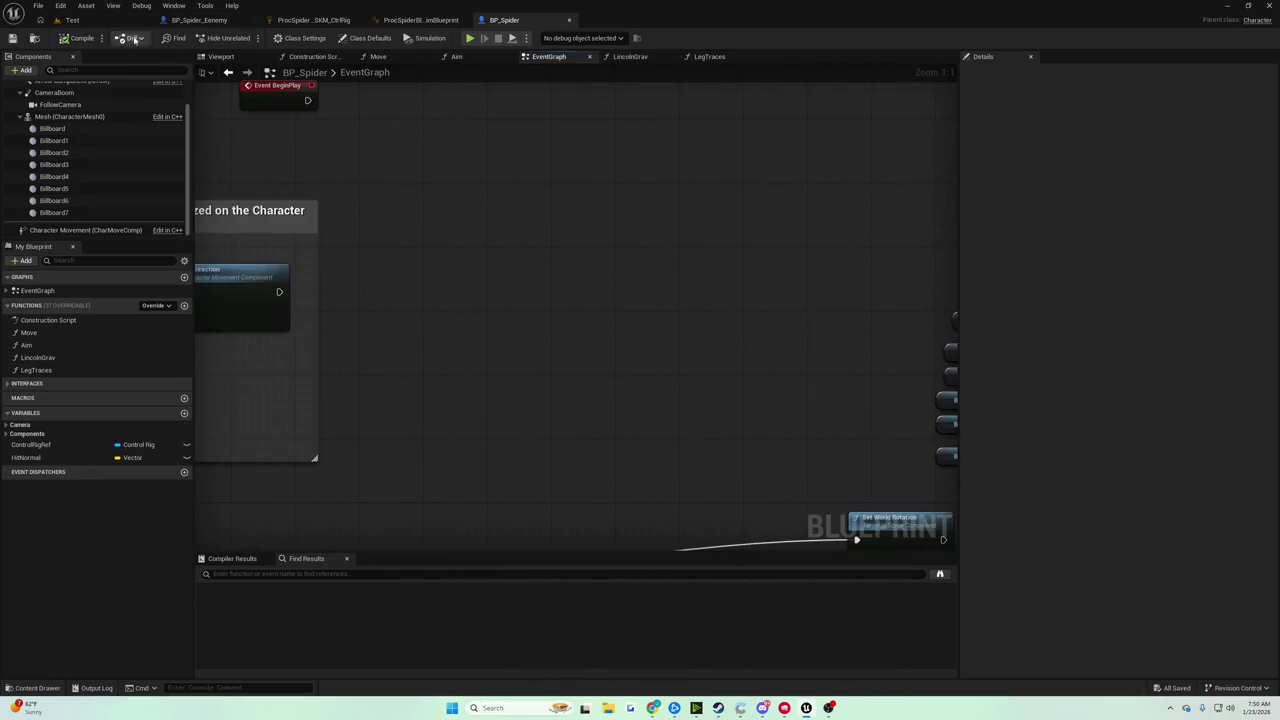
pyautogui.click(72, 20)
pyautogui.click(249, 38)
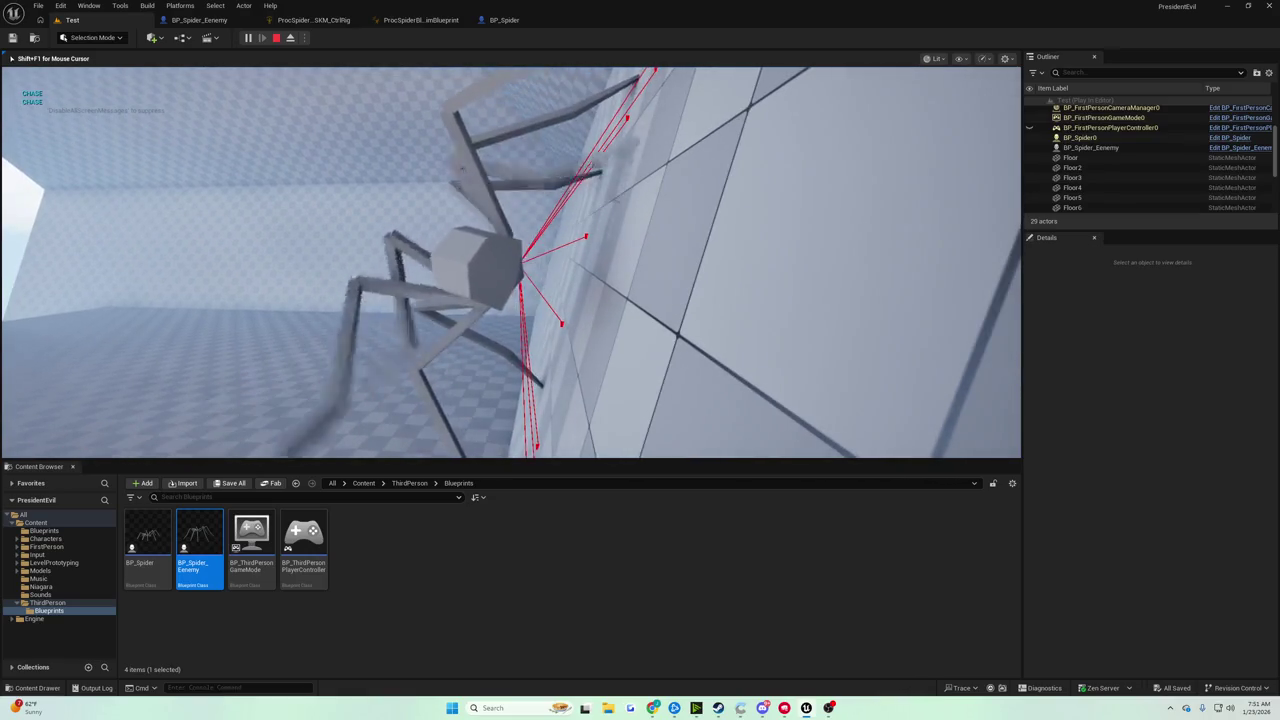
# End the run and reopen BP_Spider's graph at the Hit Normal × 1000.0 launch multiplier.
pyautogui.press('Escape')
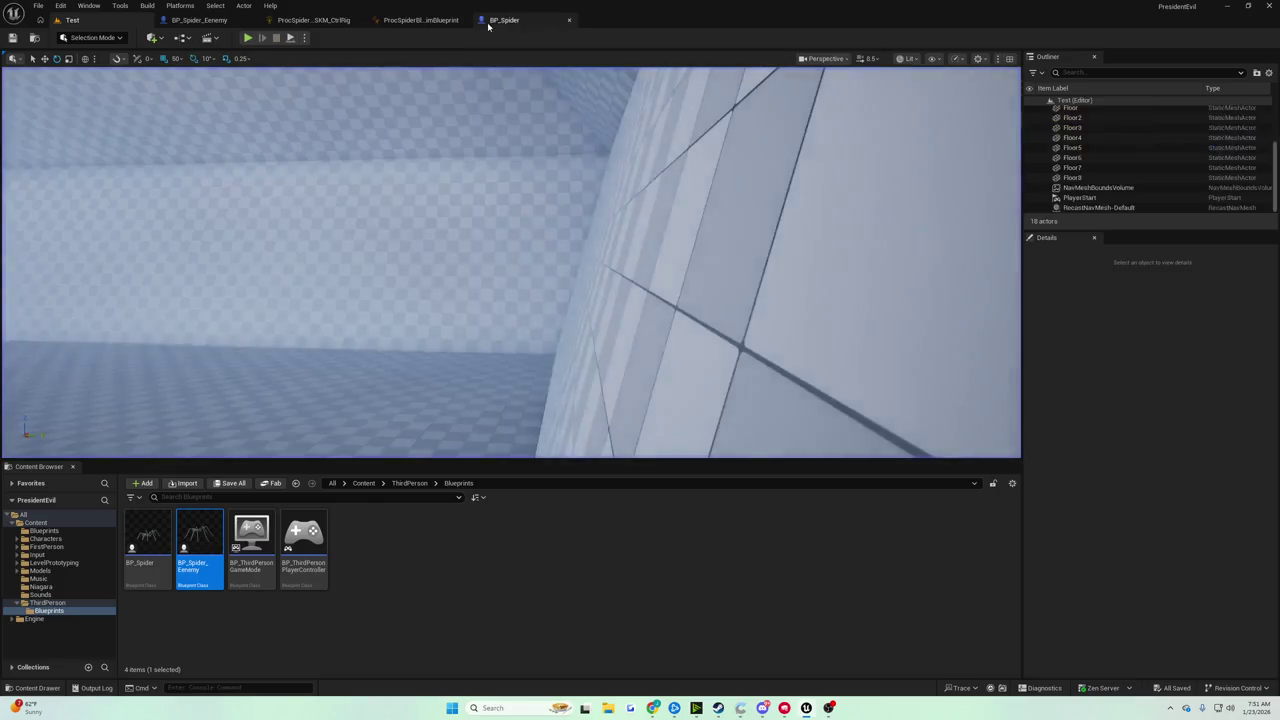
pyautogui.click(503, 20)
pyautogui.scroll(-3, 577, 171)
pyautogui.scroll(3, 712, 192)
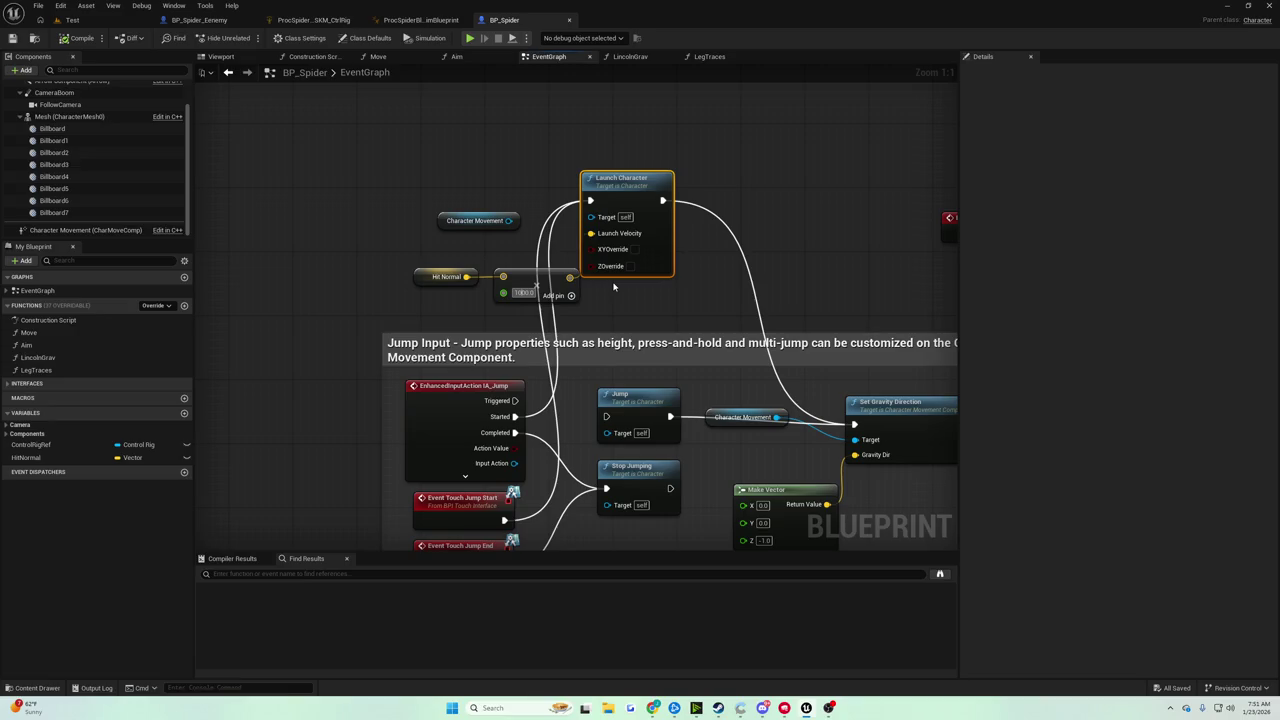
# Confirm the 10000.0 multiplier, save BP_Spider with Ctrl+S, and switch to the Test level.
pyautogui.press('Return')
pyautogui.hotkey('ctrl', 's')
pyautogui.moveTo(52, 26); pyautogui.dragTo(74, 2)
pyautogui.click(72, 20)
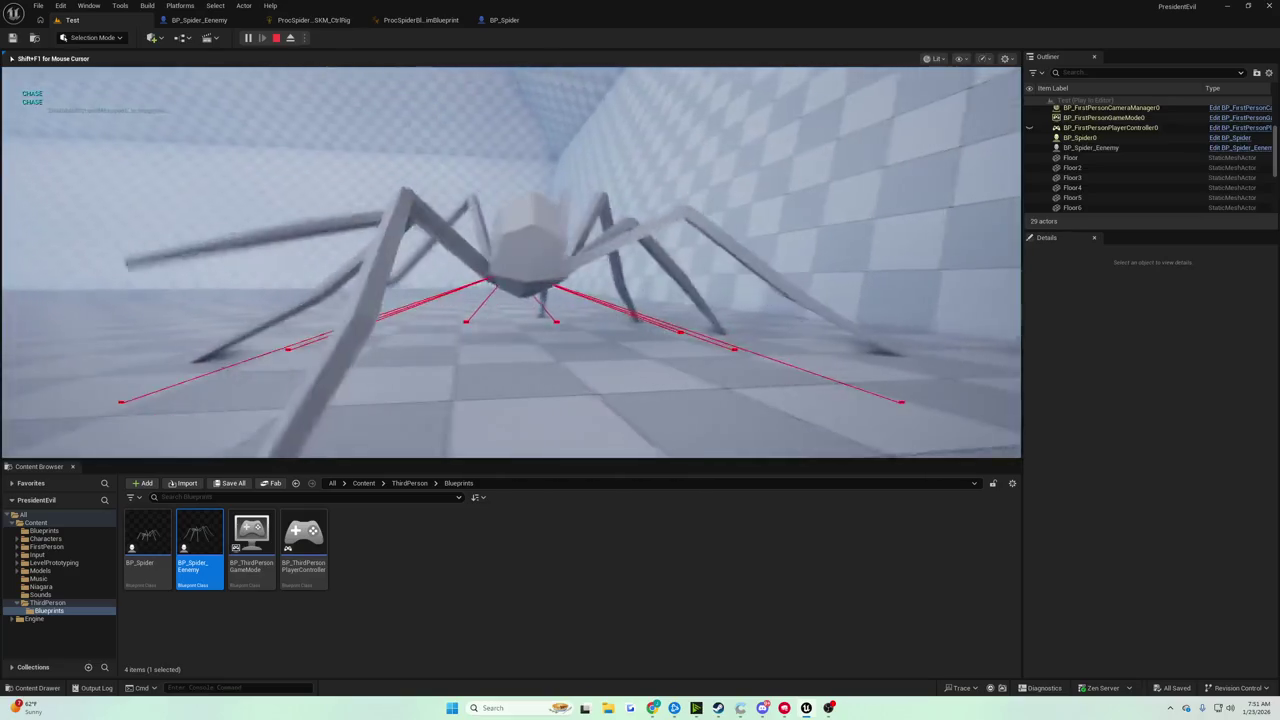
# Stop the run, replay the Test level with the 10000 launch, then return to BP_Spider.
pyautogui.press('Escape')
pyautogui.click(504, 20)
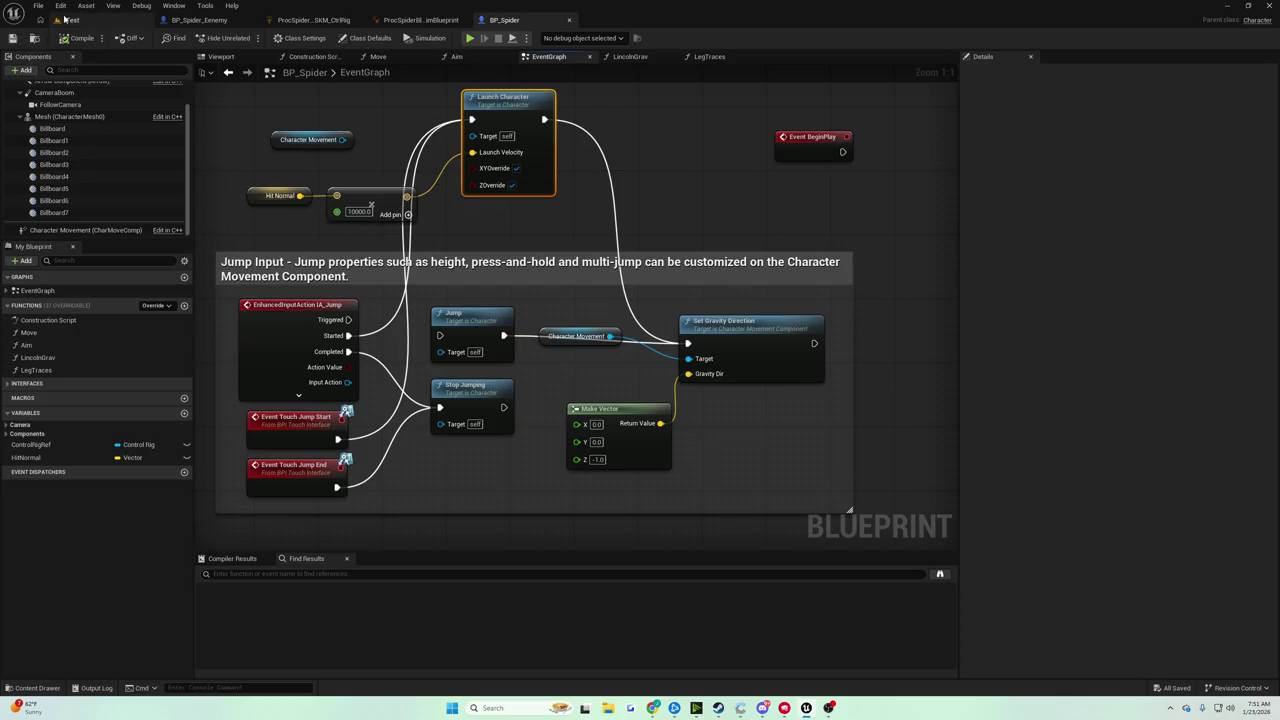
pyautogui.click(72, 20)
pyautogui.click(248, 38)
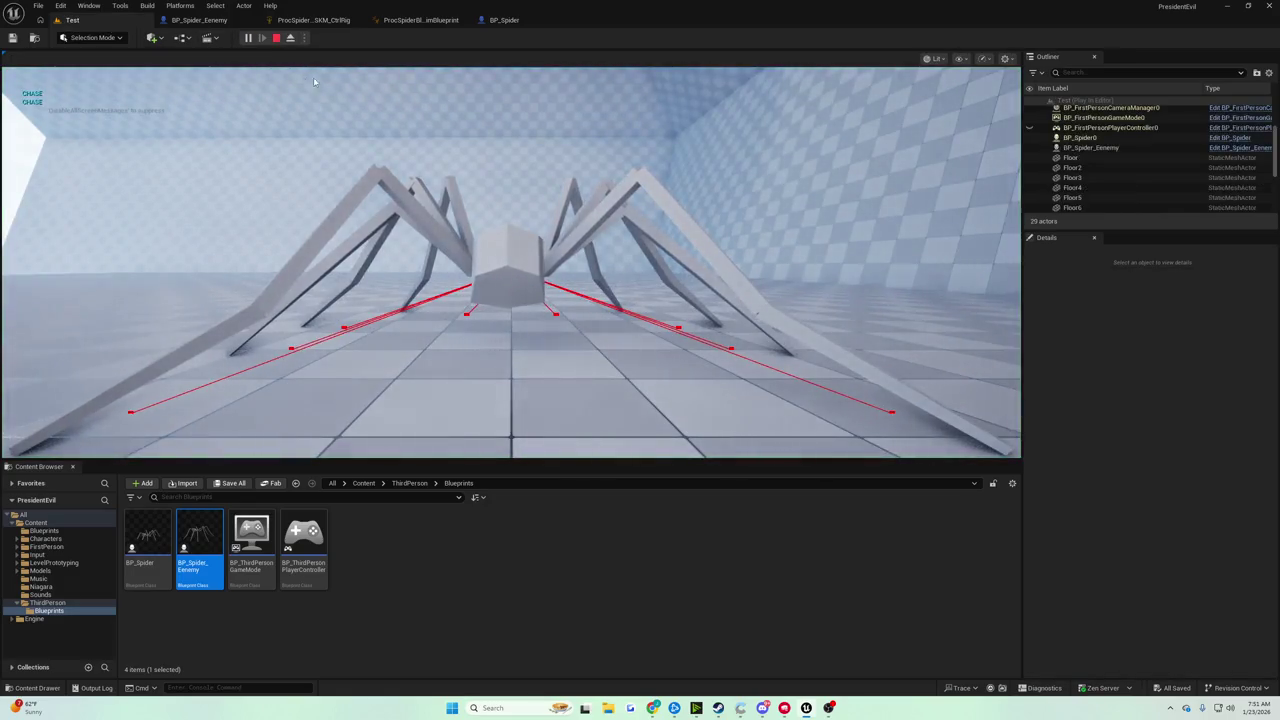
pyautogui.click(271, 71)
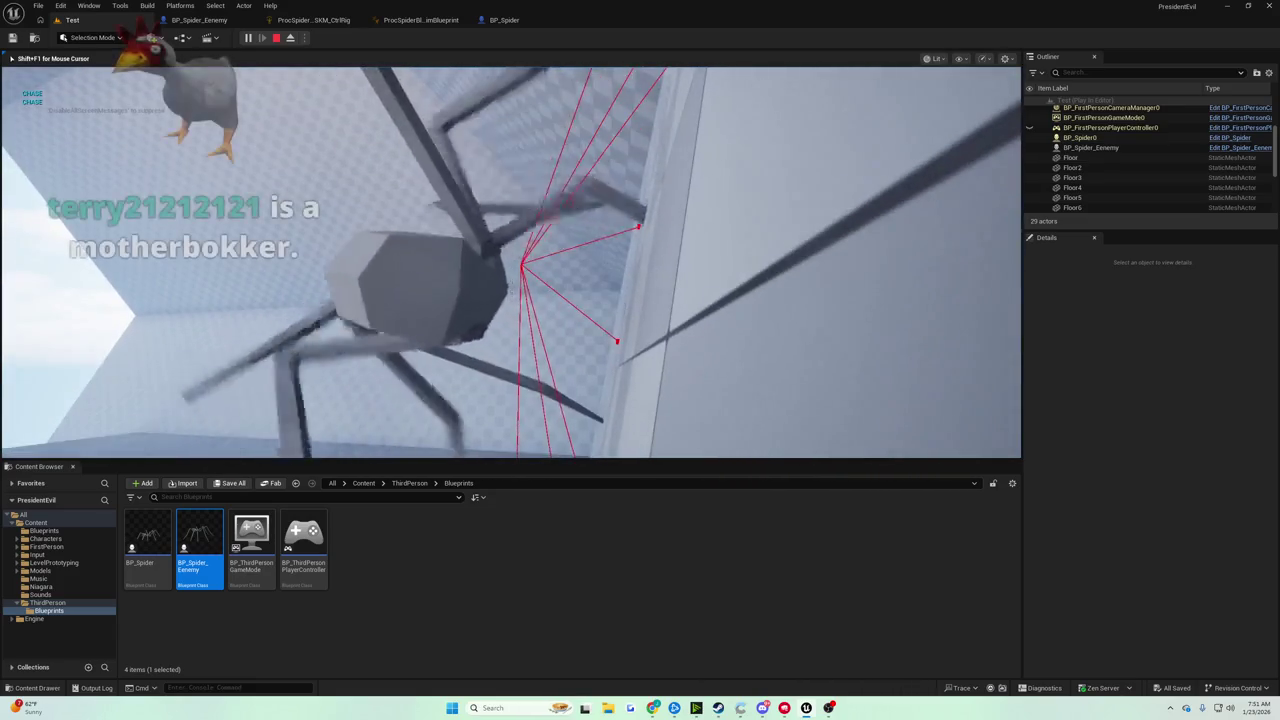
pyautogui.press('Escape')
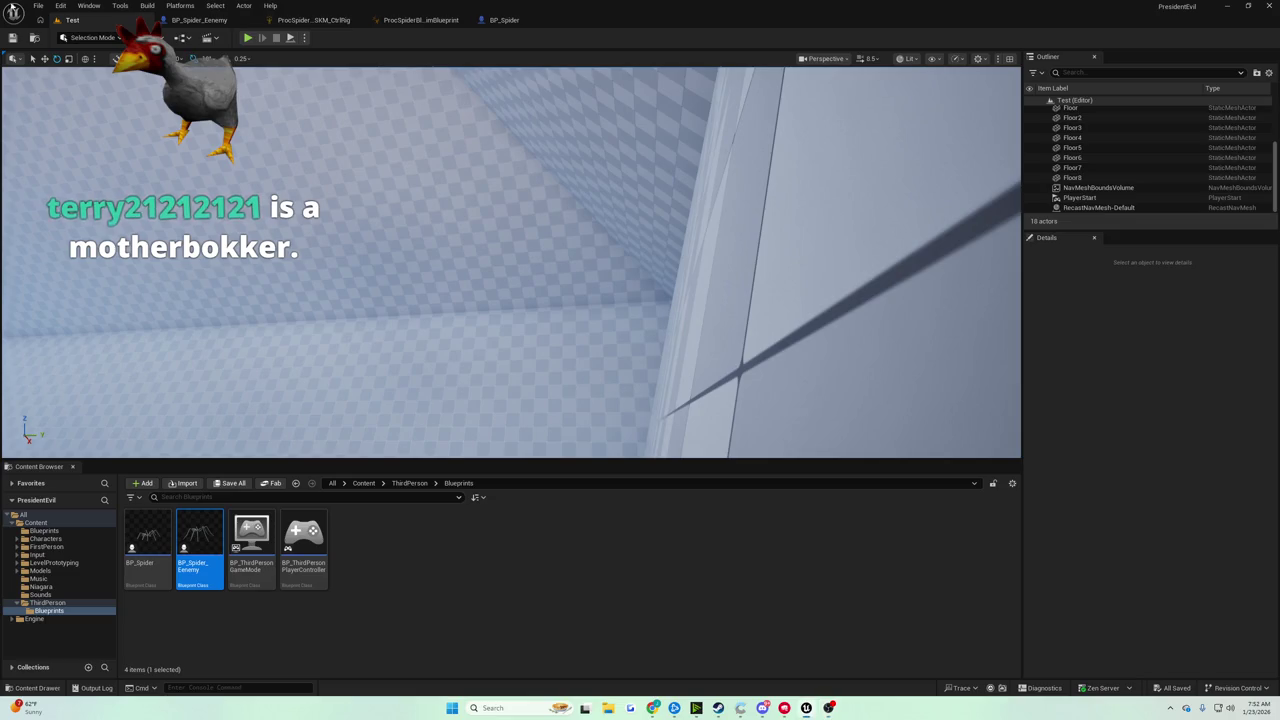
pyautogui.click(504, 20)
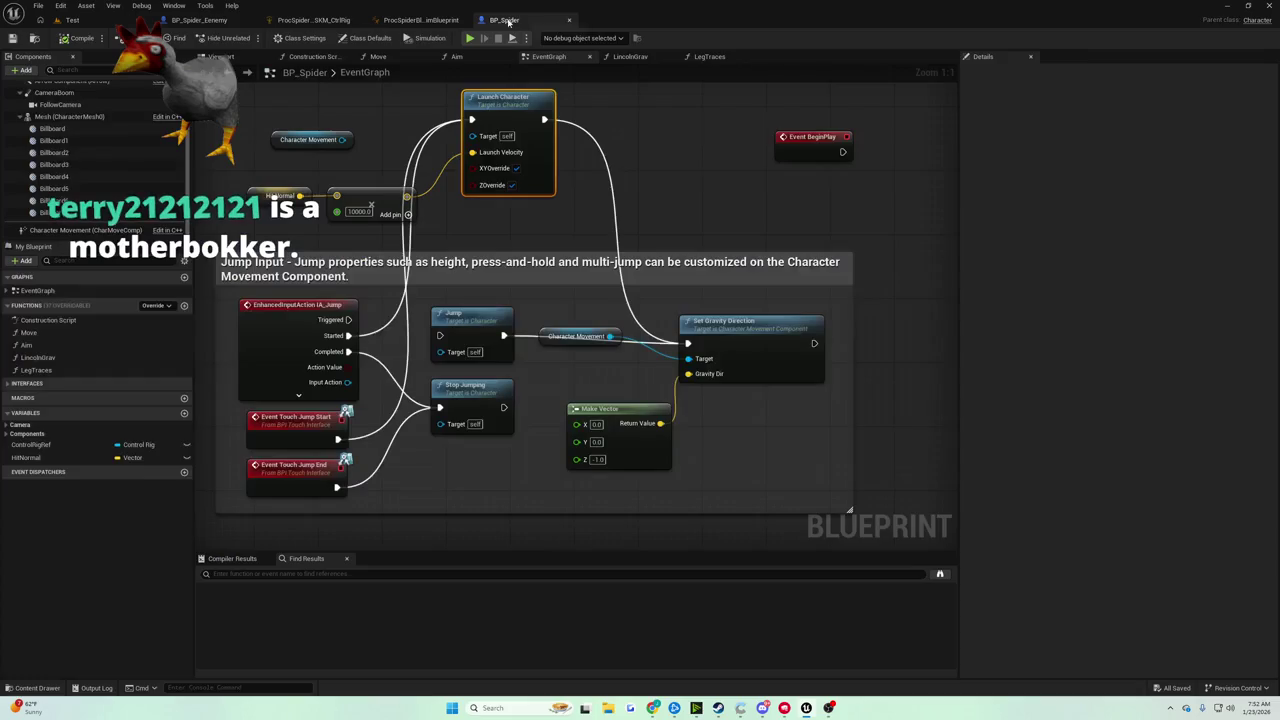
# Create a Boolean variable named ReadyToAttachToFloor? near Event Tick and compile.
pyautogui.moveTo(425, 190)
pyautogui.mouseDown()
pyautogui.moveTo(535, 286)
pyautogui.moveTo(407, 214)
pyautogui.moveTo(273, 214)
pyautogui.moveTo(443, 228)
pyautogui.mouseUp()
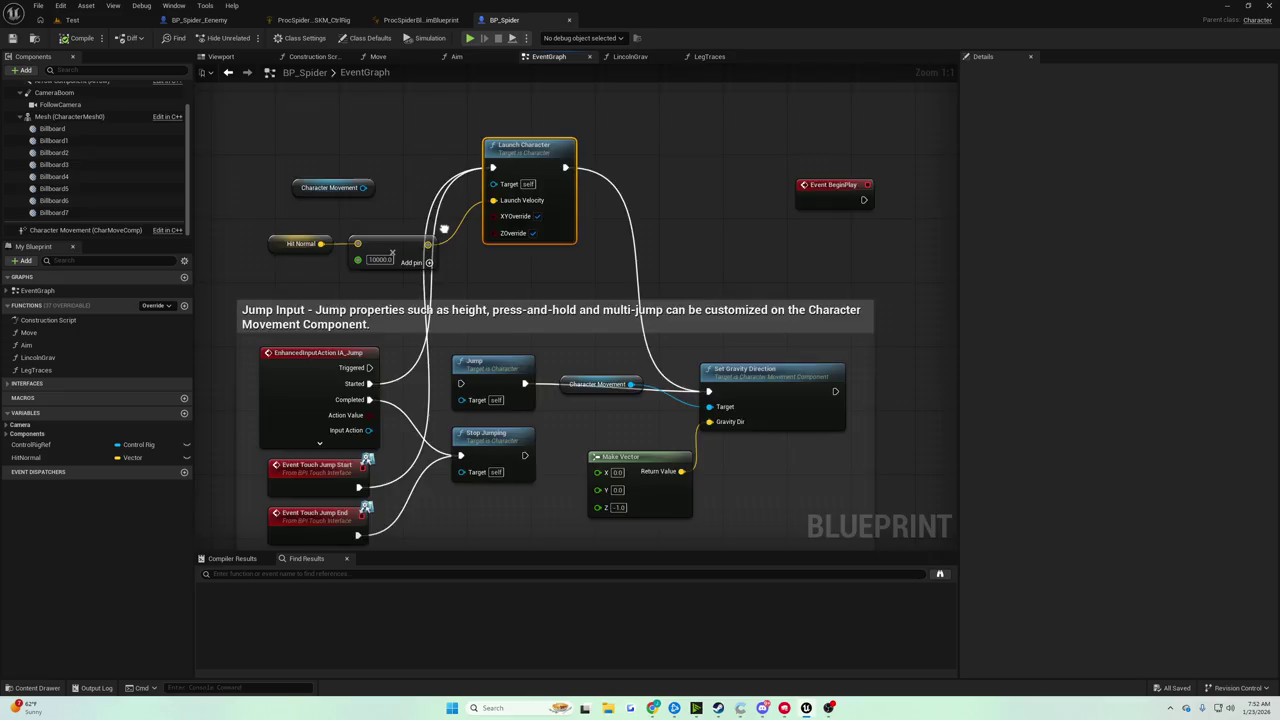
pyautogui.scroll(-4, 443, 228)
pyautogui.moveTo(443, 228)
pyautogui.mouseDown()
pyautogui.moveTo(523, 194)
pyautogui.moveTo(580, 290)
pyautogui.mouseUp()
pyautogui.scroll(2, 580, 290)
pyautogui.scroll(-2, 576, 302)
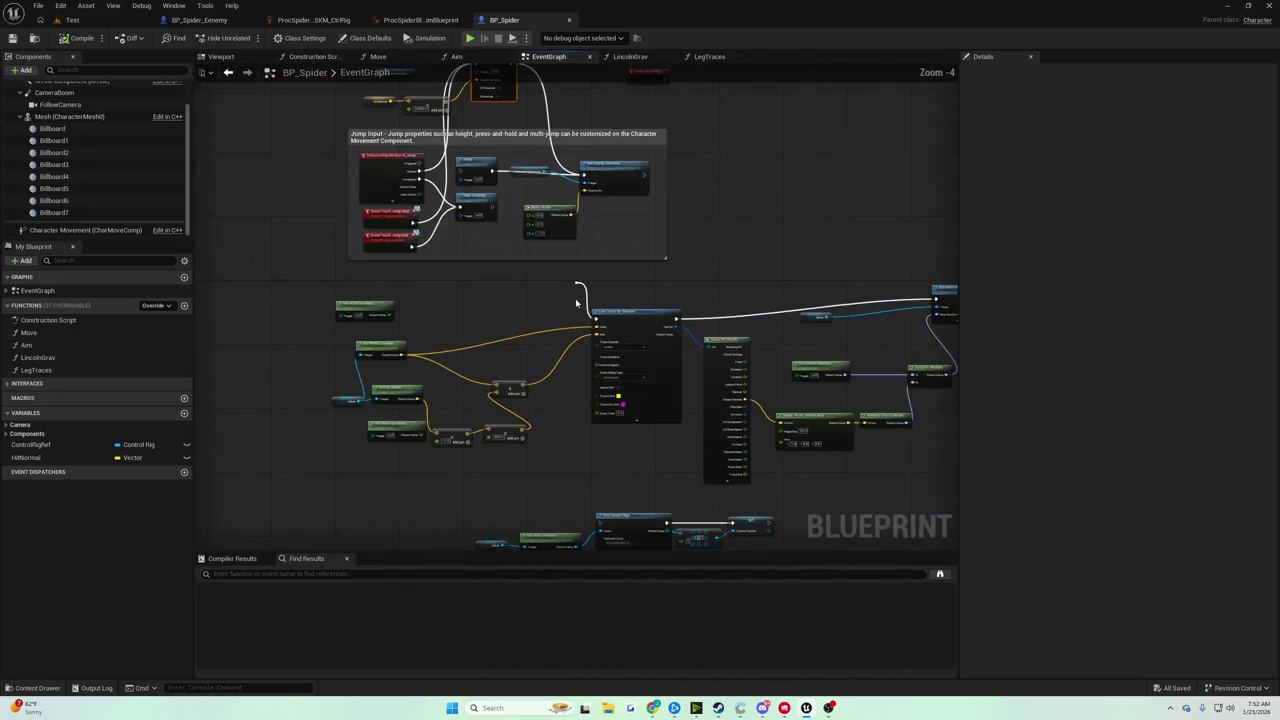
pyautogui.moveTo(464, 332); pyautogui.dragTo(575, 340)
pyautogui.scroll(5, 553, 340)
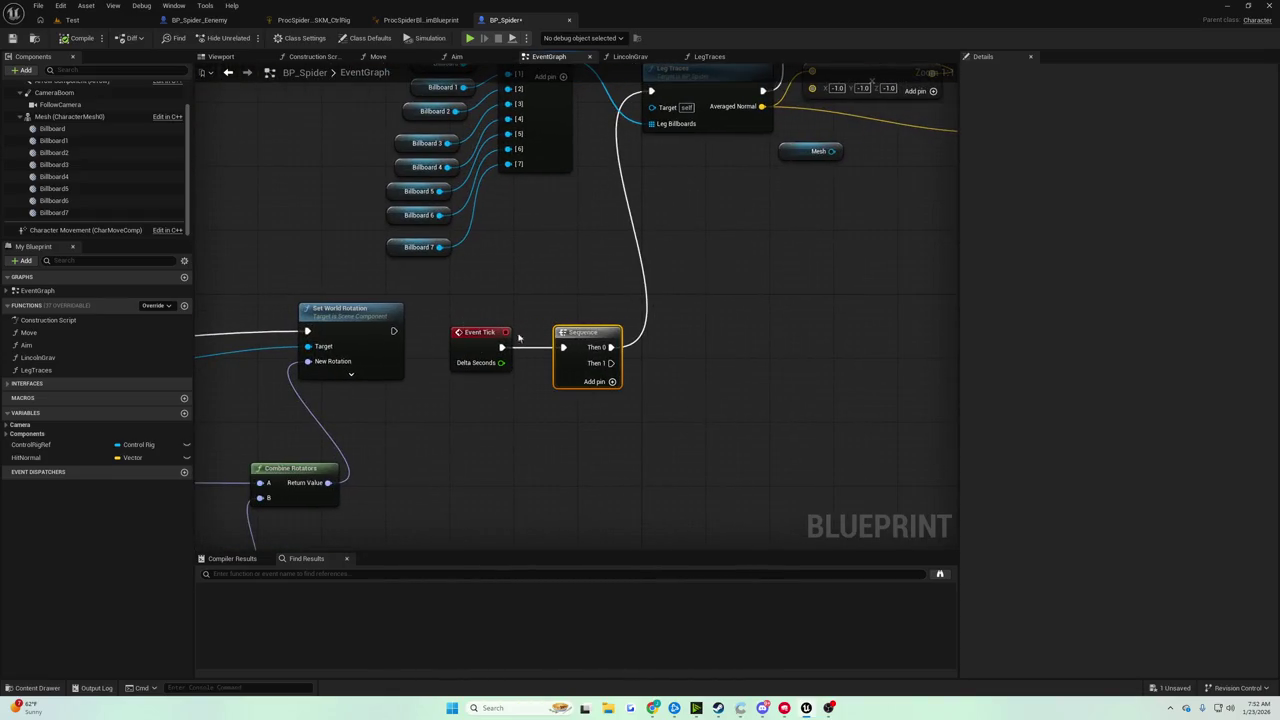
pyautogui.click(184, 413)
pyautogui.click(132, 470)
pyautogui.click(131, 499)
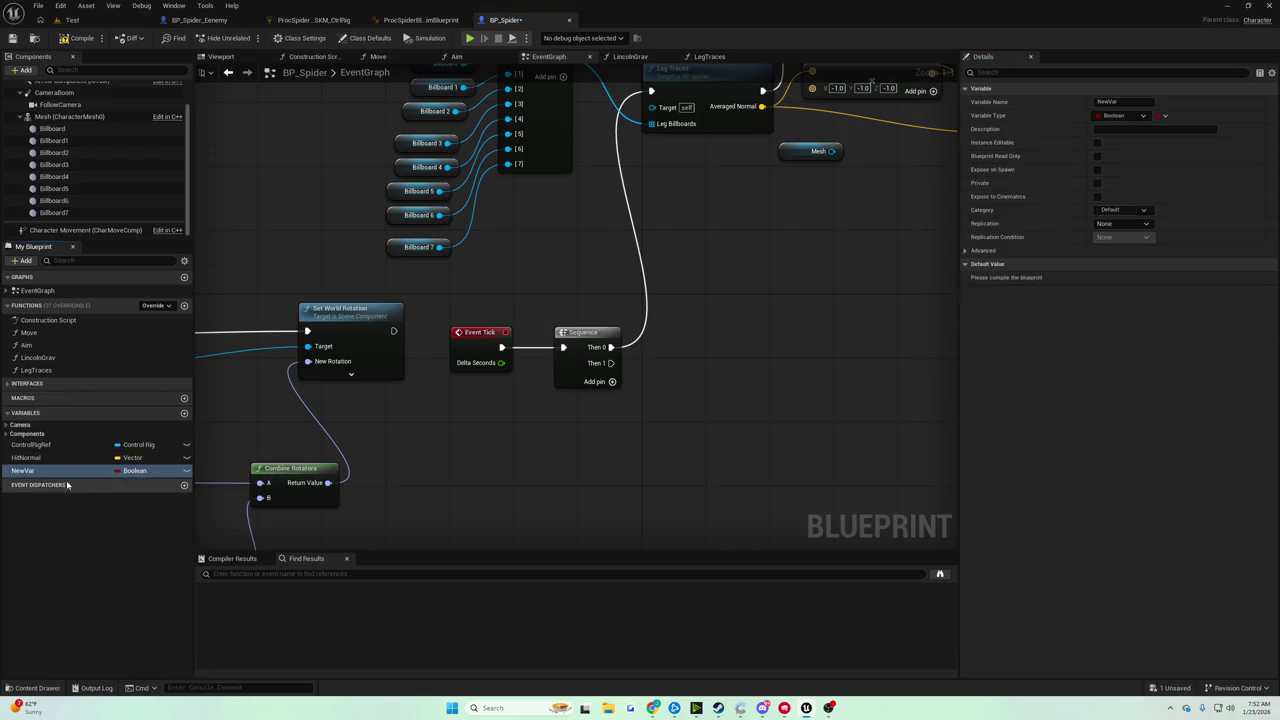
pyautogui.rightClick(44, 472)
pyautogui.click(77, 493)
pyautogui.write('ReadyToAttachToFloor?')
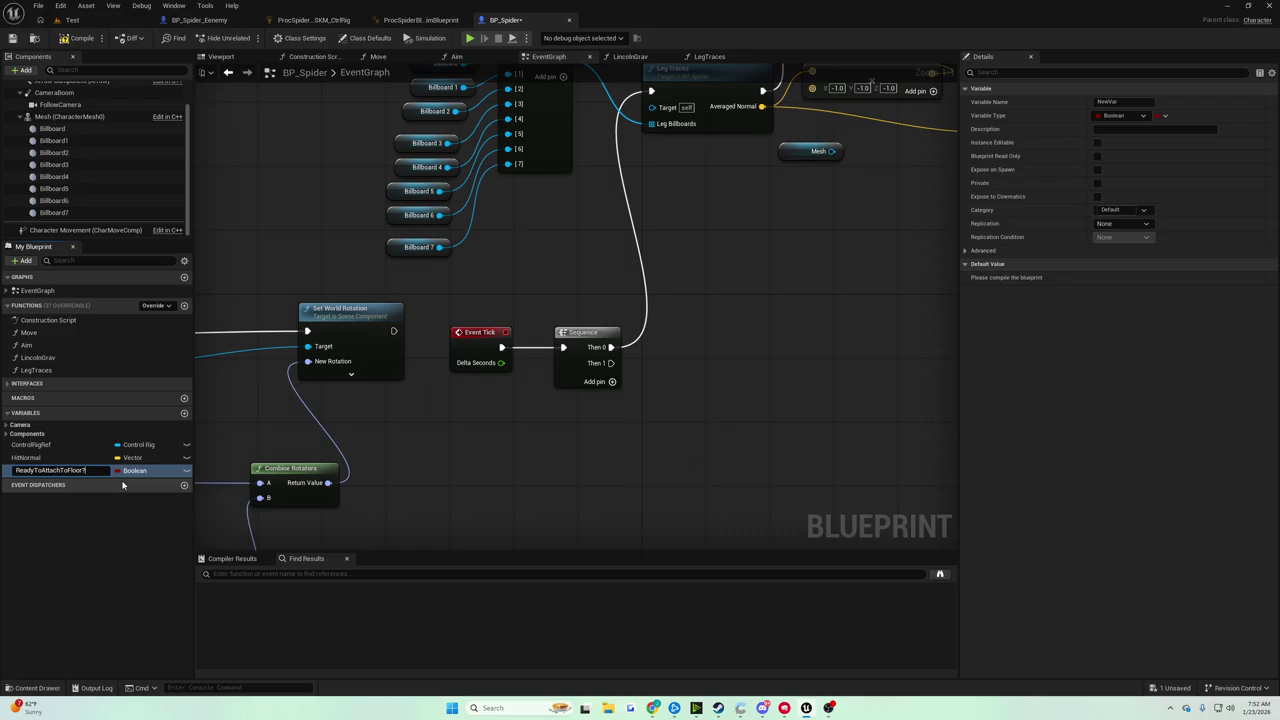
pyautogui.click(58, 38)
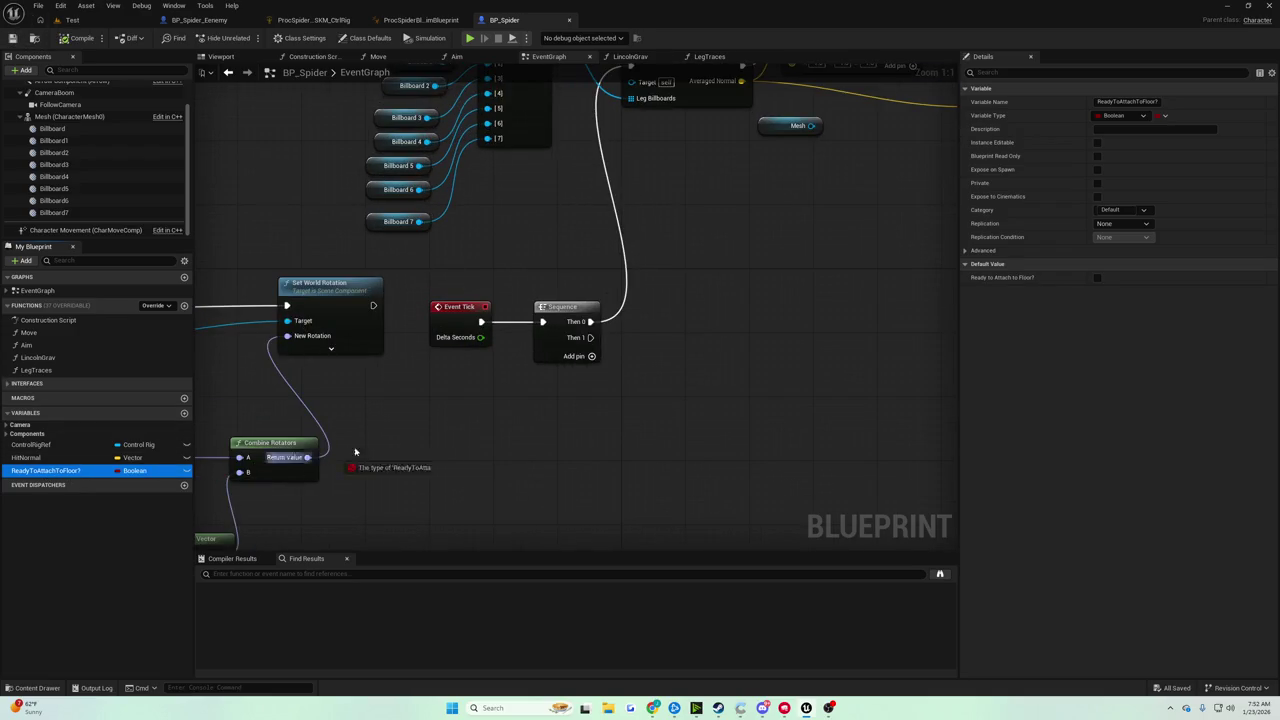
# Branch on the variable's value, routing Sequence Then 0 through True into Leg Traces.
pyautogui.moveTo(612, 313); pyautogui.dragTo(618, 316)
pyautogui.click(660, 321)
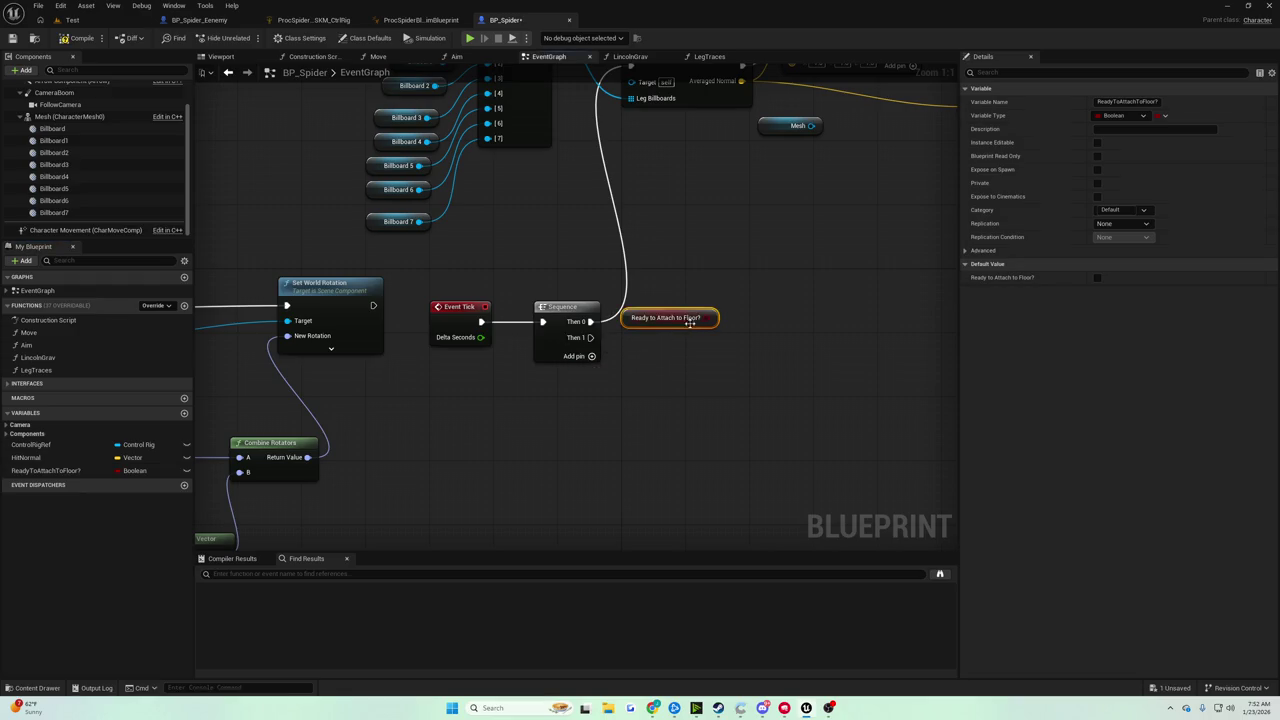
pyautogui.moveTo(714, 318); pyautogui.dragTo(740, 281)
pyautogui.press('Return')
pyautogui.moveTo(592, 321); pyautogui.dragTo(742, 297)
pyautogui.moveTo(758, 440); pyautogui.dragTo(577, 208)
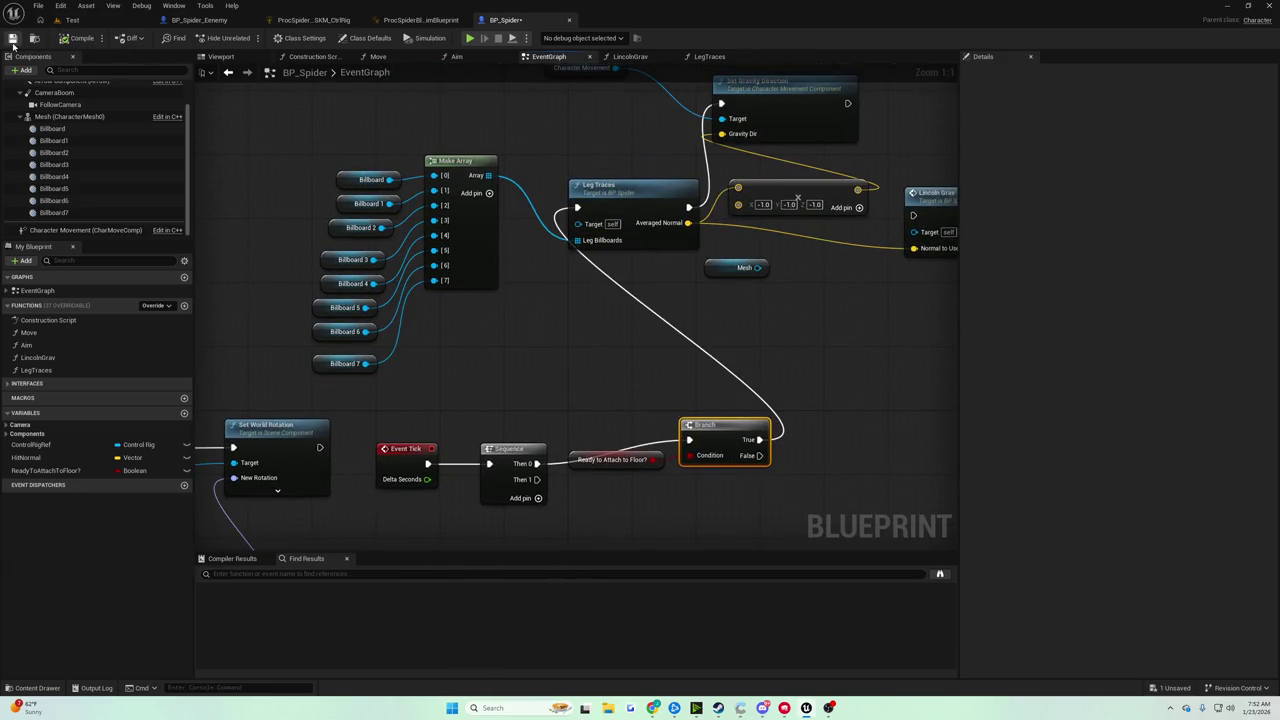
# Save, shift Launch Character and Hit Normal right, and delete the Character Movement getter.
pyautogui.click(12, 40)
pyautogui.scroll(-4, 946, 229)
pyautogui.scroll(3, 740, 270)
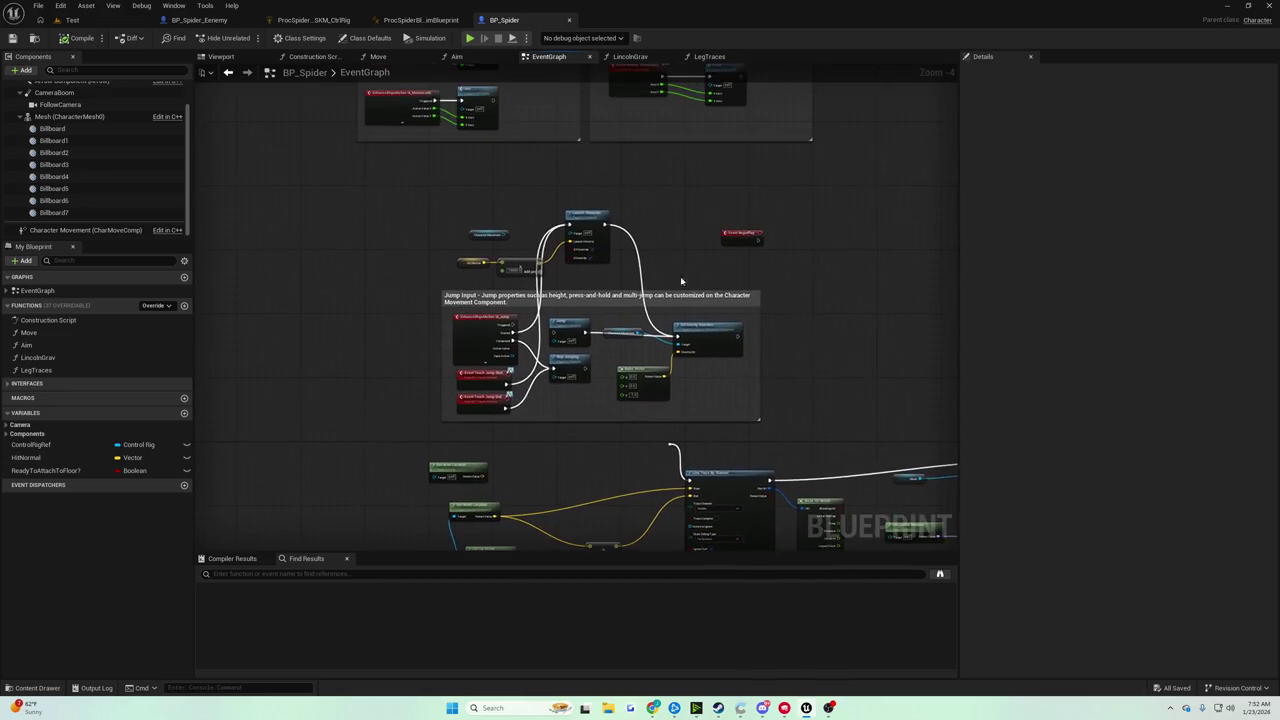
pyautogui.scroll(-2, 652, 270)
pyautogui.scroll(3, 609, 295)
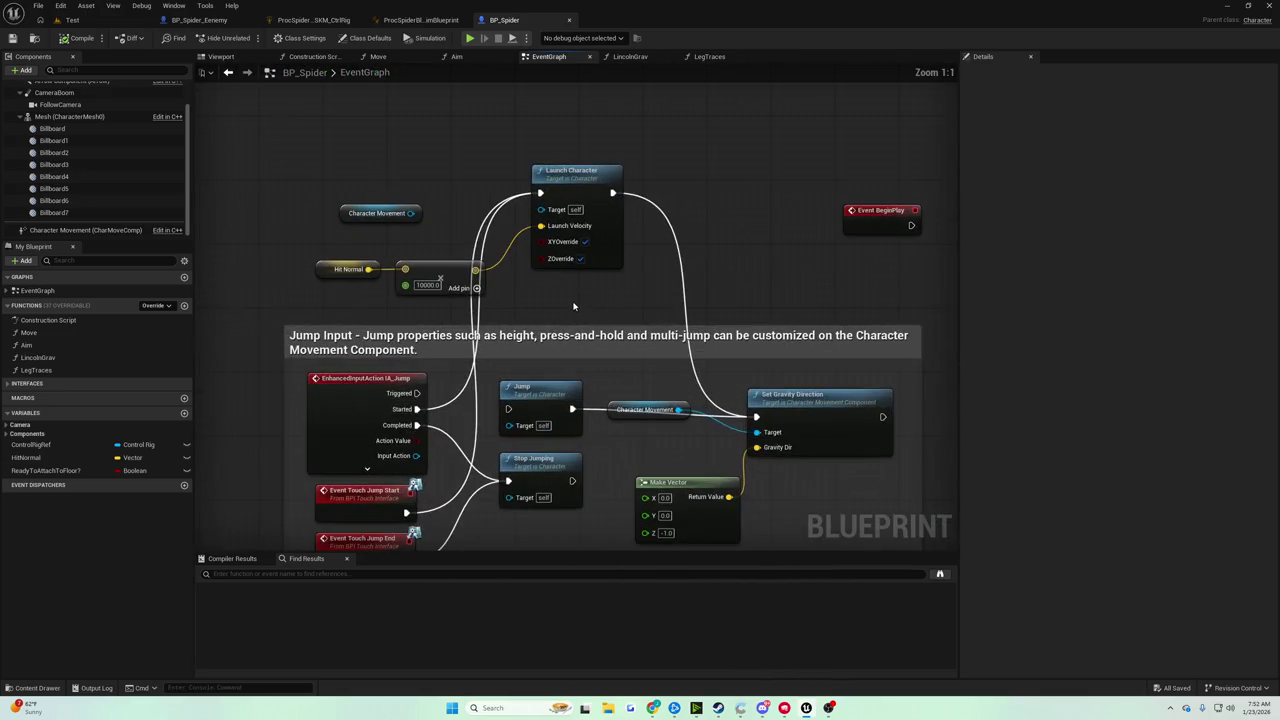
pyautogui.moveTo(565, 307)
pyautogui.mouseDown()
pyautogui.moveTo(581, 286)
pyautogui.moveTo(541, 330)
pyautogui.mouseUp()
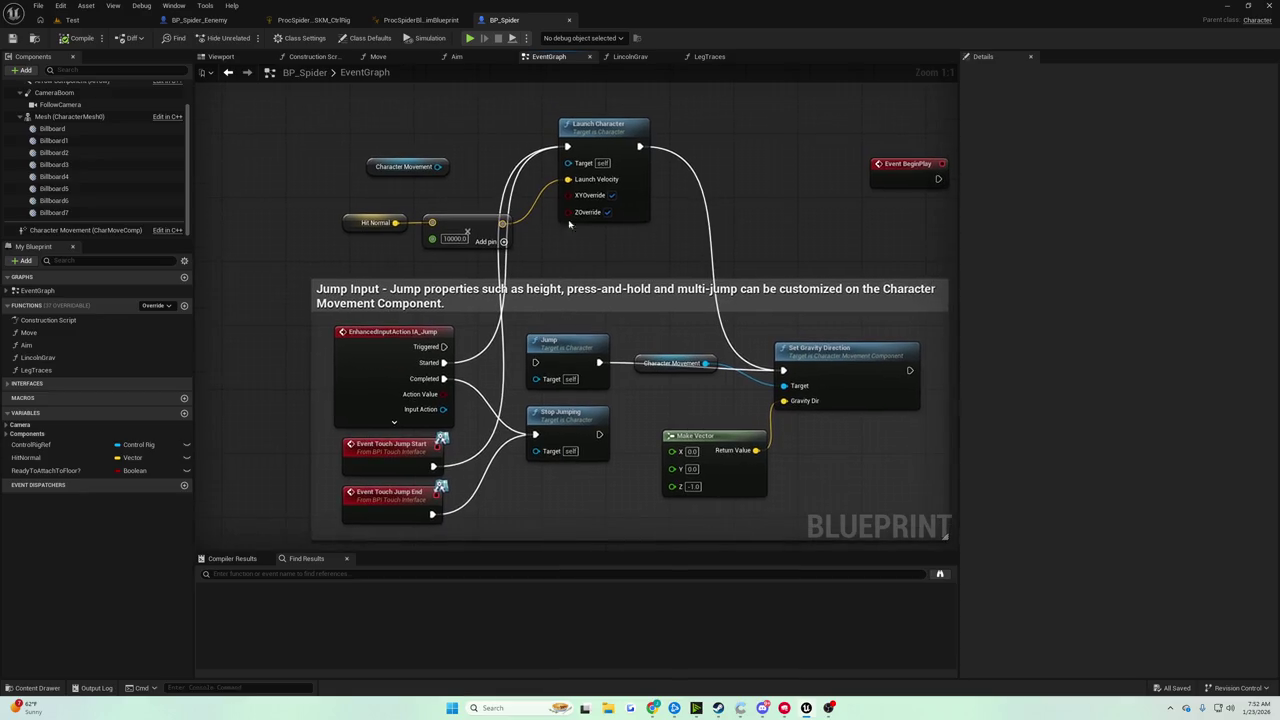
pyautogui.moveTo(608, 133); pyautogui.dragTo(720, 141)
pyautogui.moveTo(367, 212)
pyautogui.mouseDown()
pyautogui.moveTo(515, 247)
pyautogui.moveTo(585, 214)
pyautogui.mouseUp()
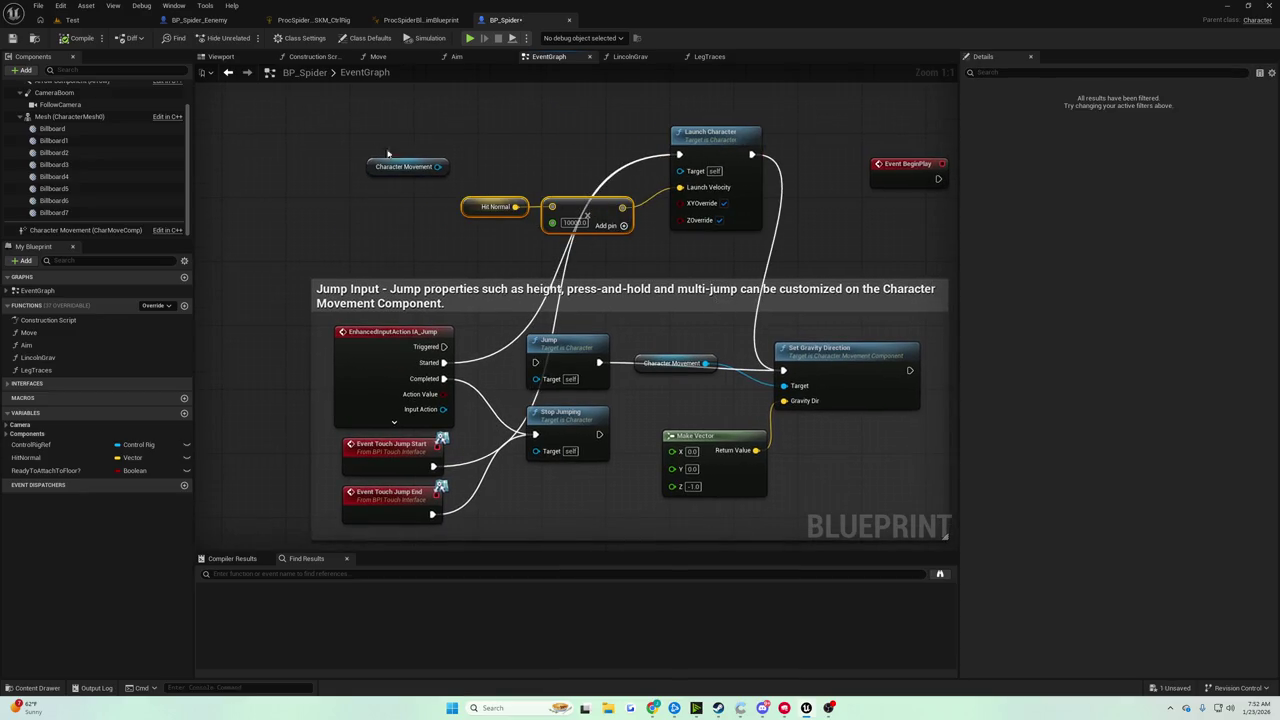
pyautogui.press('Delete')
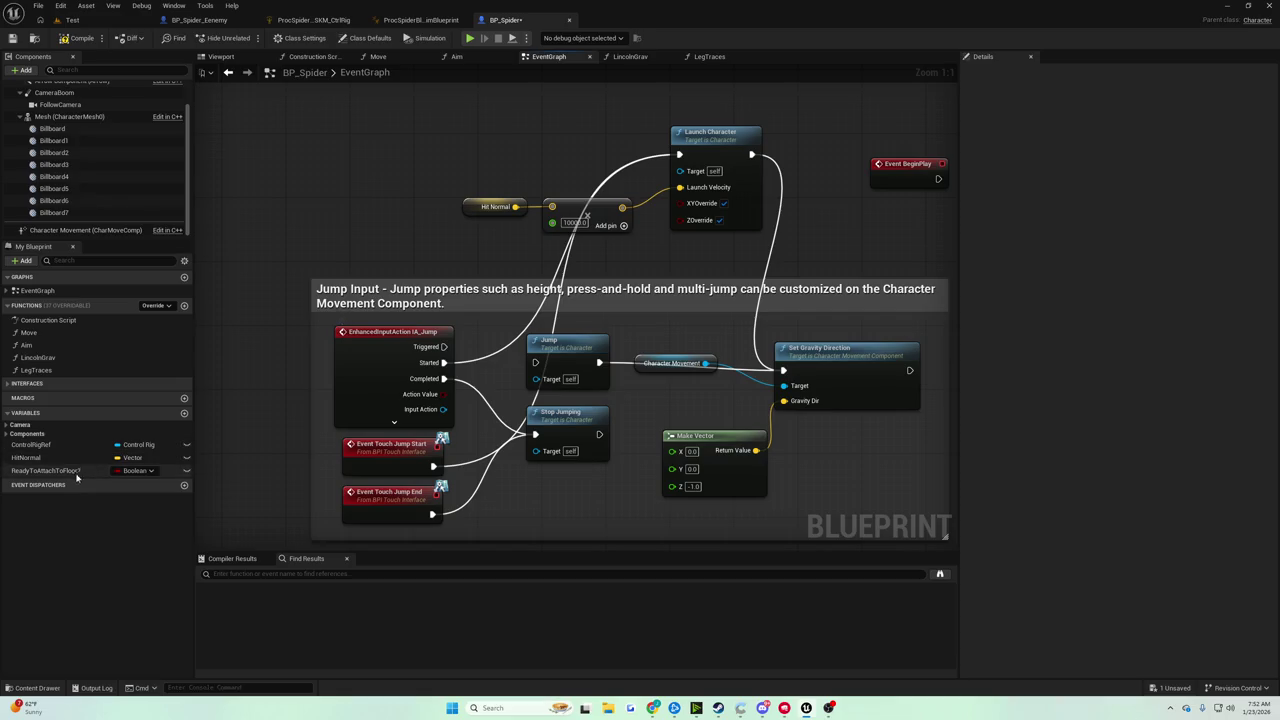
# Insert a SET Ready to Attach to Floor? node between jump Started and Launch Character.
pyautogui.moveTo(40, 470); pyautogui.dragTo(455, 142)
pyautogui.click(490, 170)
pyautogui.moveTo(440, 363)
pyautogui.mouseDown()
pyautogui.moveTo(530, 225)
pyautogui.moveTo(464, 147)
pyautogui.mouseUp()
pyautogui.moveTo(563, 147); pyautogui.dragTo(680, 154)
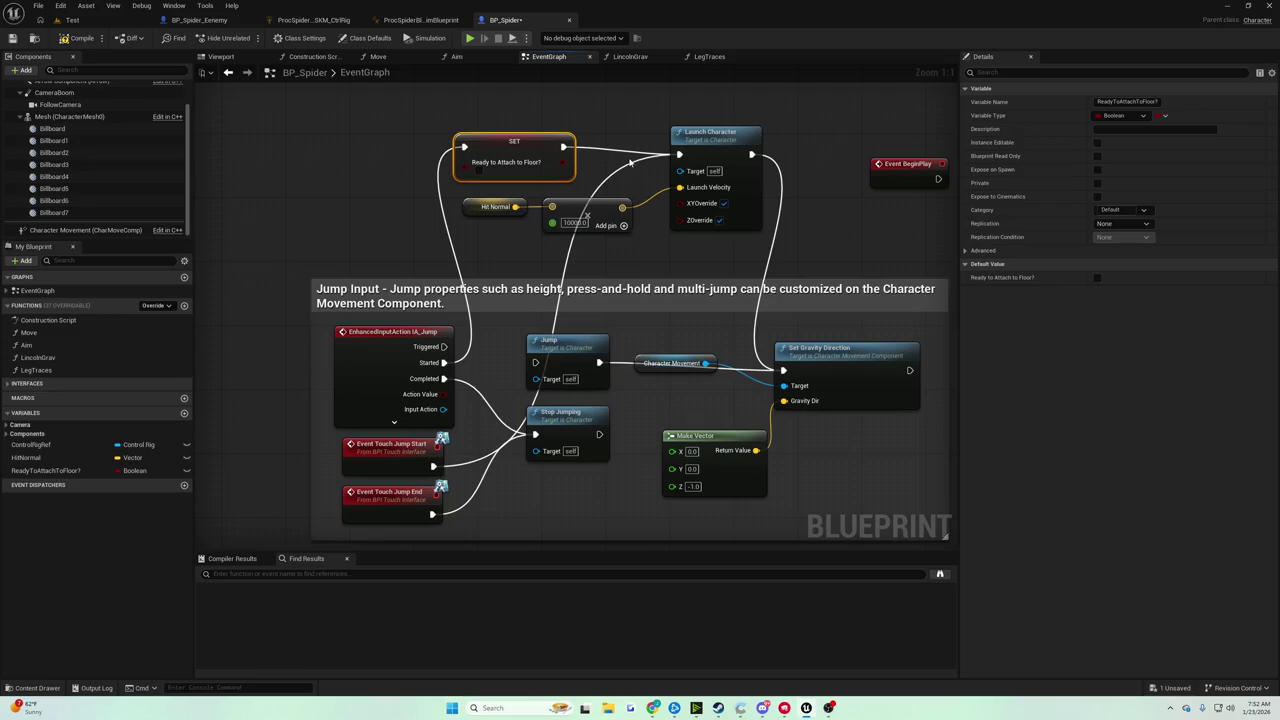
pyautogui.moveTo(680, 155); pyautogui.dragTo(464, 147)
pyautogui.moveTo(565, 148); pyautogui.dragTo(680, 154)
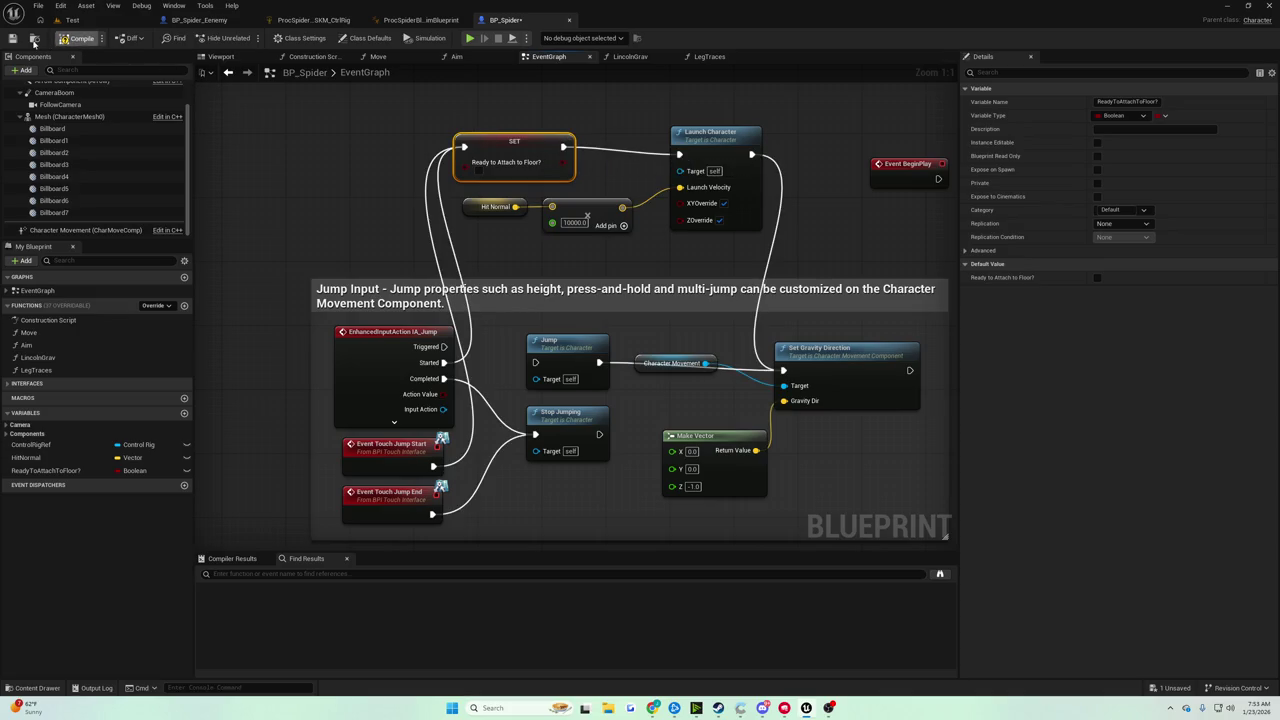
pyautogui.scroll(-5, 564, 173)
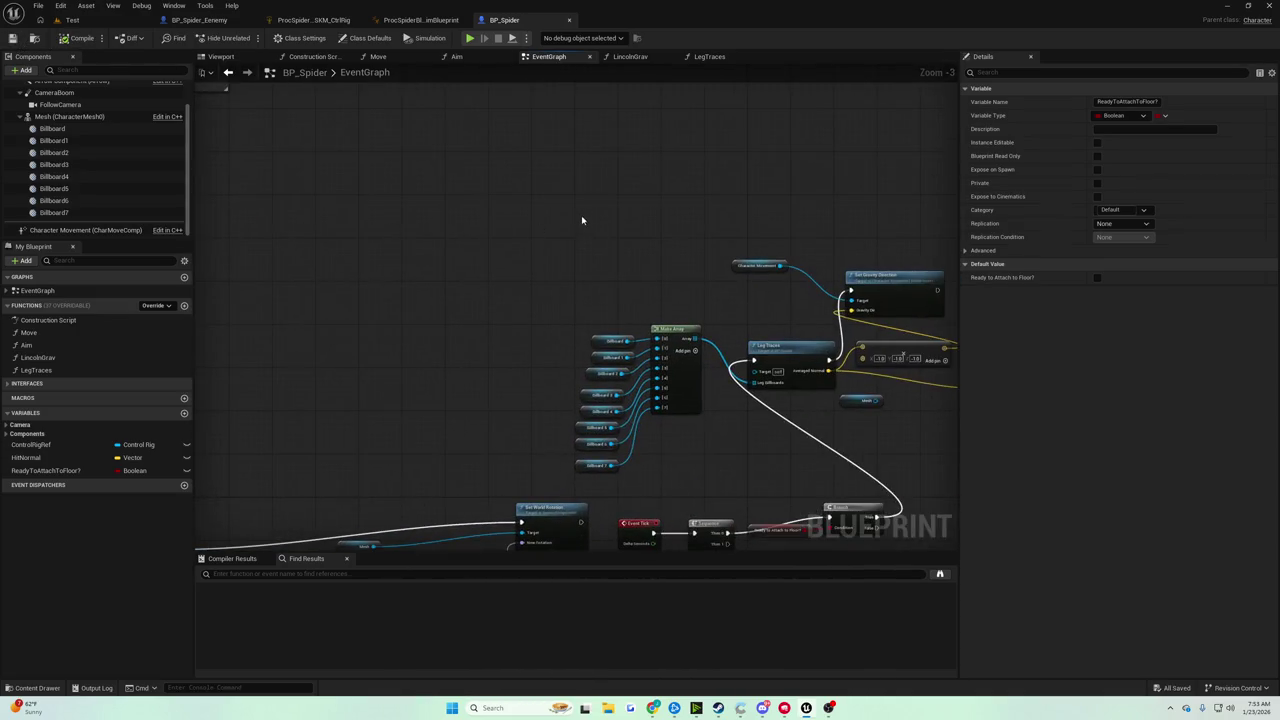
# Add Event On Landed wired to a SET of ReadyToAttachToFloor?, save, and start play with Alt+P.
pyautogui.scroll(3, 655, 196)
pyautogui.rightClick(654, 196)
pyautogui.write('landed')
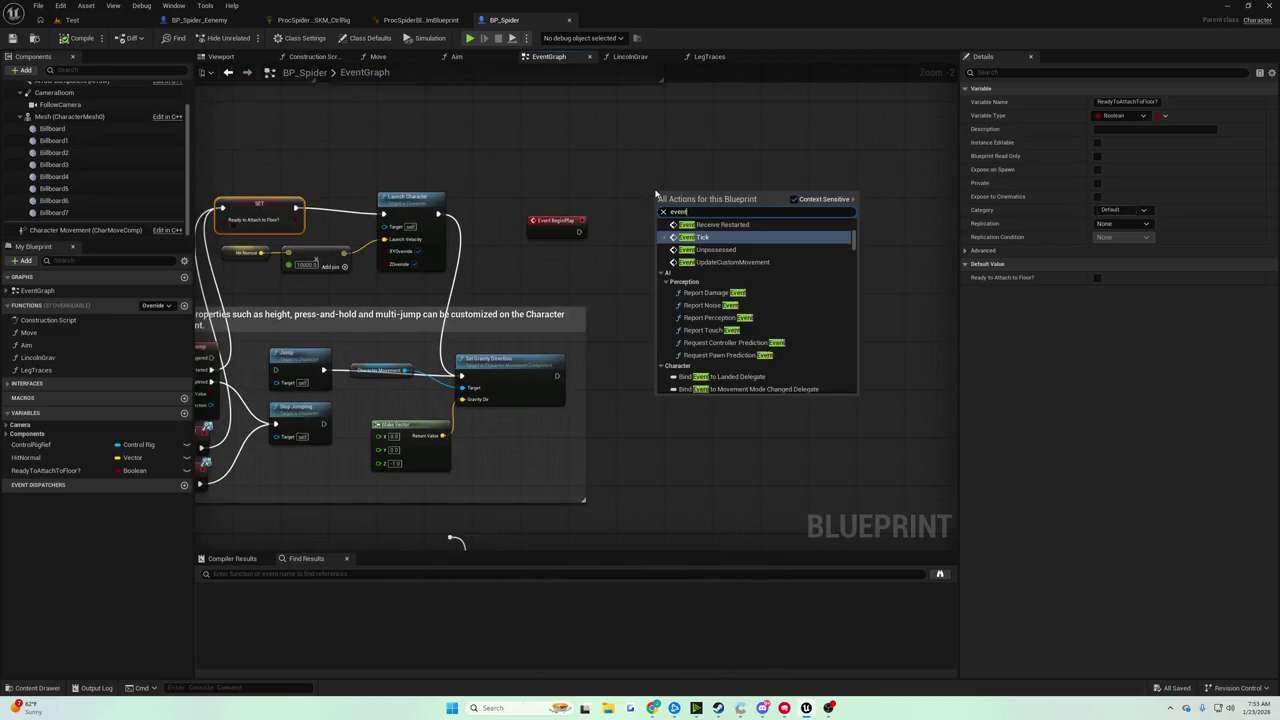
pyautogui.press('Return')
pyautogui.scroll(2, 654, 196)
pyautogui.moveTo(36, 471); pyautogui.dragTo(765, 206)
pyautogui.click(790, 218)
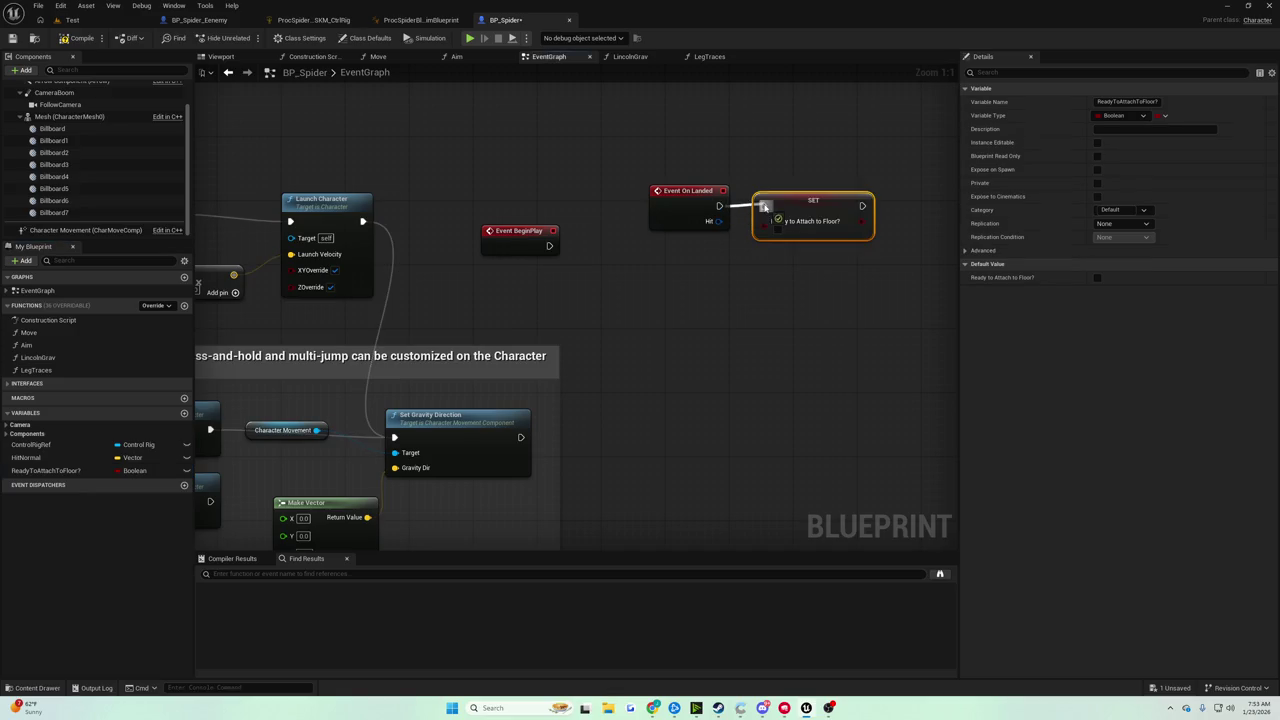
pyautogui.click(52, 38)
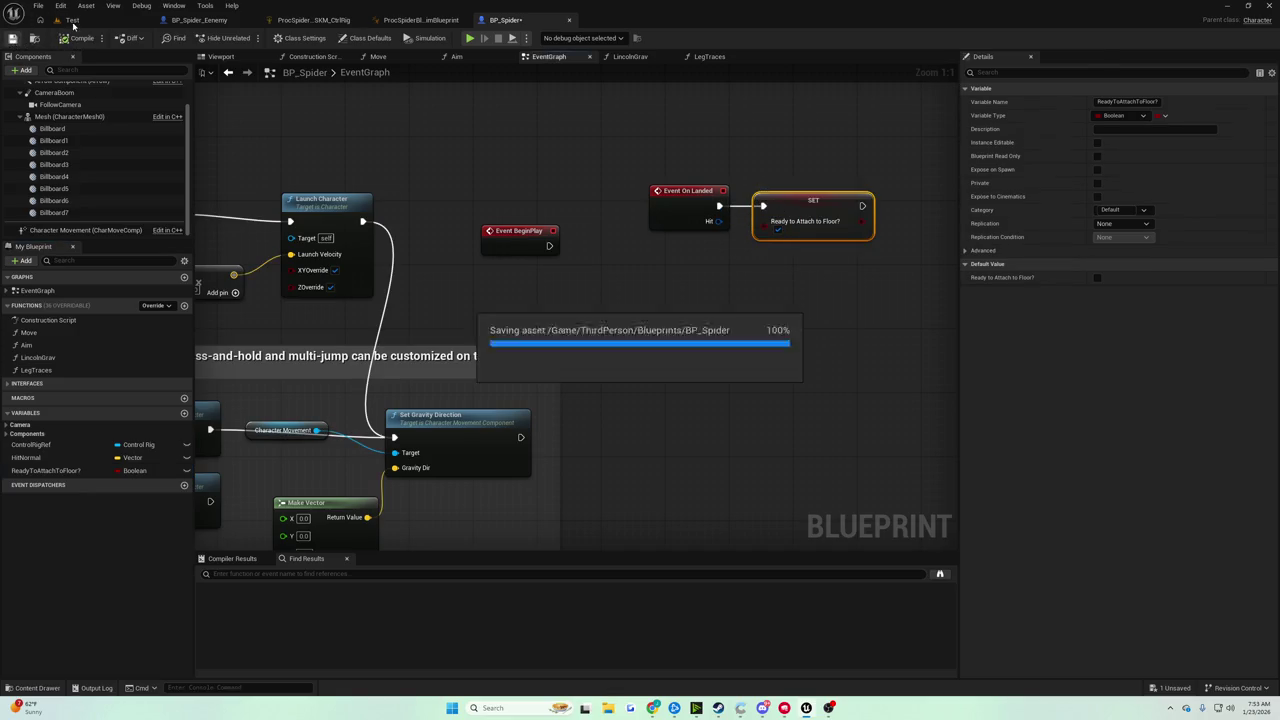
pyautogui.hotkey('alt', 'p')
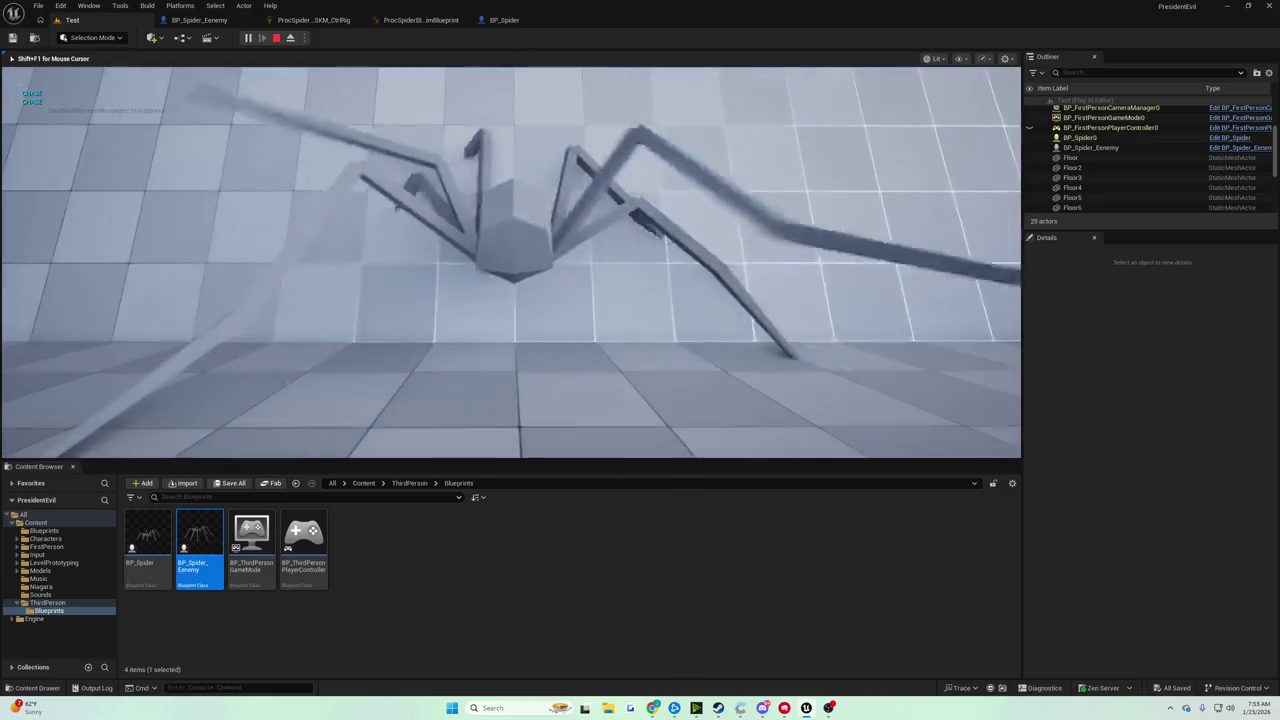
# Stop the test, set Ready to Attach to Floor?'s default value to true, and save.
pyautogui.press('Escape')
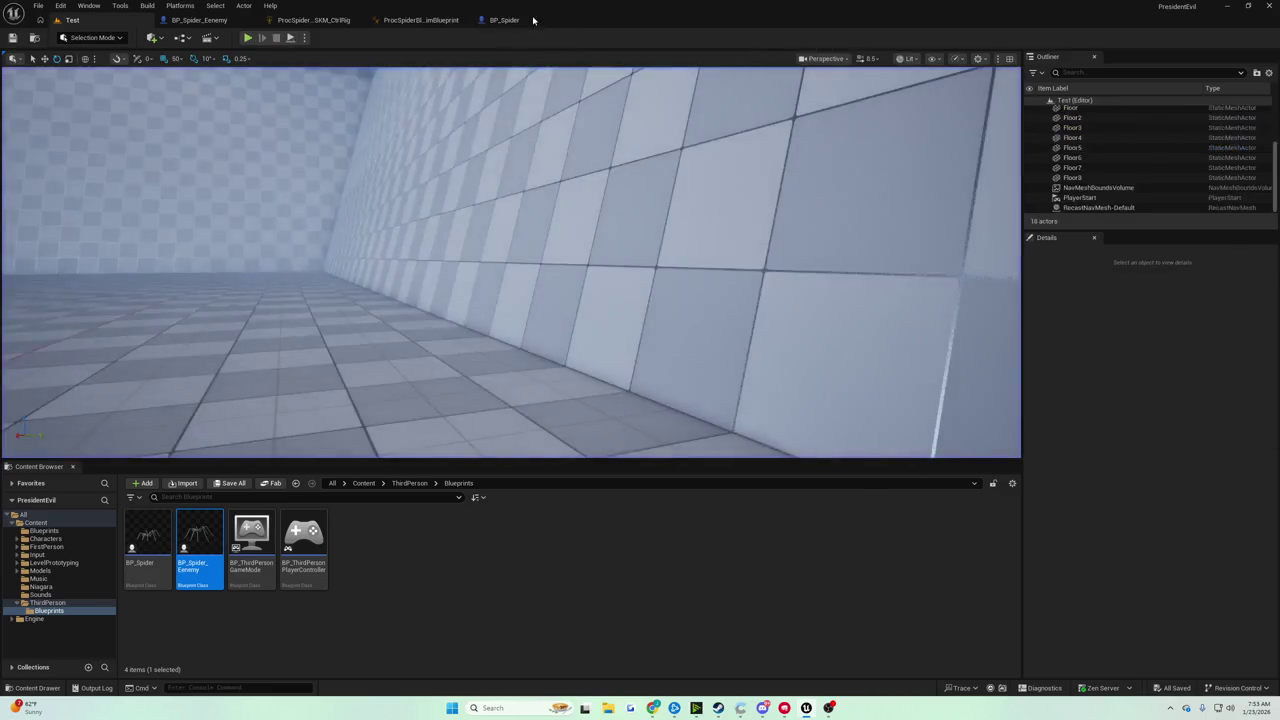
pyautogui.click(504, 20)
pyautogui.scroll(3, 518, 230)
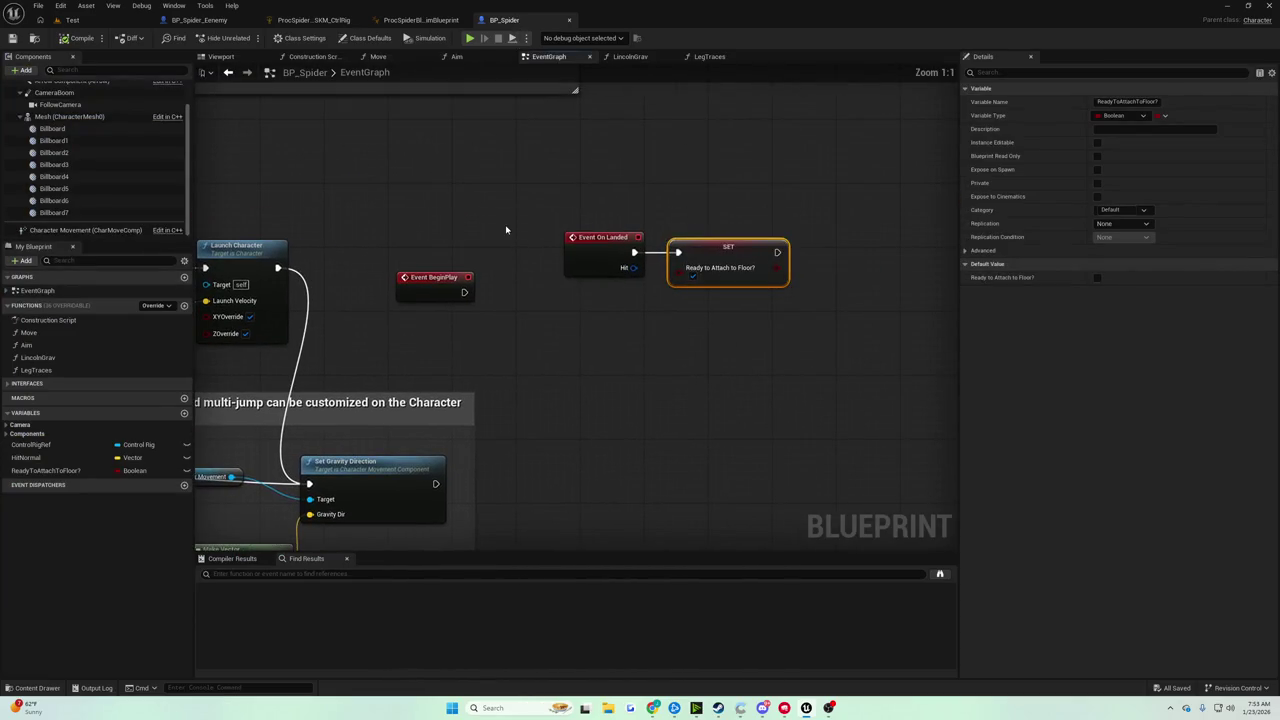
pyautogui.moveTo(750, 339); pyautogui.dragTo(748, 340)
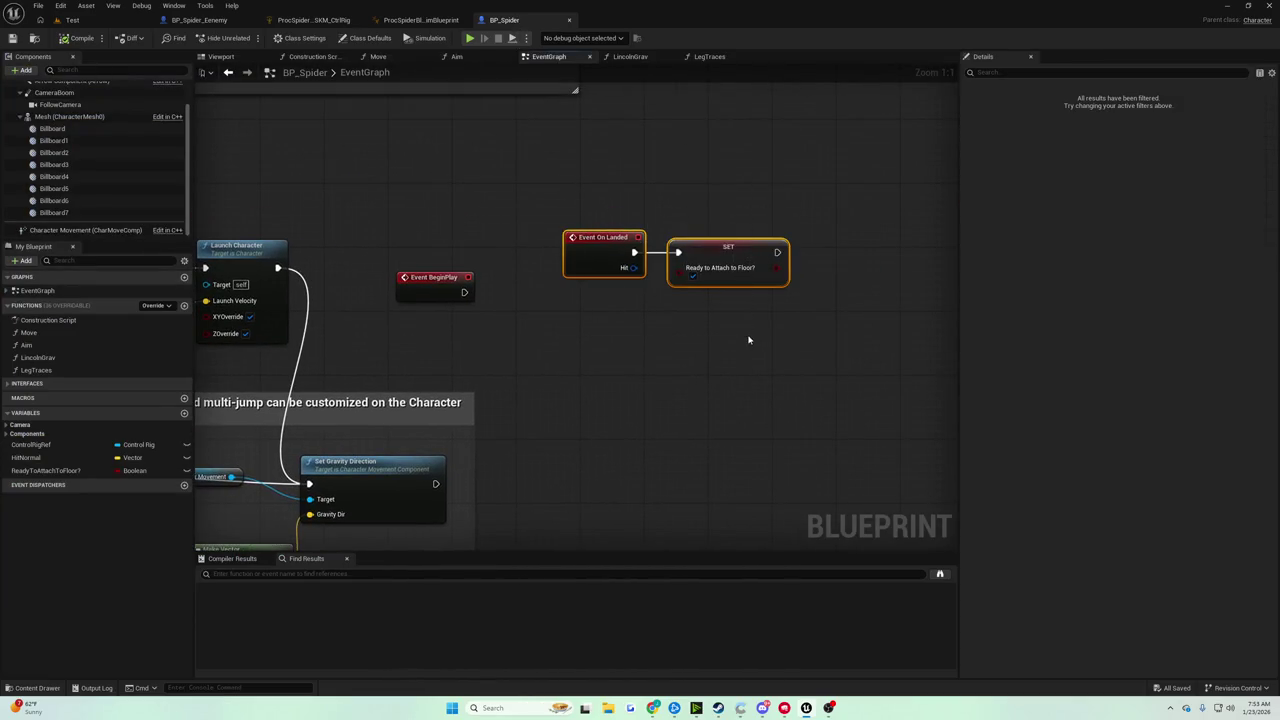
pyautogui.click(40, 470)
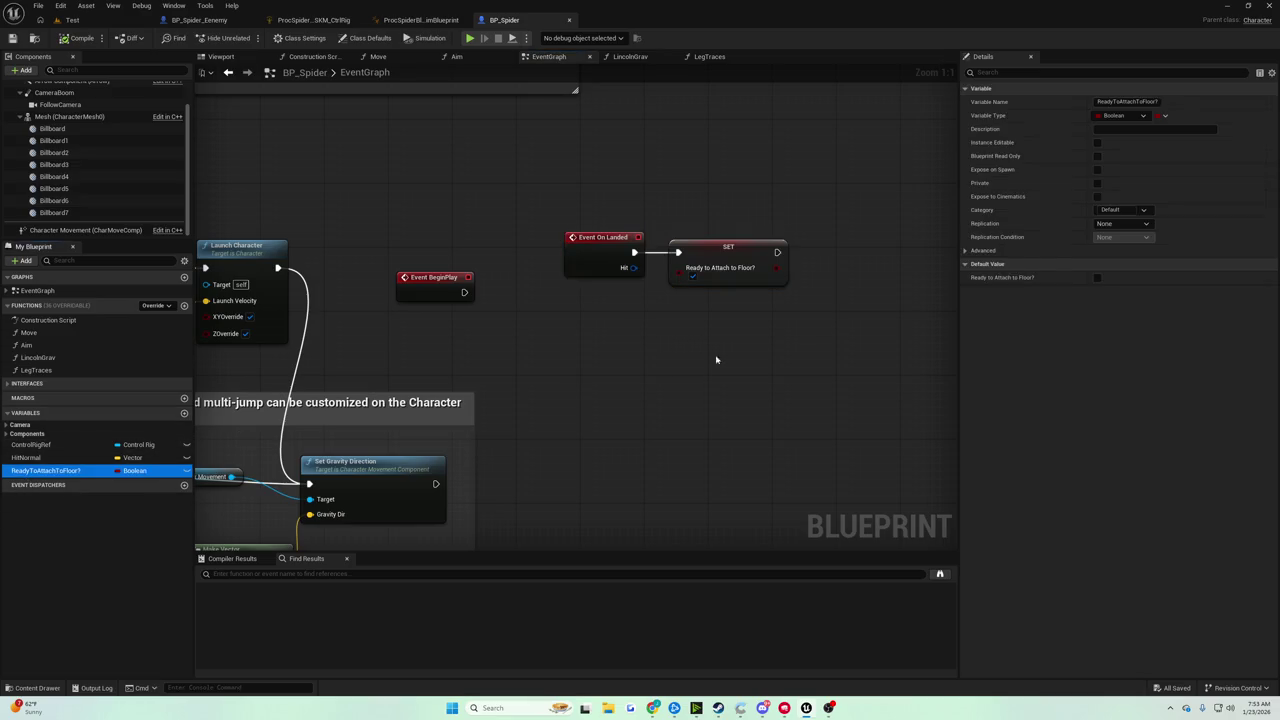
pyautogui.click(1097, 278)
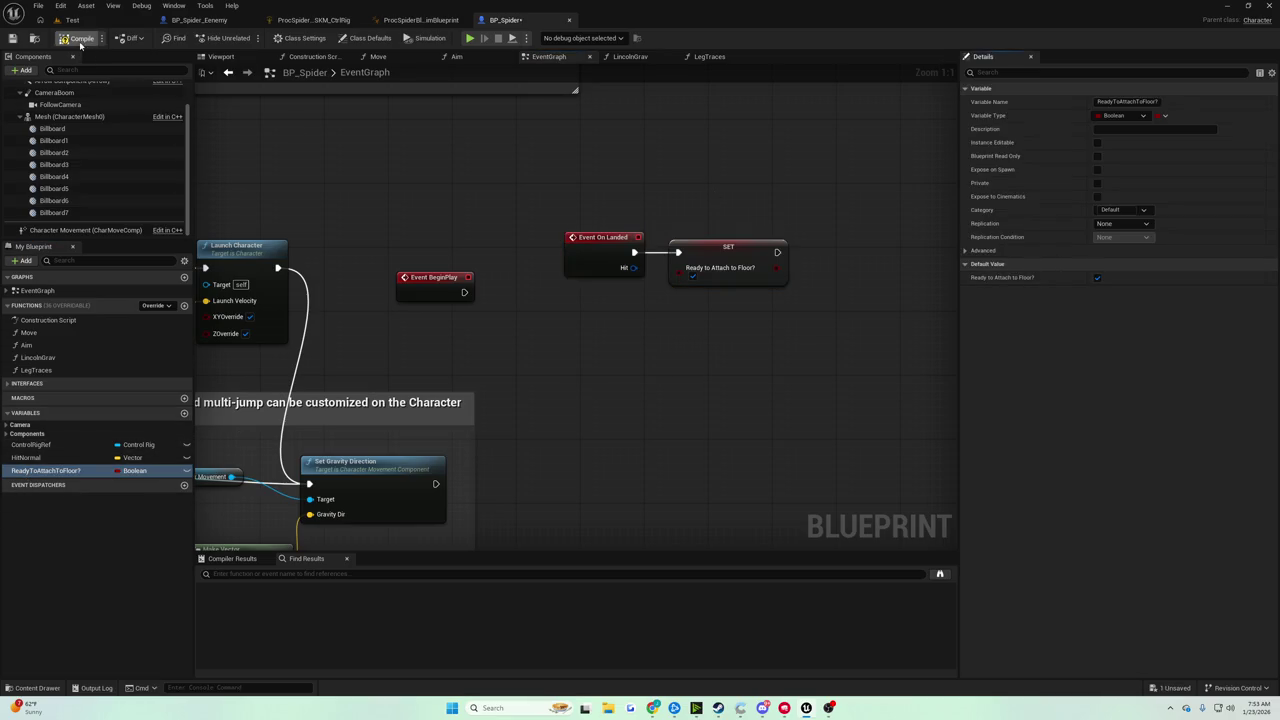
pyautogui.click(12, 38)
# Play-test the Test level twice, stopping each session with Escape.
pyautogui.click(72, 20)
pyautogui.click(248, 38)
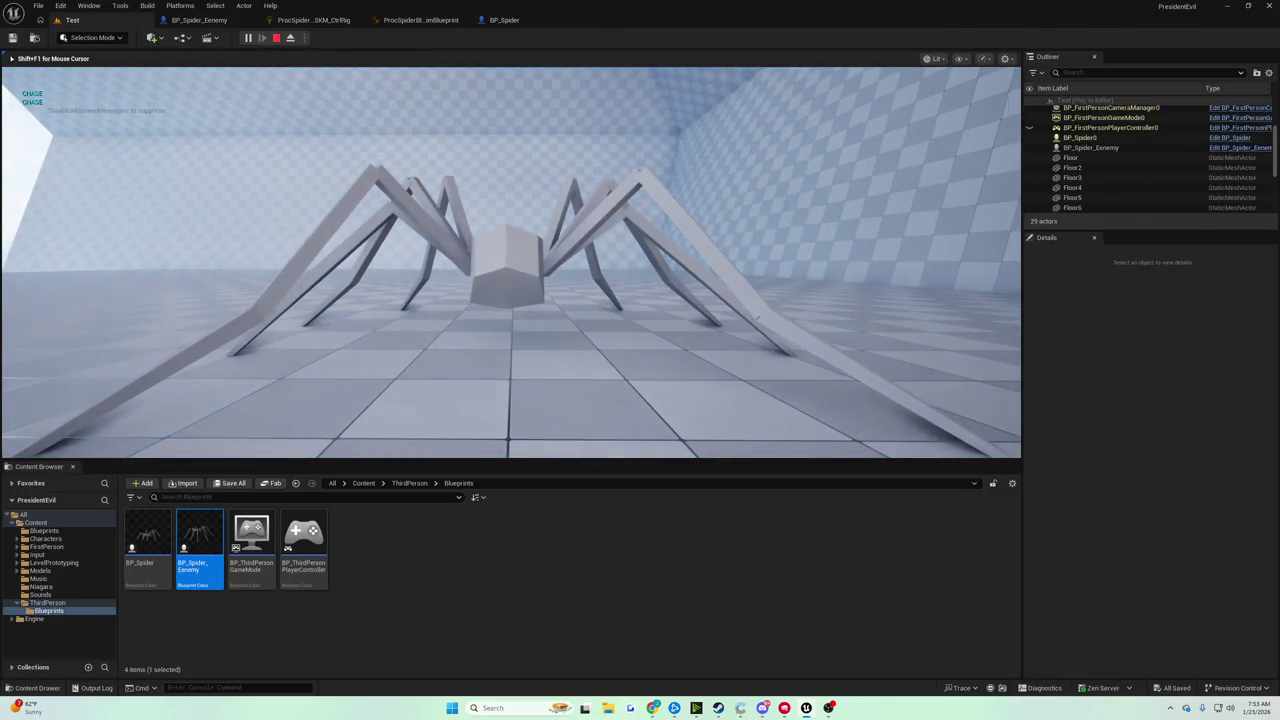
pyautogui.press('Escape')
pyautogui.click(248, 38)
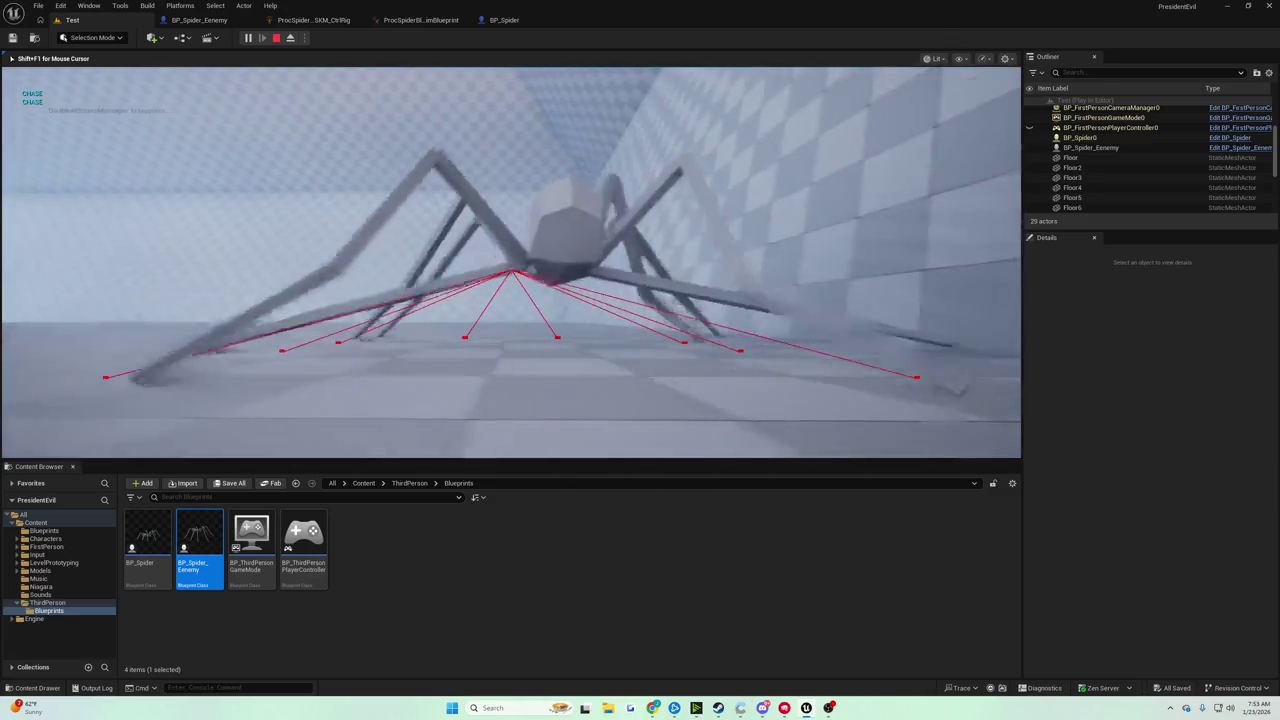
pyautogui.press('Escape')
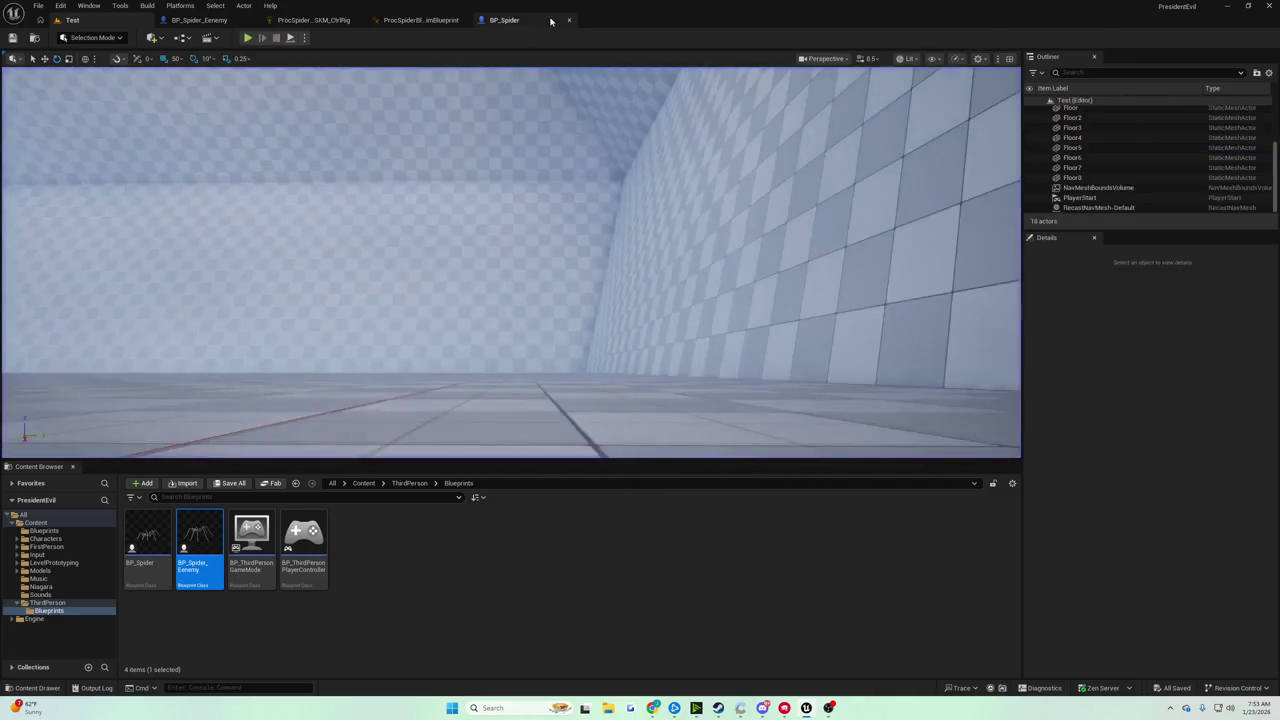
# Change the Hit Normal multiplier to 100000.0 in BP_Spider, then play the Test level.
pyautogui.click(550, 20)
pyautogui.scroll(-3, 471, 200)
pyautogui.scroll(3, 556, 303)
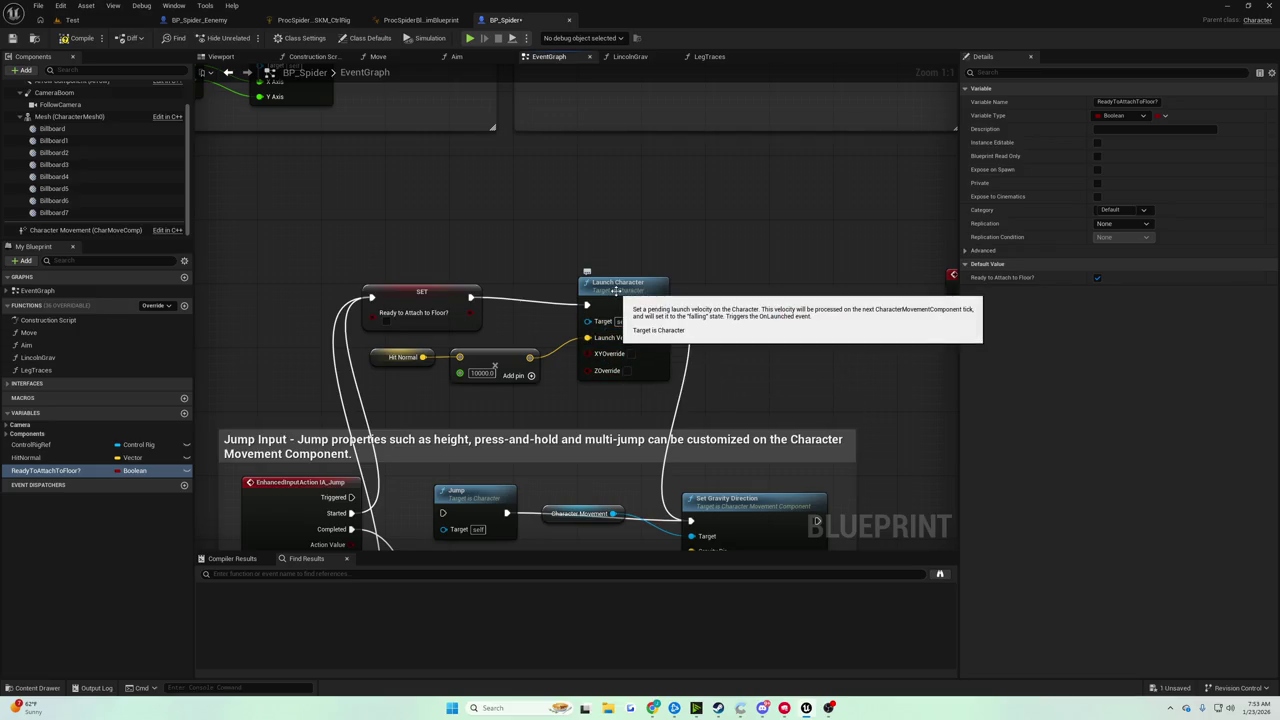
pyautogui.click(482, 373)
pyautogui.write('100000')
pyautogui.press('Return')
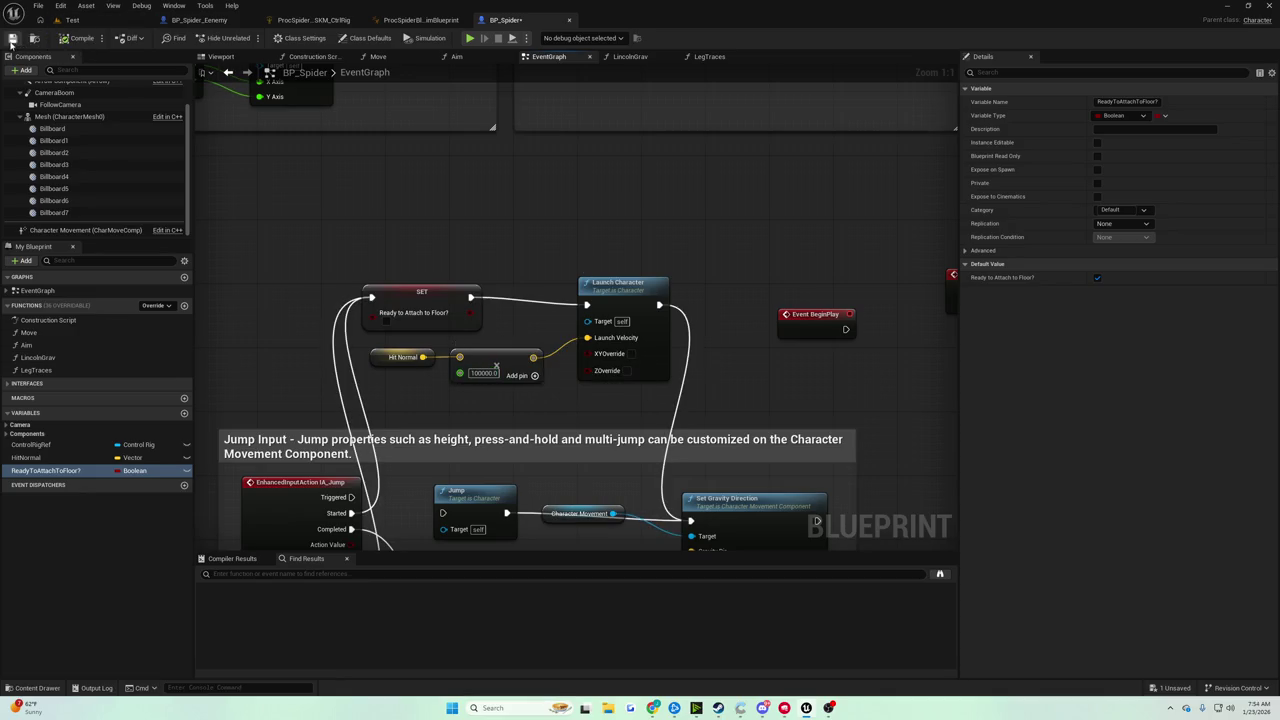
pyautogui.click(70, 20)
pyautogui.click(247, 38)
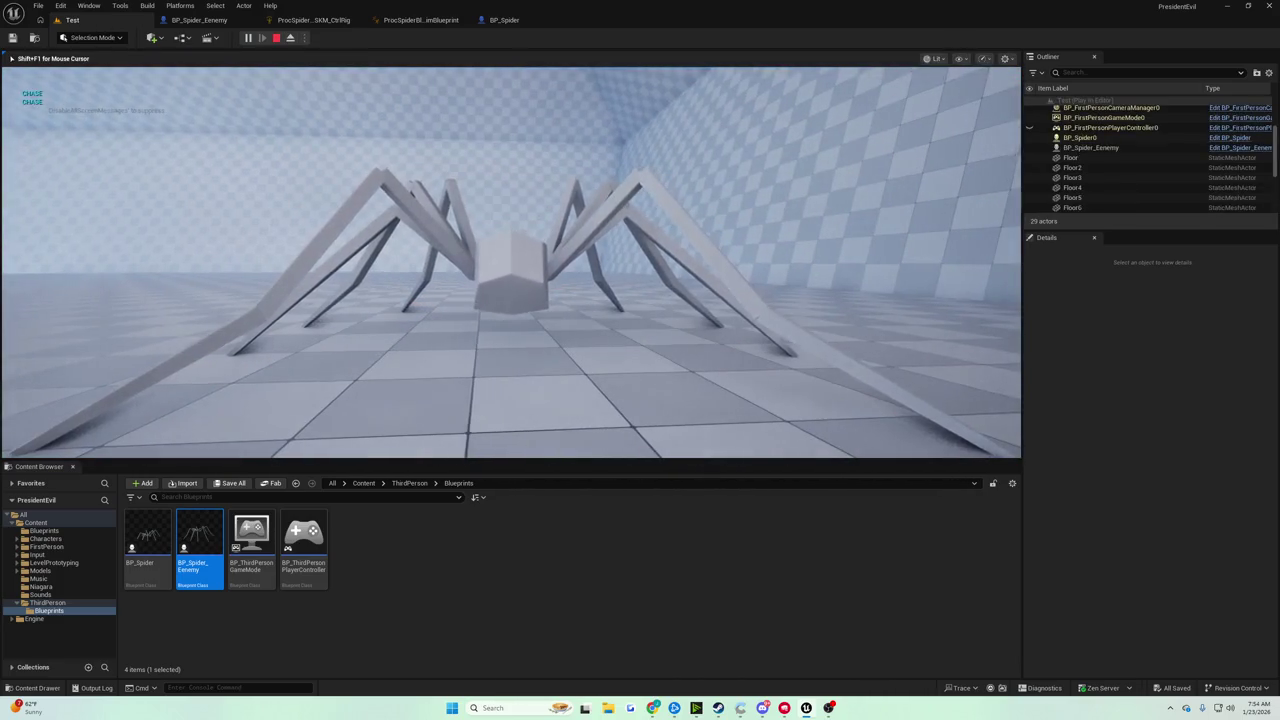
# Stop the play session and return to BP_Spider's tick and leg-trace nodes.
pyautogui.press('Escape')
pyautogui.click(503, 20)
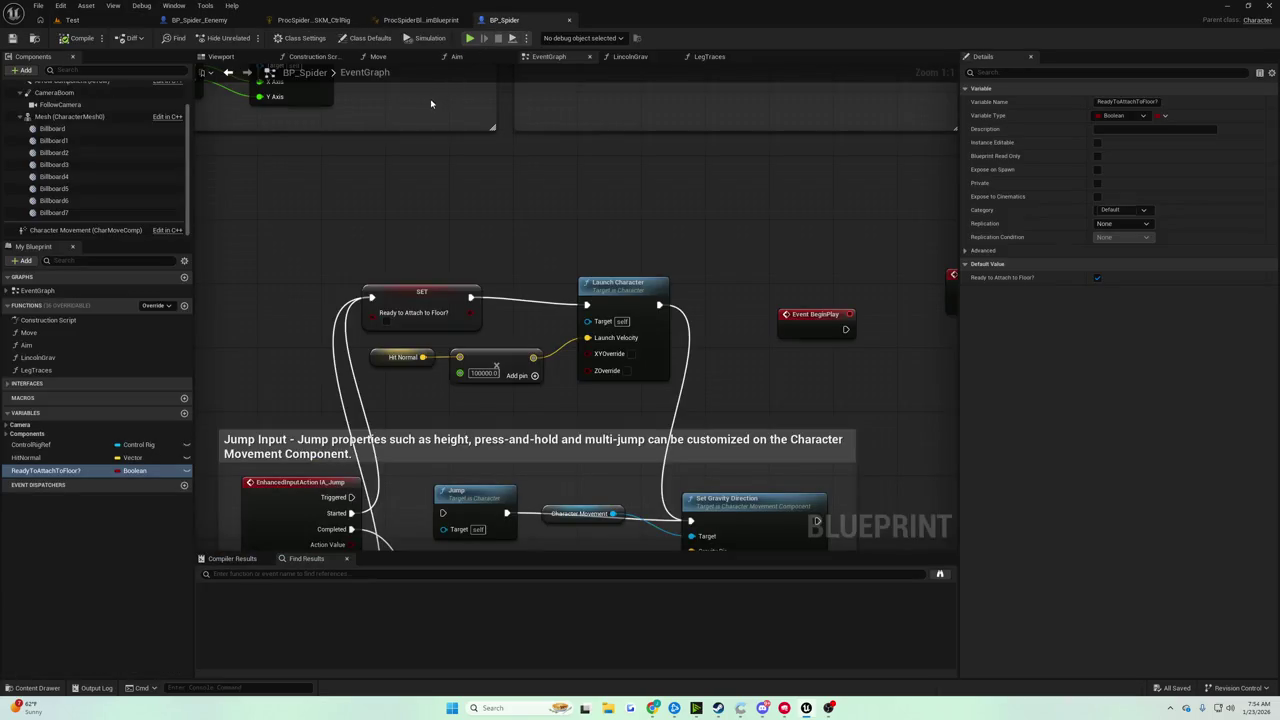
pyautogui.scroll(-3, 547, 156)
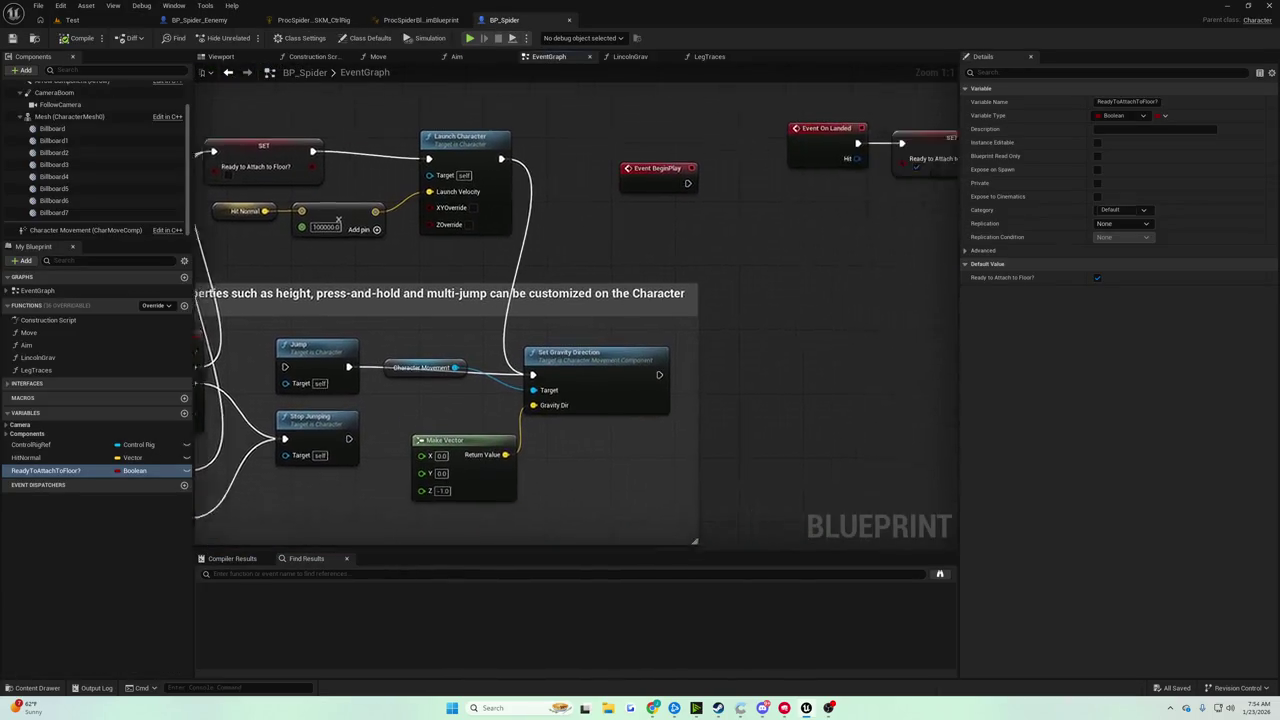
pyautogui.scroll(3, 479, 297)
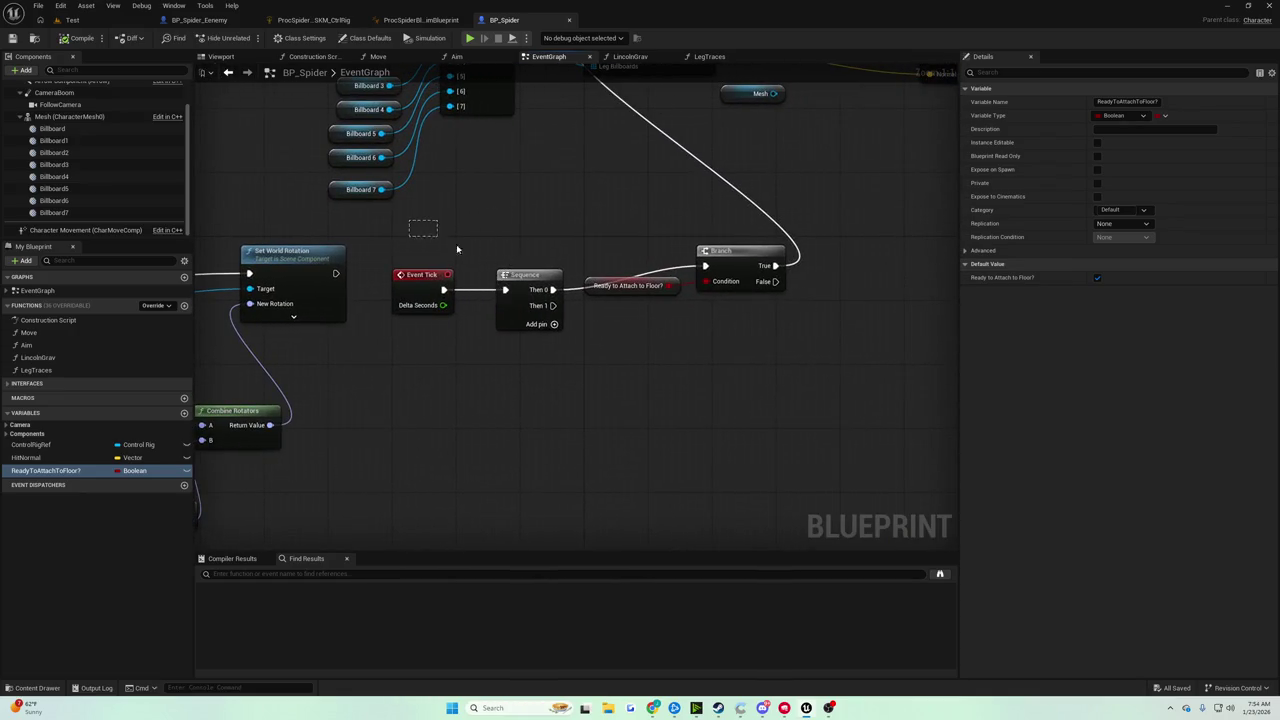
pyautogui.moveTo(557, 217)
pyautogui.mouseDown()
pyautogui.moveTo(543, 277)
pyautogui.moveTo(571, 429)
pyautogui.moveTo(471, 509)
pyautogui.moveTo(386, 514)
pyautogui.moveTo(646, 257)
pyautogui.moveTo(680, 270)
pyautogui.moveTo(712, 252)
pyautogui.moveTo(671, 322)
pyautogui.moveTo(597, 365)
pyautogui.mouseUp()
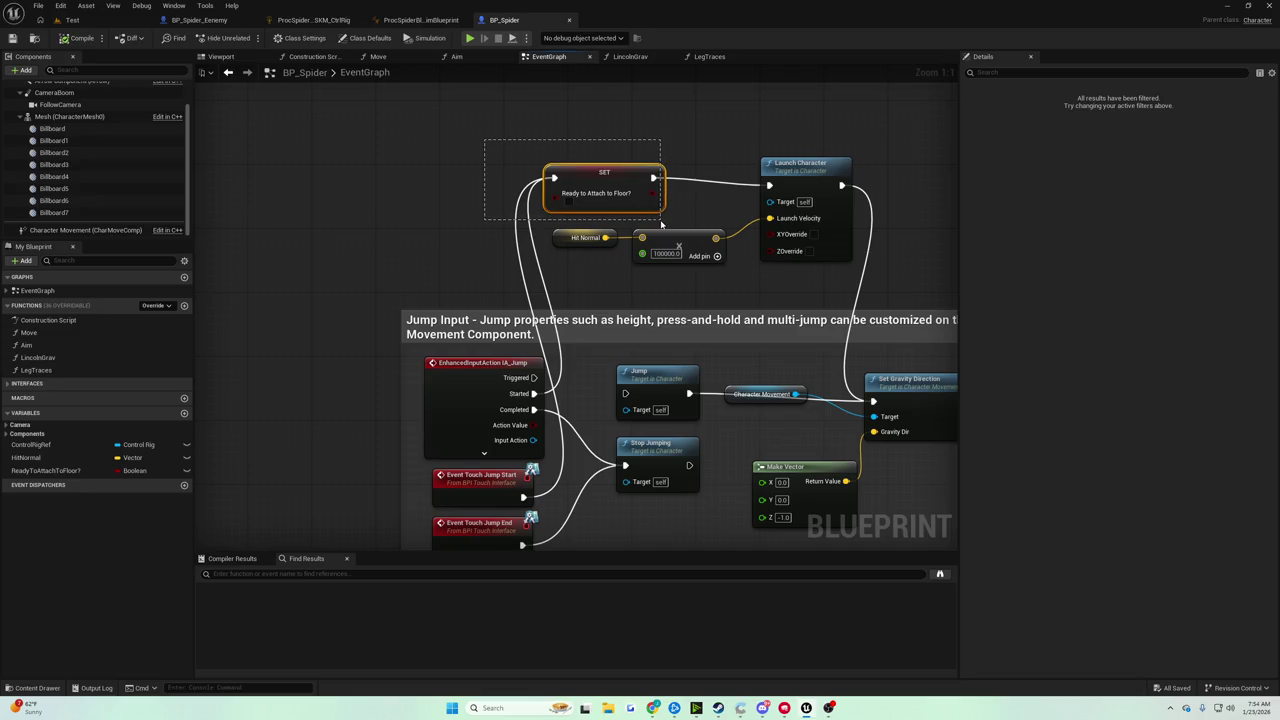
# Shift the Ready to Attach to Floor? SET node left and add a Character Movement reference above it.
pyautogui.moveTo(658, 224); pyautogui.dragTo(658, 220)
pyautogui.moveTo(600, 185)
pyautogui.mouseDown()
pyautogui.moveTo(254, 180)
pyautogui.moveTo(505, 227)
pyautogui.moveTo(513, 213)
pyautogui.mouseUp()
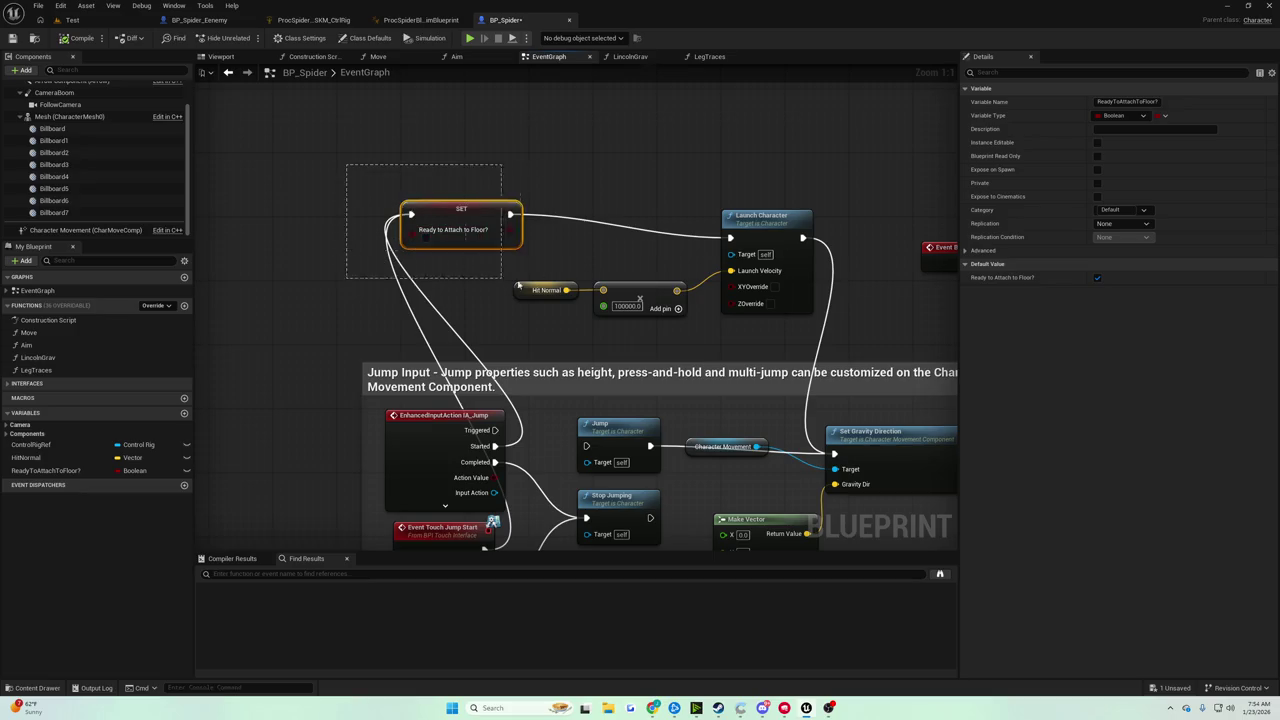
pyautogui.moveTo(548, 228); pyautogui.dragTo(543, 210)
pyautogui.click(515, 164)
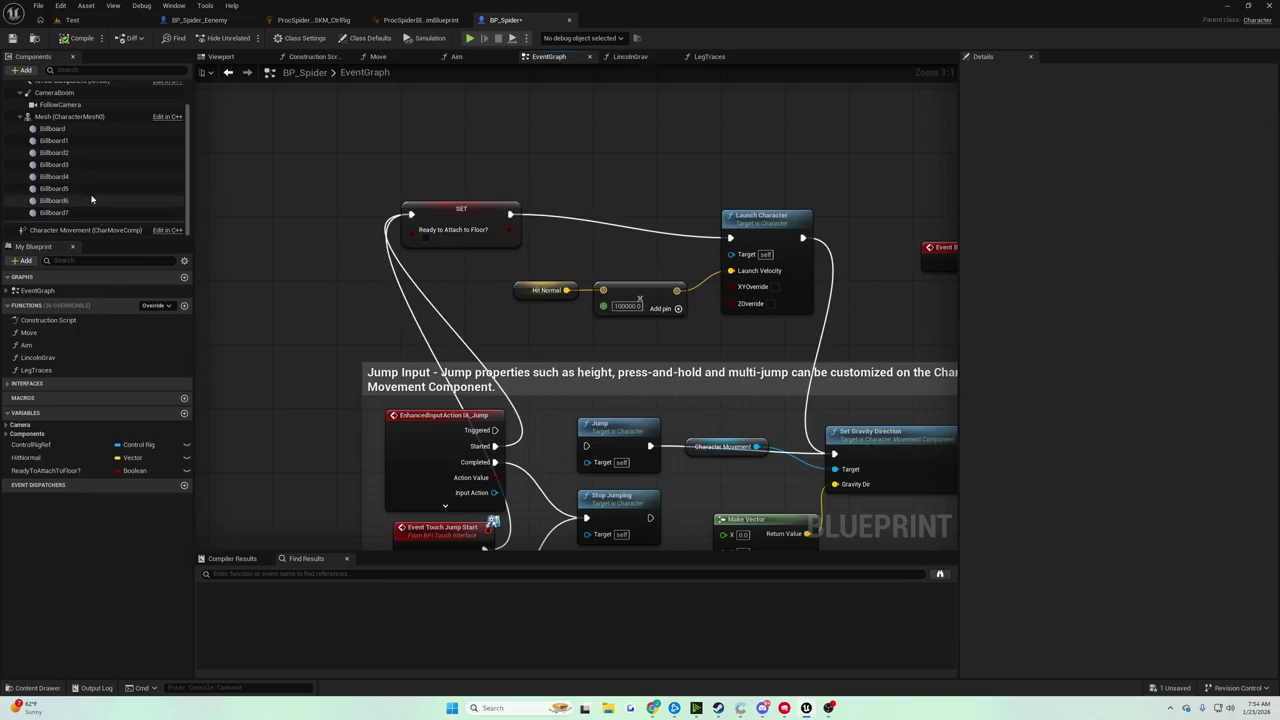
pyautogui.moveTo(85, 230)
pyautogui.mouseDown()
pyautogui.moveTo(505, 121)
pyautogui.moveTo(602, 152)
pyautogui.mouseUp()
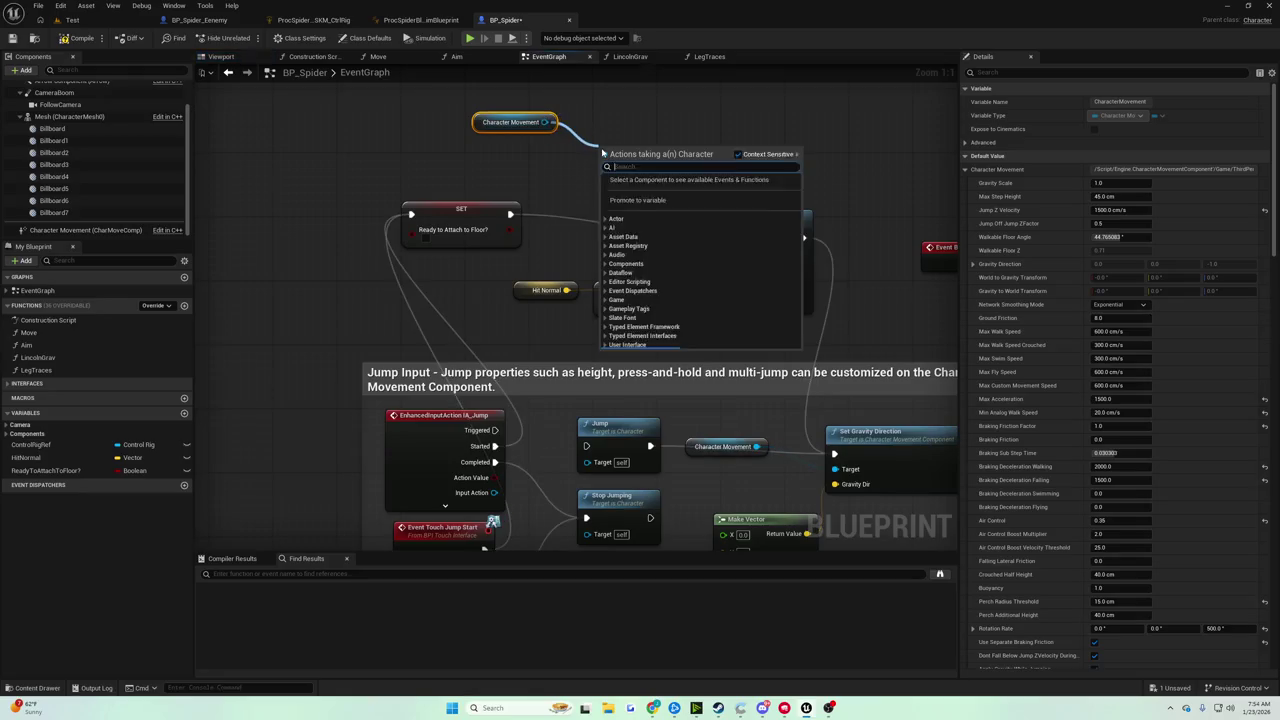
# Insert Set Movement Mode (Falling) between the SET node and Launch Character, then play-test.
pyautogui.write('set movement mode')
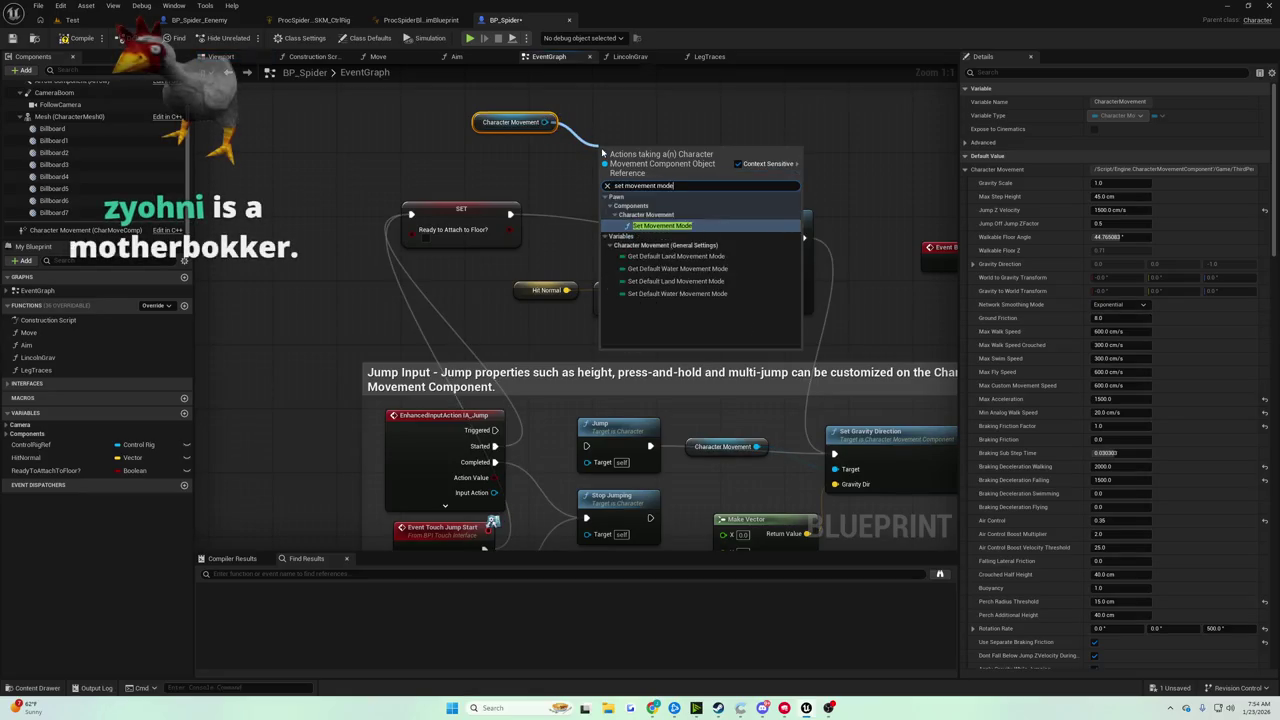
pyautogui.press('Return')
pyautogui.moveTo(510, 214); pyautogui.dragTo(601, 174)
pyautogui.moveTo(728, 174); pyautogui.dragTo(731, 238)
pyautogui.click(645, 214)
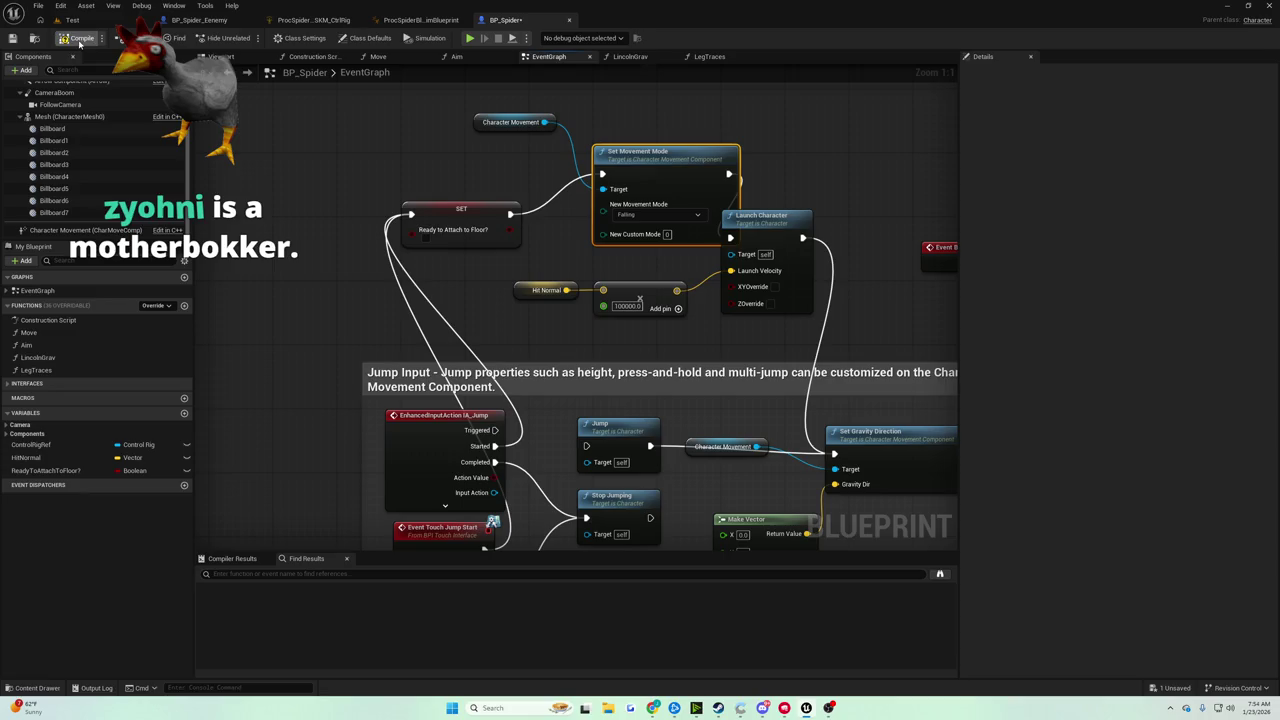
pyautogui.hotkey('alt', 'p')
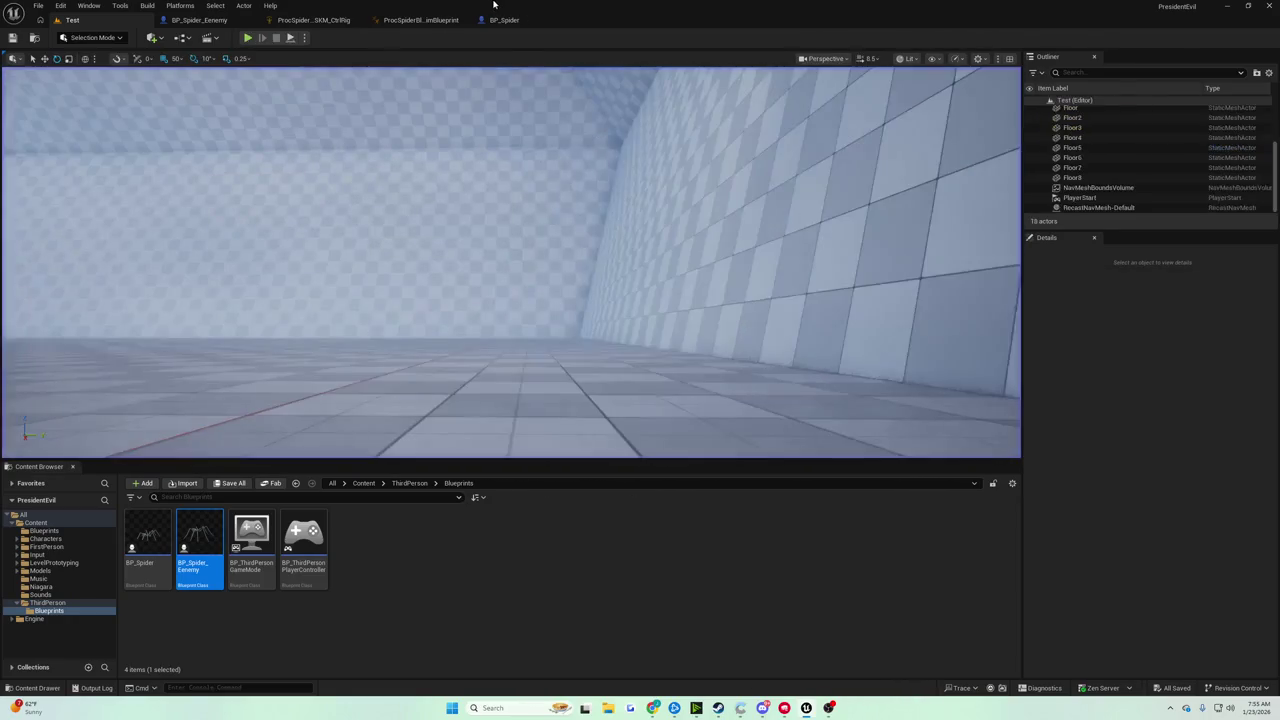
# Tick XYOverride and ZOverride on Launch Character, play-test the wall climb, then return to BP_Spider.
pyautogui.click(493, 22)
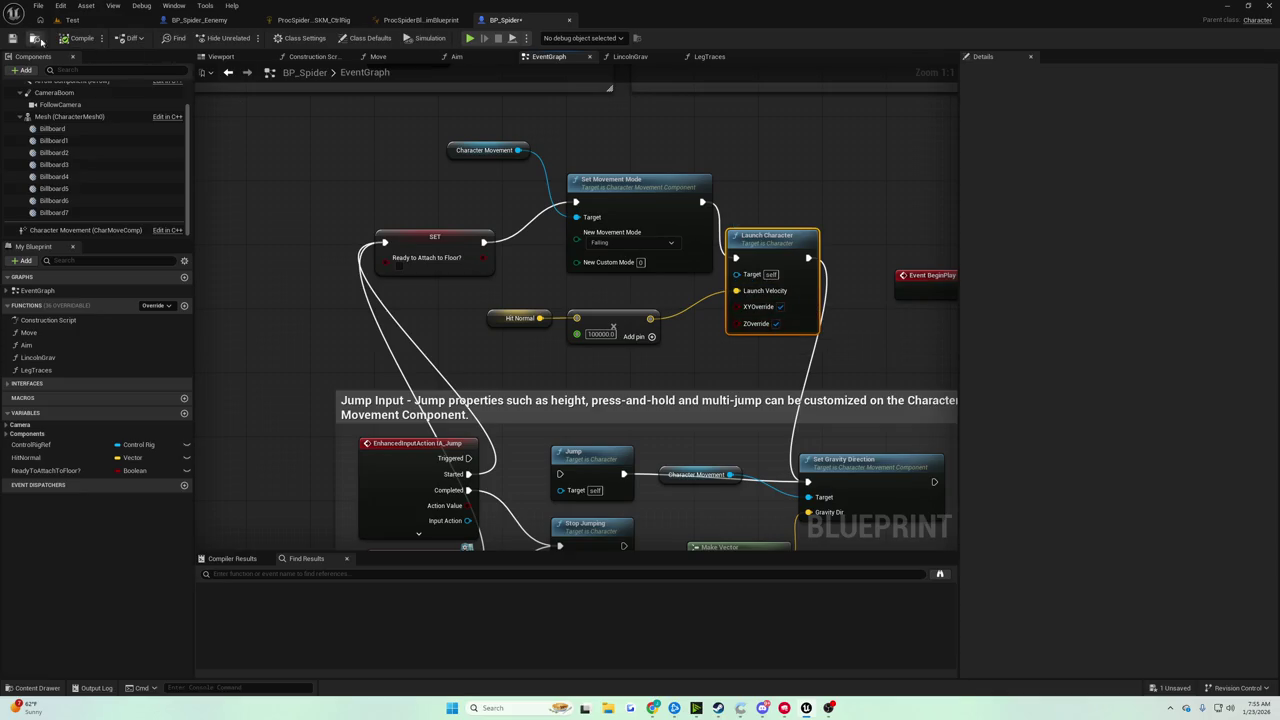
pyautogui.click(70, 20)
pyautogui.click(248, 38)
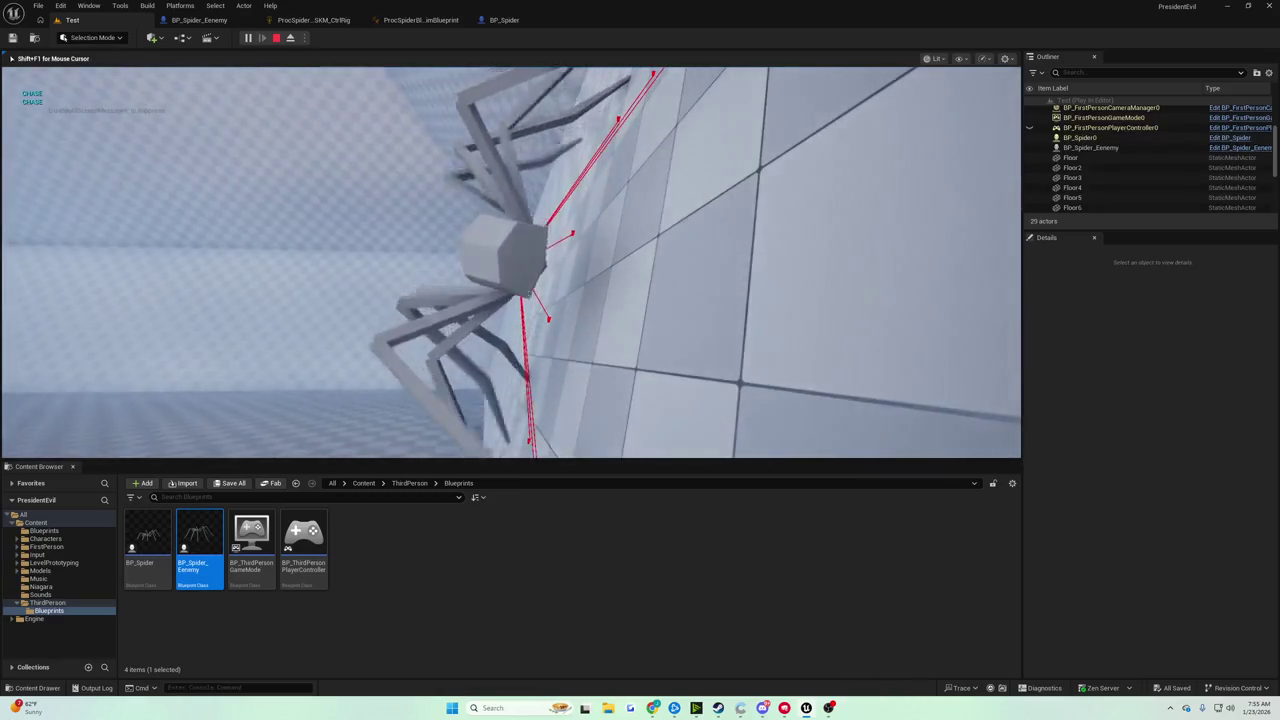
pyautogui.hotkey('shift', 'F1')
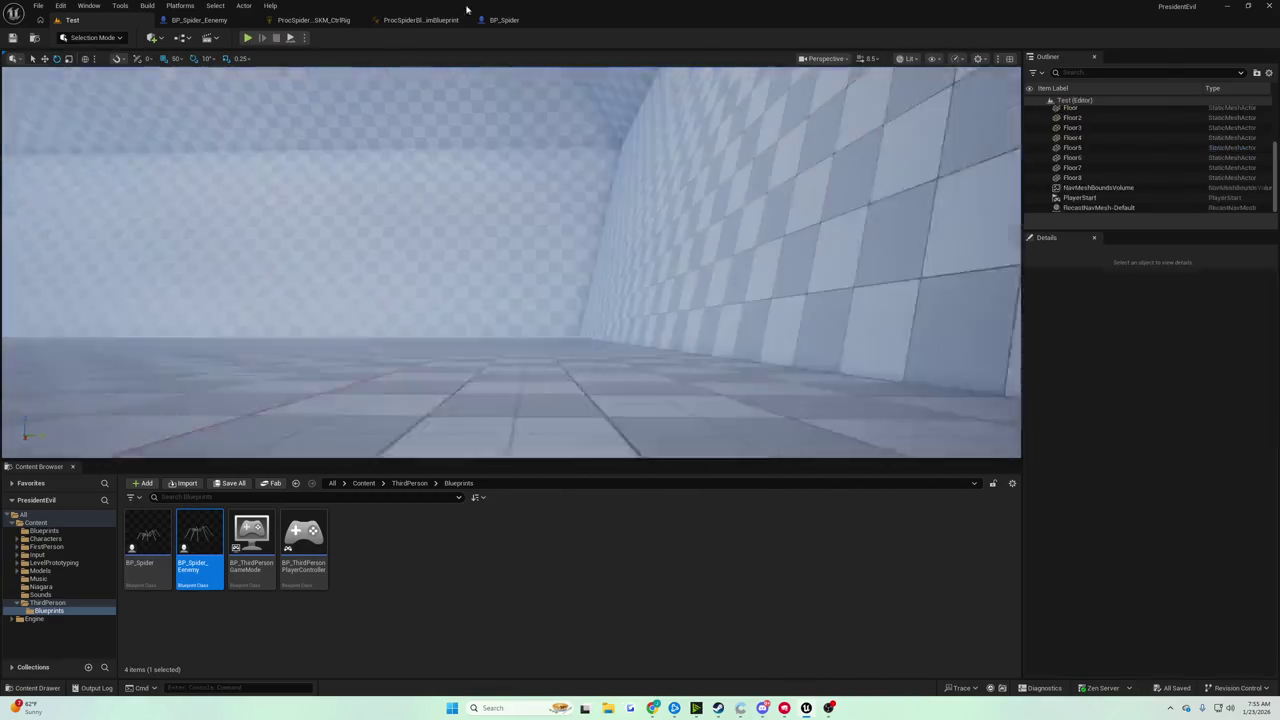
pyautogui.click(500, 20)
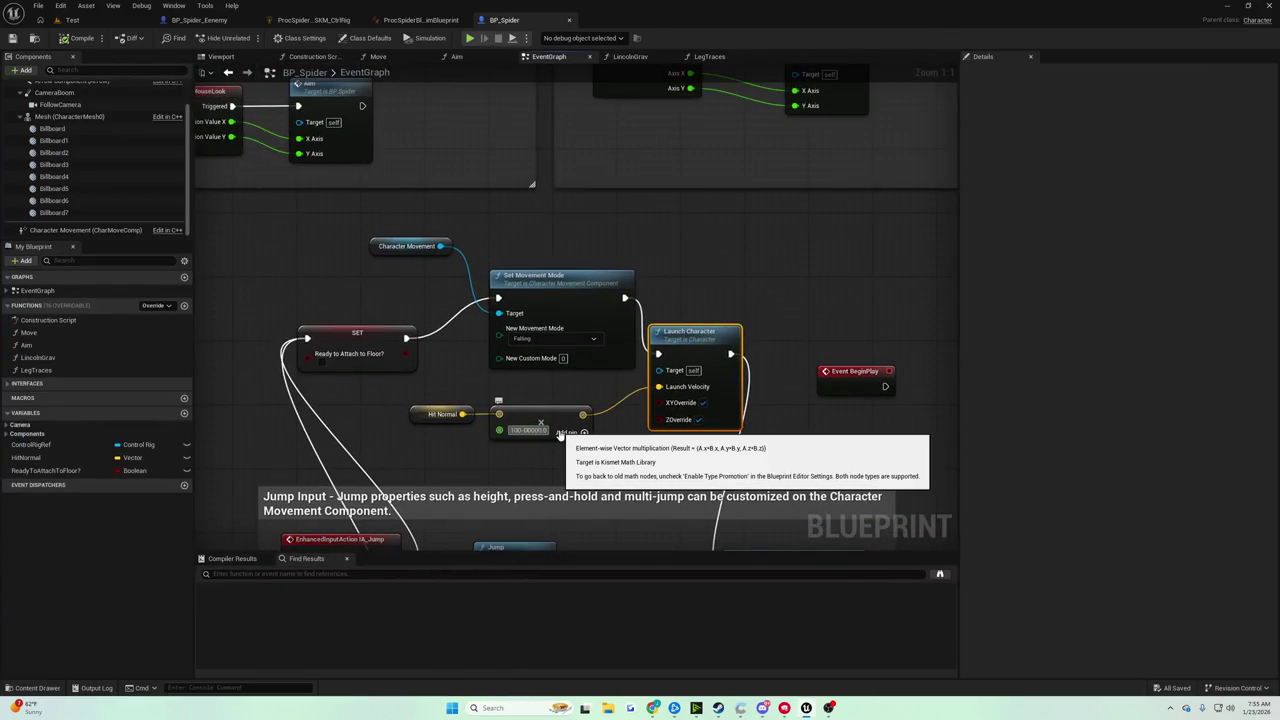
# Compile BP_Spider, run a quick play test, and return to its event graph.
pyautogui.click(72, 40)
pyautogui.click(70, 20)
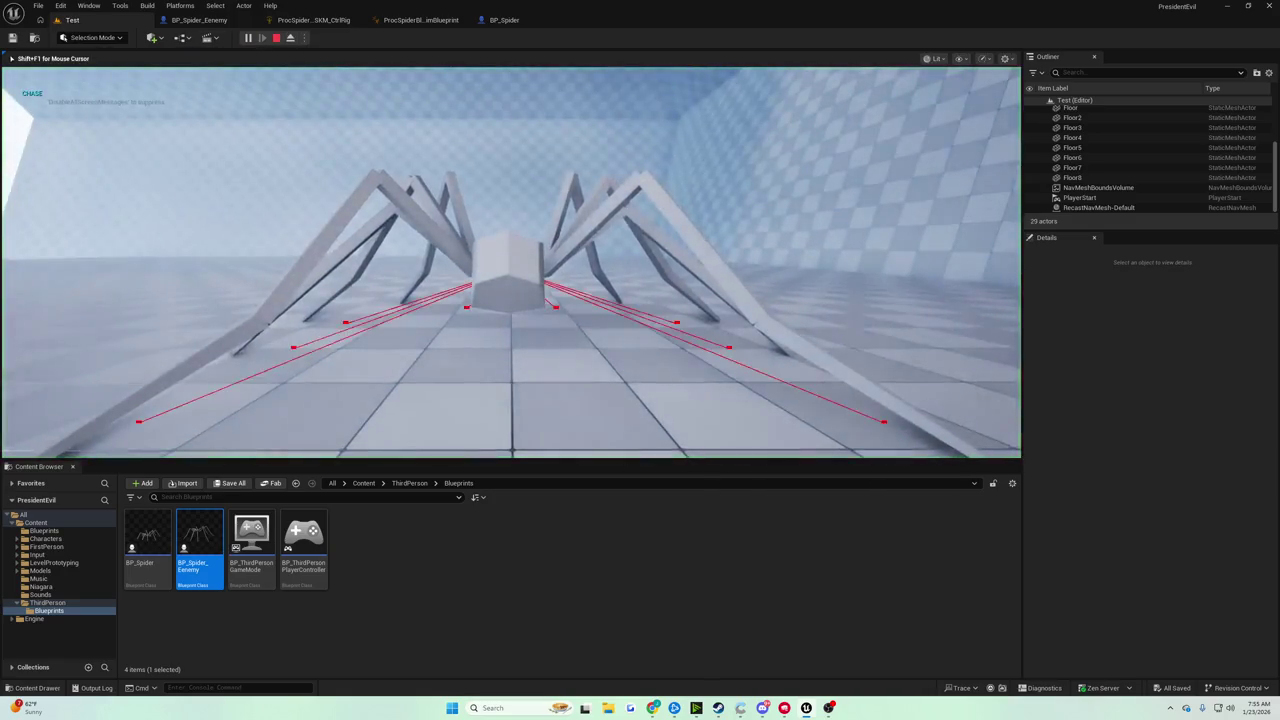
pyautogui.press('Escape')
pyautogui.click(479, 19)
# Change the Hit Normal launch multiplier to 50000.0.
pyautogui.moveTo(612, 323)
pyautogui.mouseDown()
pyautogui.moveTo(712, 286)
pyautogui.moveTo(624, 332)
pyautogui.mouseUp()
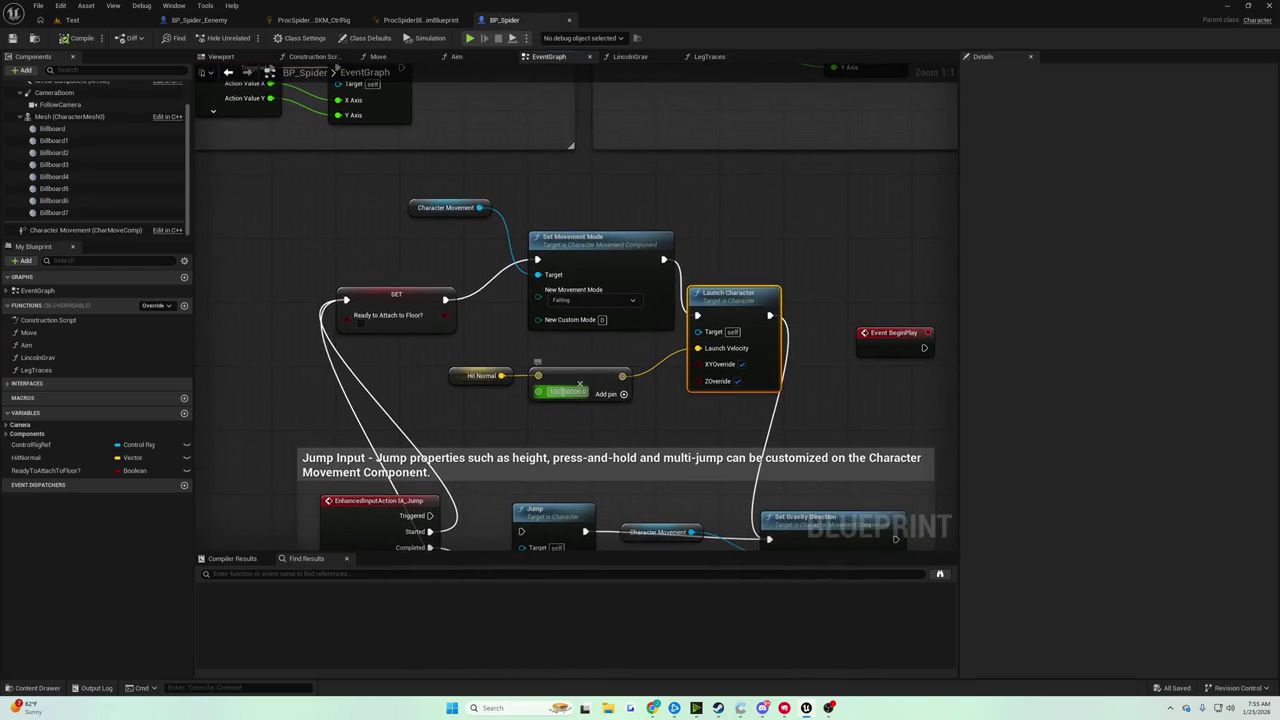
pyautogui.press('BackSpace')
pyautogui.press('BackSpace')
pyautogui.press('BackSpace')
pyautogui.write('5')
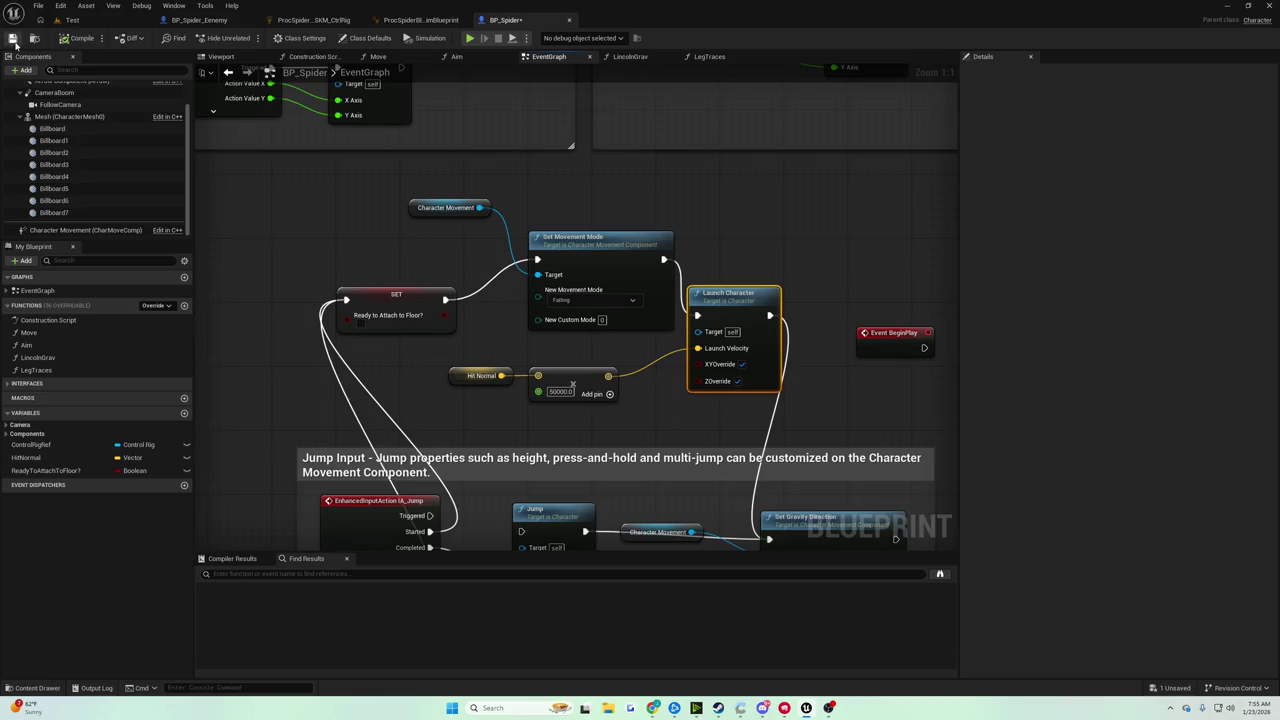
# Align Launch Character with Set Movement Mode and select the Character Movement component.
pyautogui.moveTo(597, 314); pyautogui.dragTo(569, 300)
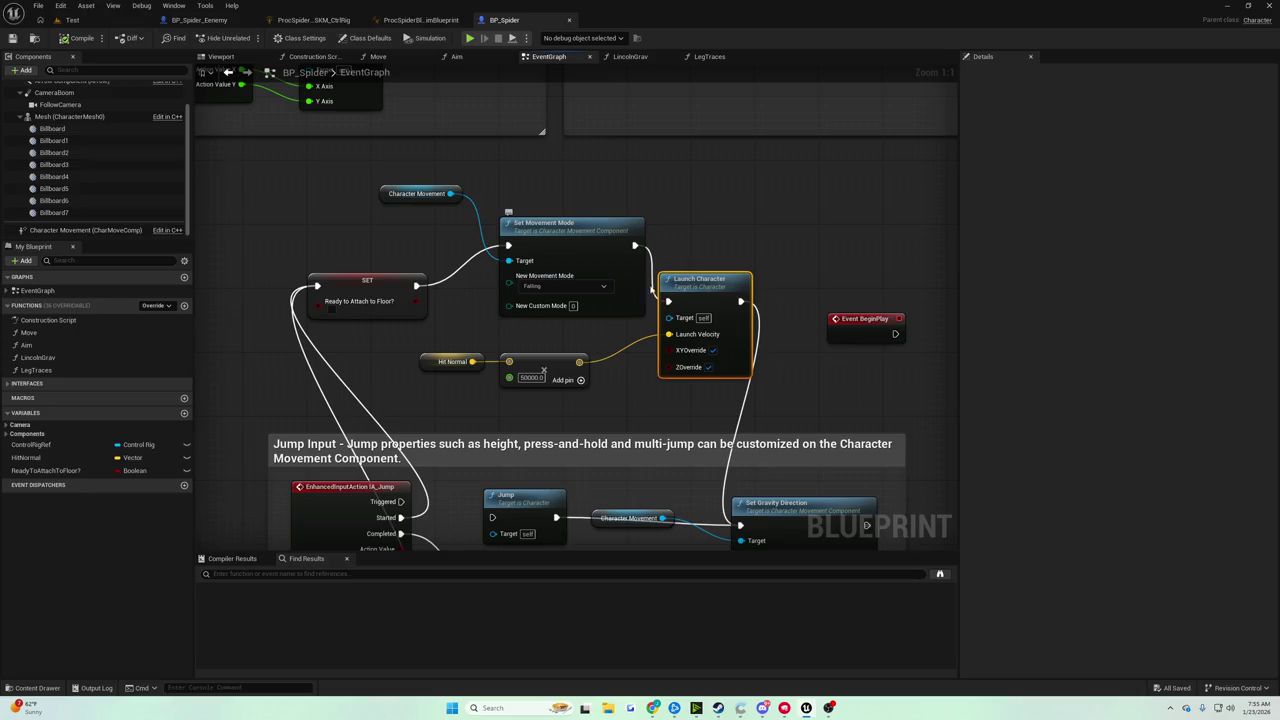
pyautogui.moveTo(707, 293); pyautogui.dragTo(725, 240)
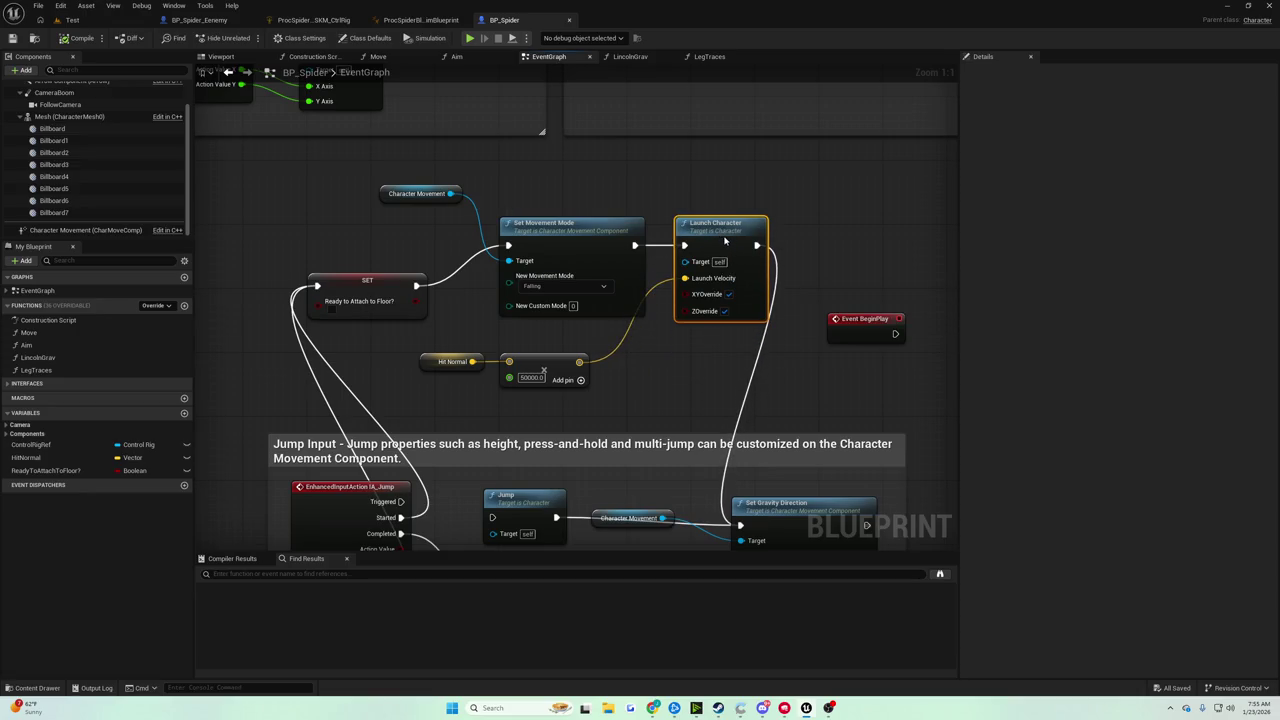
pyautogui.click(85, 230)
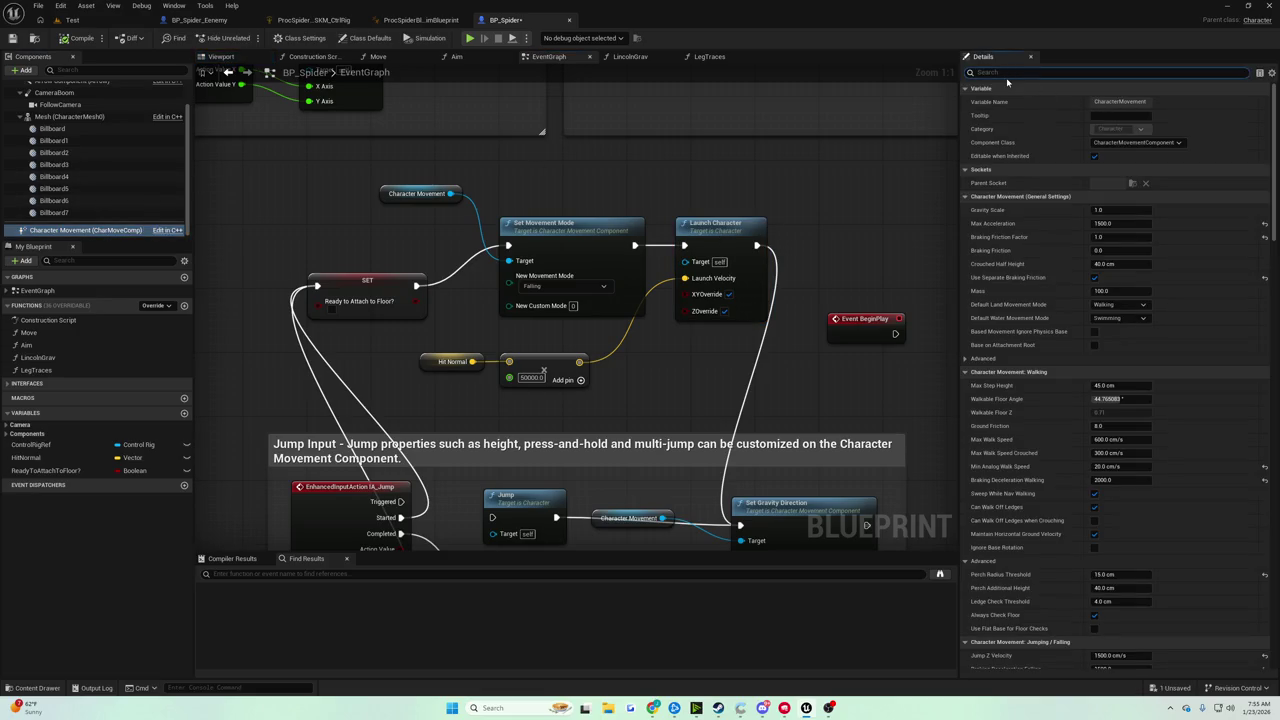
pyautogui.write('movement mode')
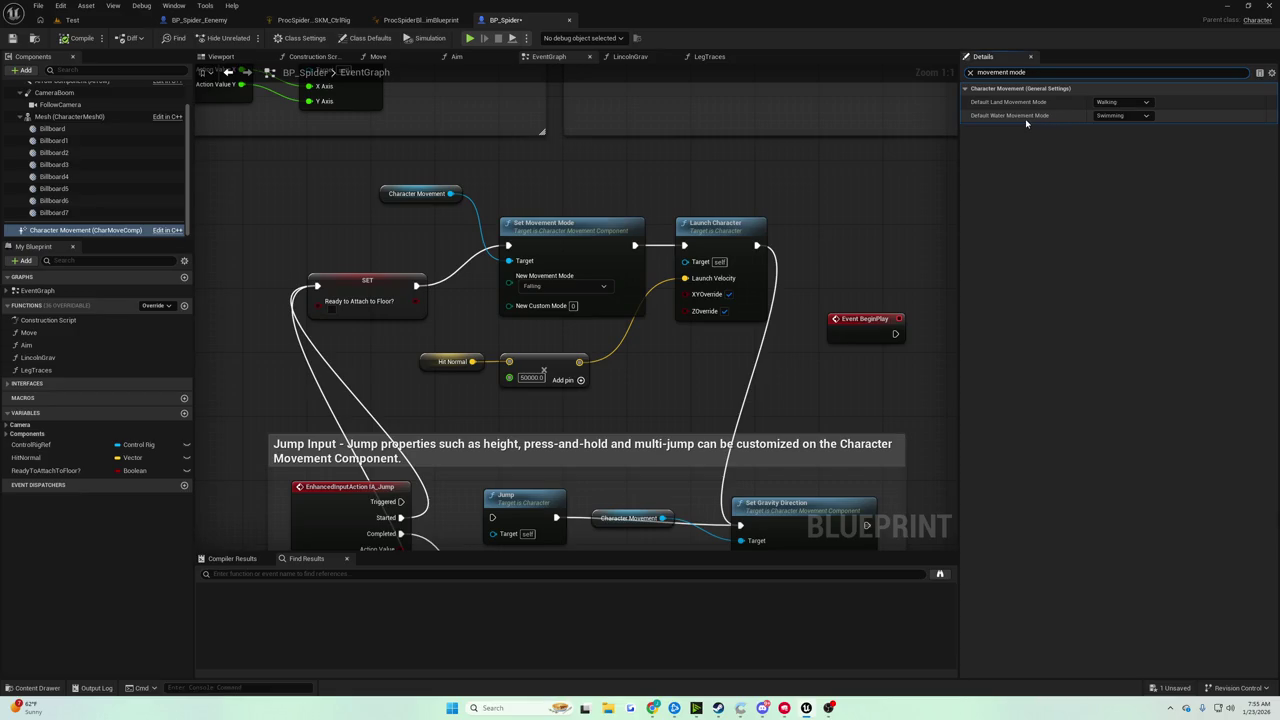
pyautogui.press('BackSpace')
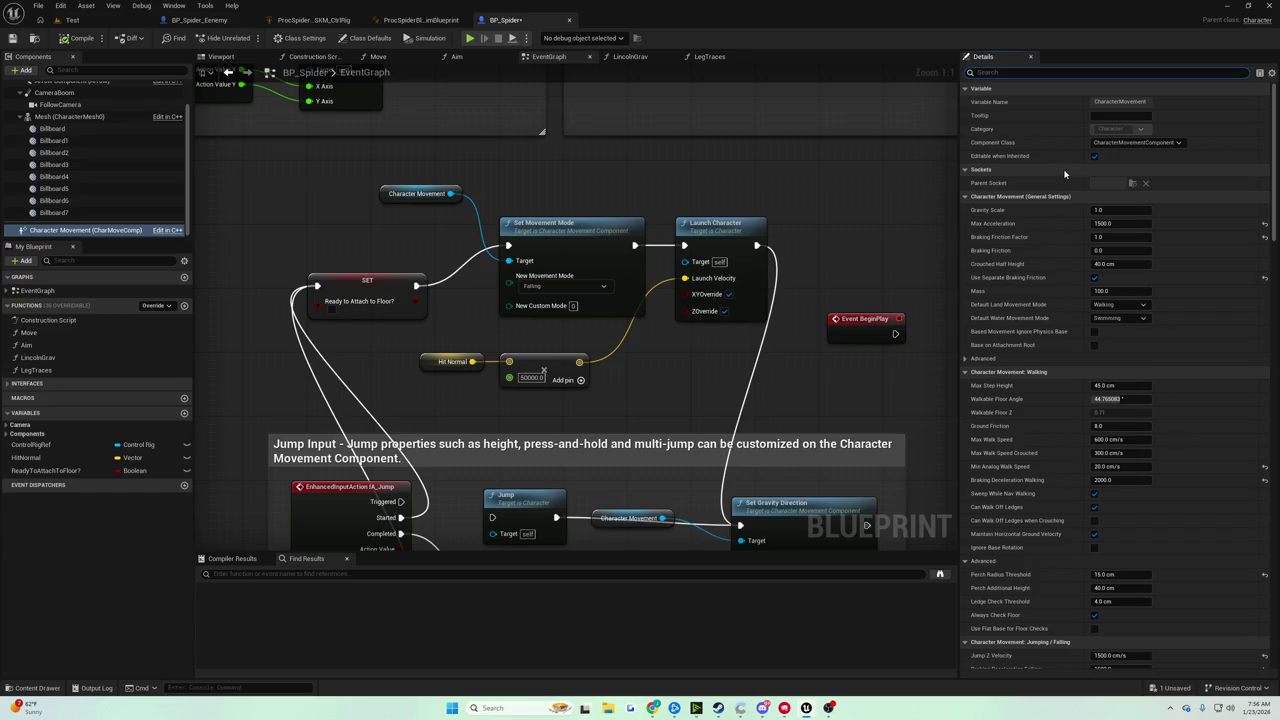
pyautogui.moveTo(737, 327)
pyautogui.mouseDown()
pyautogui.moveTo(723, 231)
pyautogui.moveTo(711, 250)
pyautogui.moveTo(670, 213)
pyautogui.moveTo(564, 260)
pyautogui.moveTo(582, 228)
pyautogui.moveTo(563, 289)
pyautogui.mouseUp()
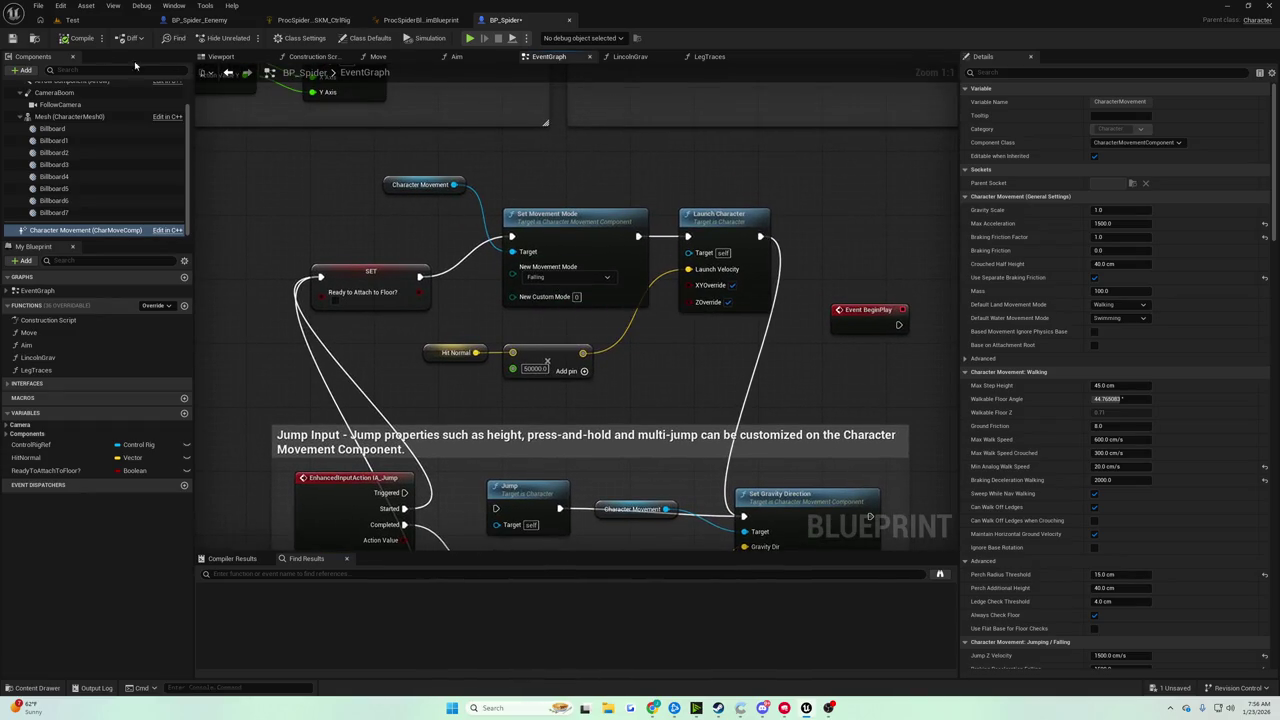
pyautogui.moveTo(471, 175); pyautogui.dragTo(419, 178)
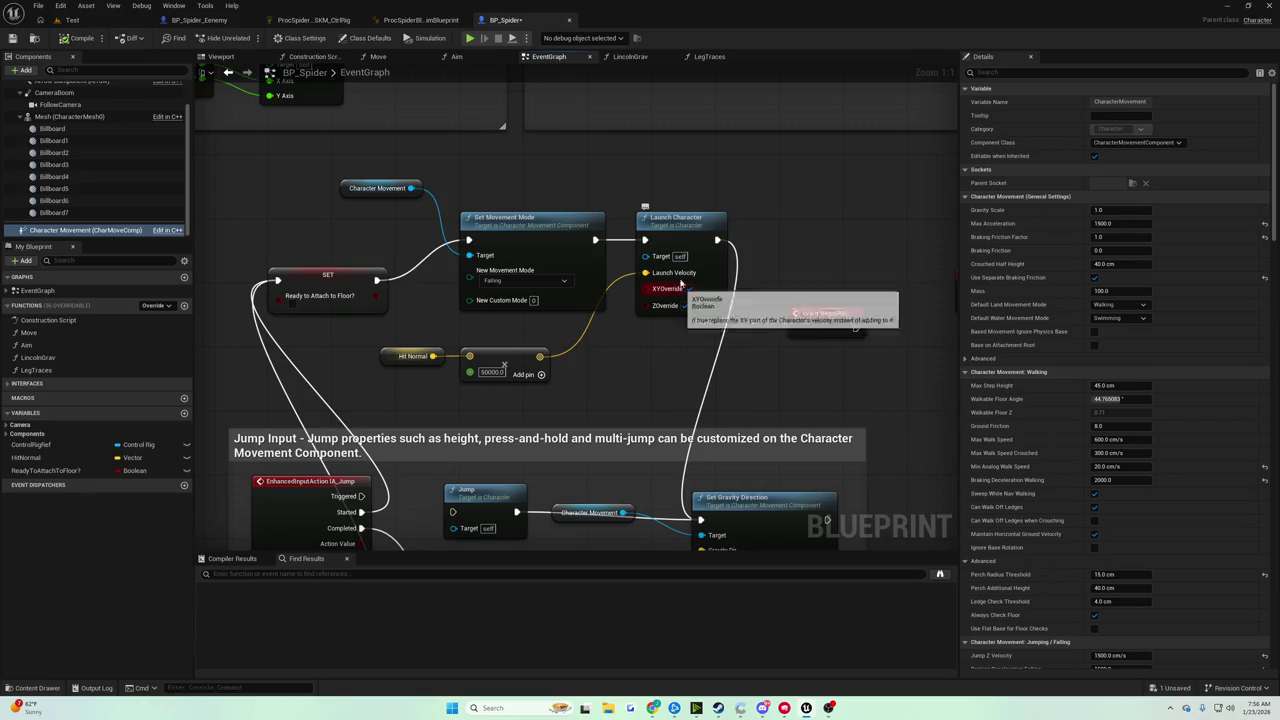
pyautogui.moveTo(679, 256)
pyautogui.mouseDown()
pyautogui.moveTo(687, 185)
pyautogui.moveTo(667, 193)
pyautogui.mouseUp()
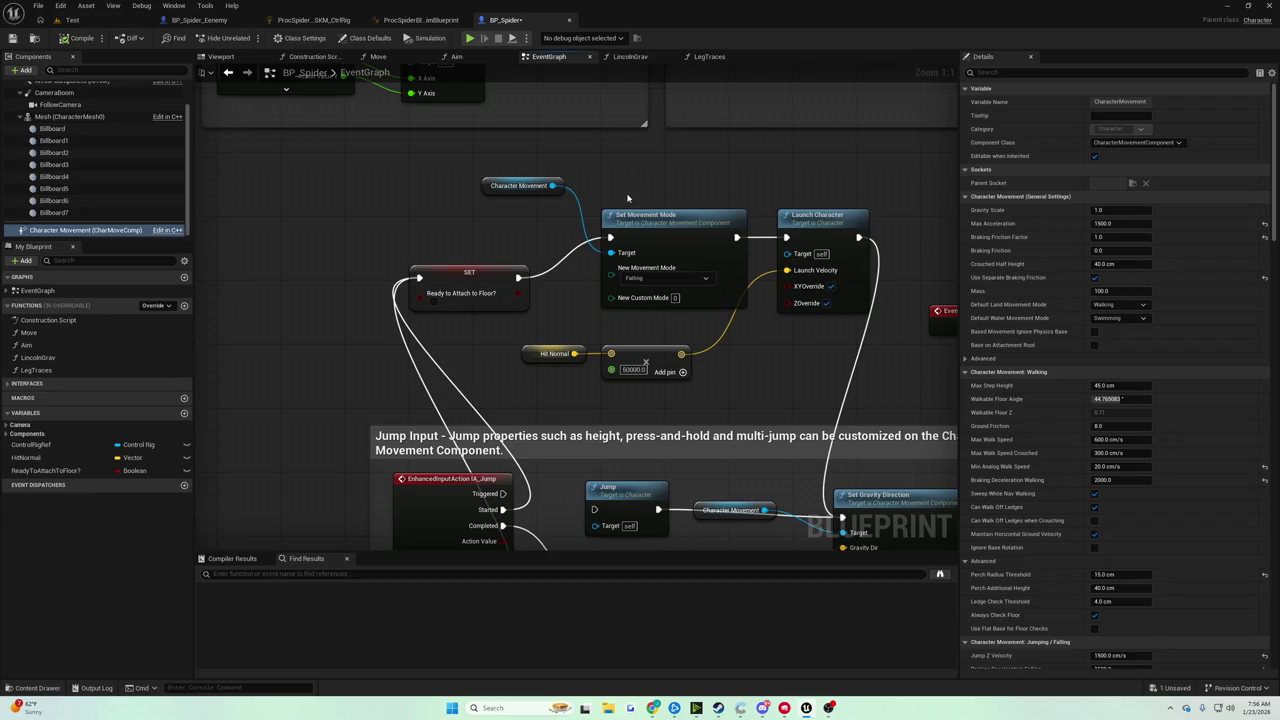
pyautogui.moveTo(628, 198)
pyautogui.mouseDown()
pyautogui.moveTo(430, 140)
pyautogui.moveTo(114, 82)
pyautogui.mouseUp()
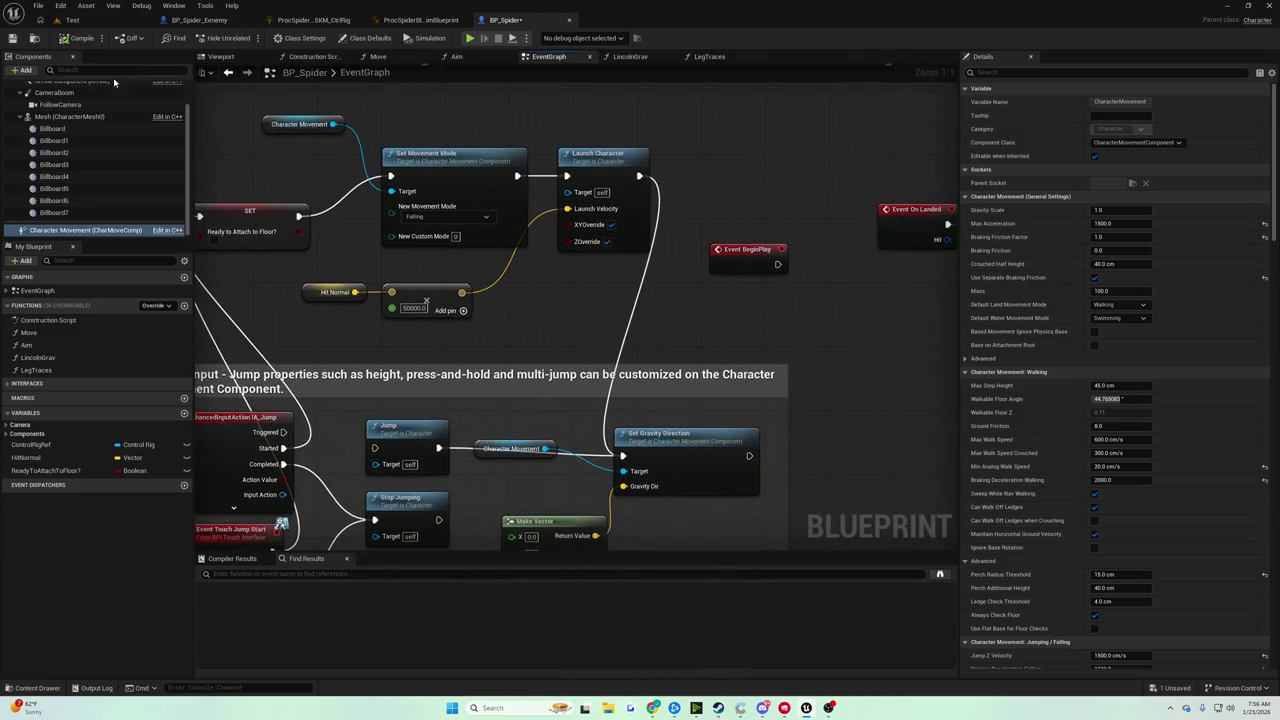
pyautogui.moveTo(420, 122)
pyautogui.mouseDown()
pyautogui.moveTo(214, 93)
pyautogui.moveTo(342, 133)
pyautogui.moveTo(568, 160)
pyautogui.moveTo(673, 338)
pyautogui.moveTo(650, 175)
pyautogui.moveTo(663, 170)
pyautogui.mouseUp()
pyautogui.click(14, 38)
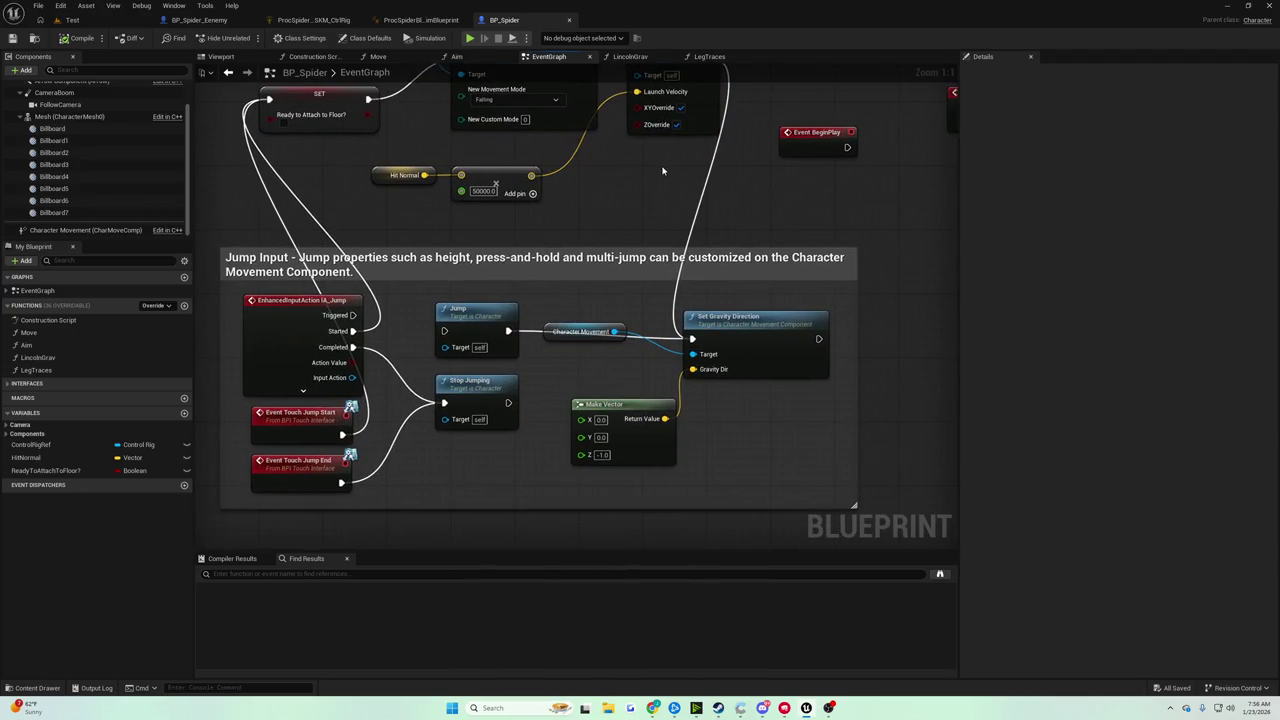
# Unhook Set Gravity Direction's exec input from Leg Traces.
pyautogui.moveTo(657, 173)
pyautogui.mouseDown()
pyautogui.moveTo(687, 257)
pyautogui.moveTo(689, 330)
pyautogui.moveTo(669, 233)
pyautogui.mouseUp()
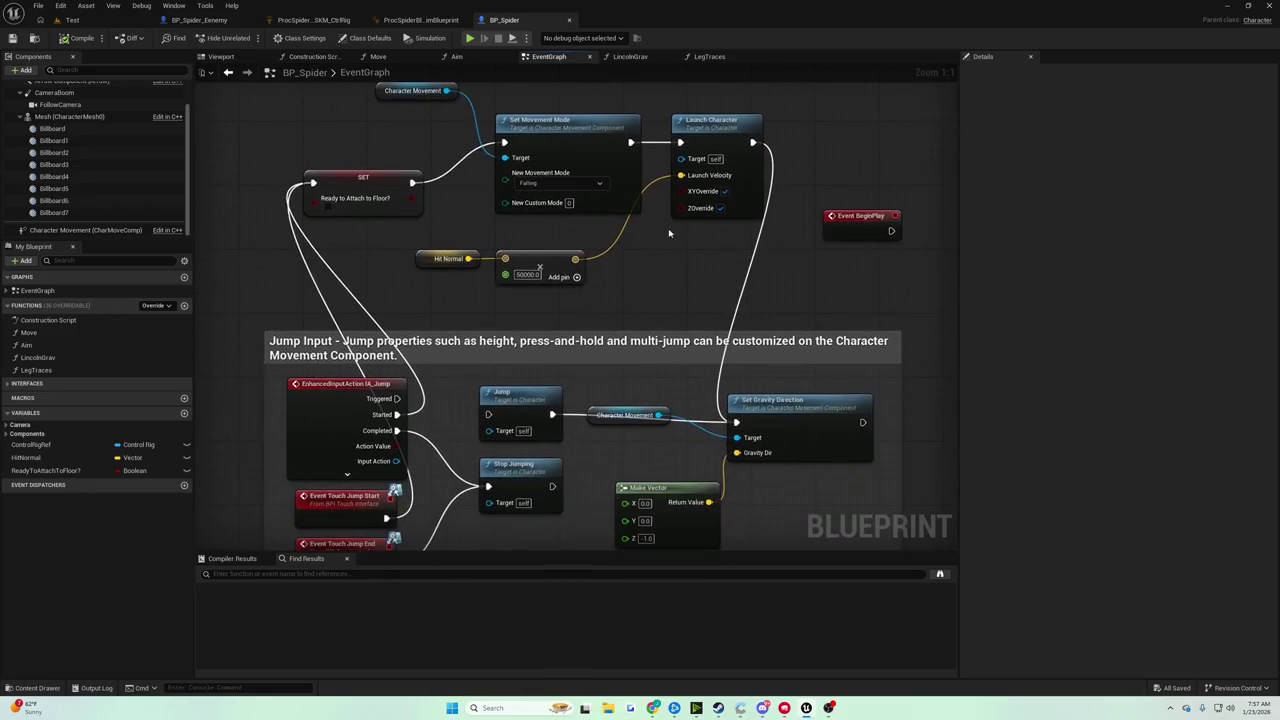
pyautogui.moveTo(497, 133)
pyautogui.mouseDown()
pyautogui.moveTo(497, 121)
pyautogui.moveTo(484, 192)
pyautogui.moveTo(498, 229)
pyautogui.moveTo(535, 248)
pyautogui.moveTo(550, 170)
pyautogui.moveTo(540, 165)
pyautogui.moveTo(262, 200)
pyautogui.moveTo(344, 167)
pyautogui.mouseUp()
pyautogui.moveTo(409, 207)
pyautogui.mouseDown()
pyautogui.moveTo(439, 147)
pyautogui.moveTo(545, 141)
pyautogui.moveTo(420, 180)
pyautogui.moveTo(283, 194)
pyautogui.moveTo(591, 203)
pyautogui.moveTo(539, 185)
pyautogui.mouseUp()
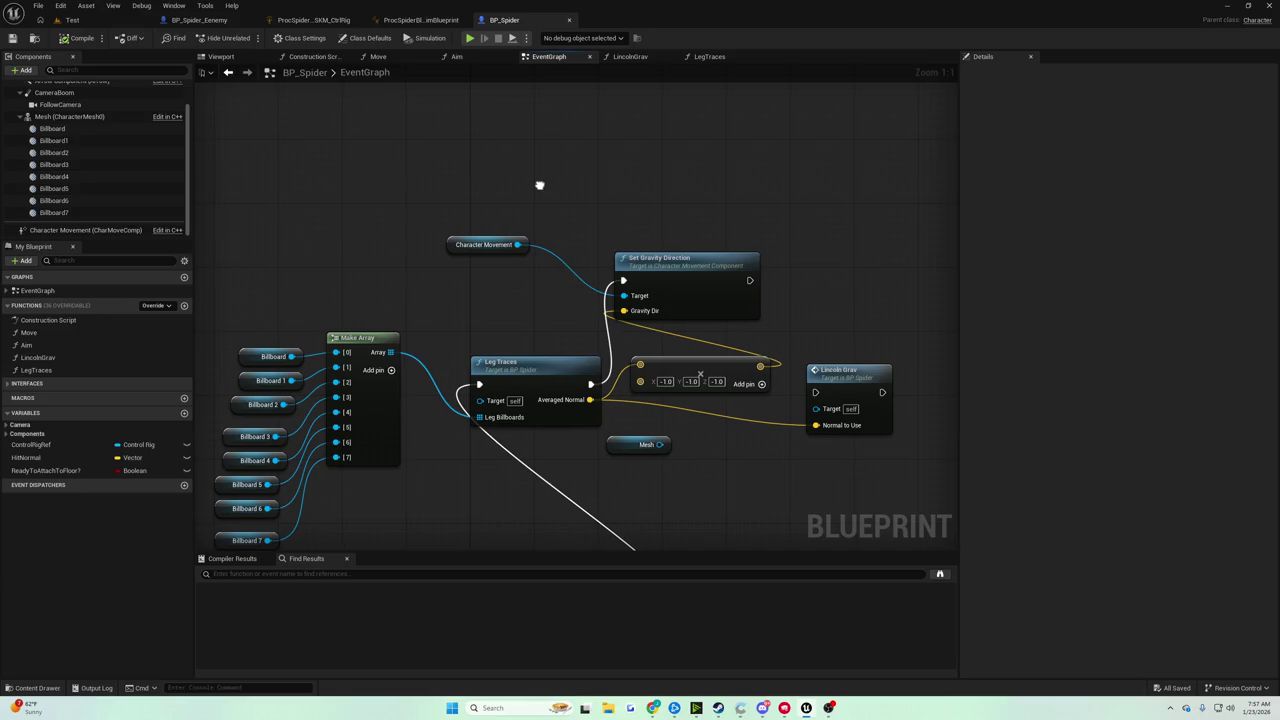
pyautogui.moveTo(539, 185); pyautogui.dragTo(554, 153)
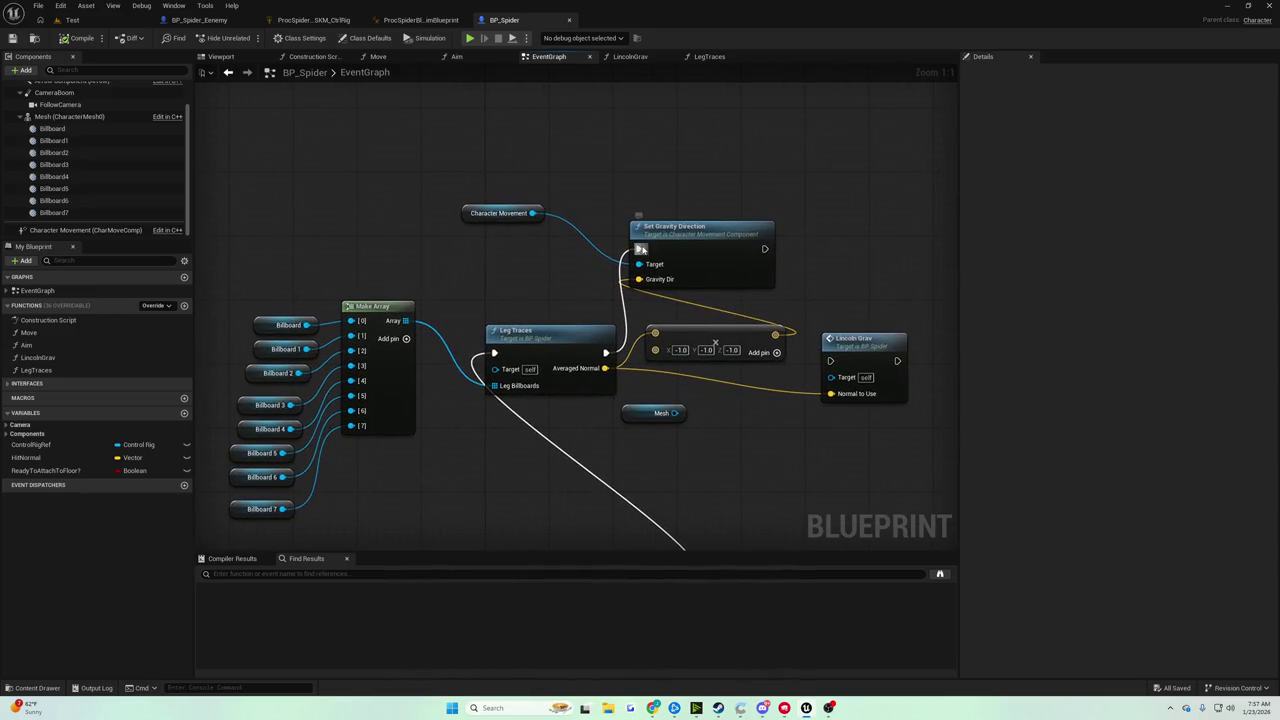
pyautogui.keyDown('alt'); pyautogui.click(639, 249); pyautogui.keyUp('alt')
# Switch to the Test level and start a play-test of the spider.
pyautogui.click(12, 38)
pyautogui.click(72, 20)
pyautogui.click(248, 38)
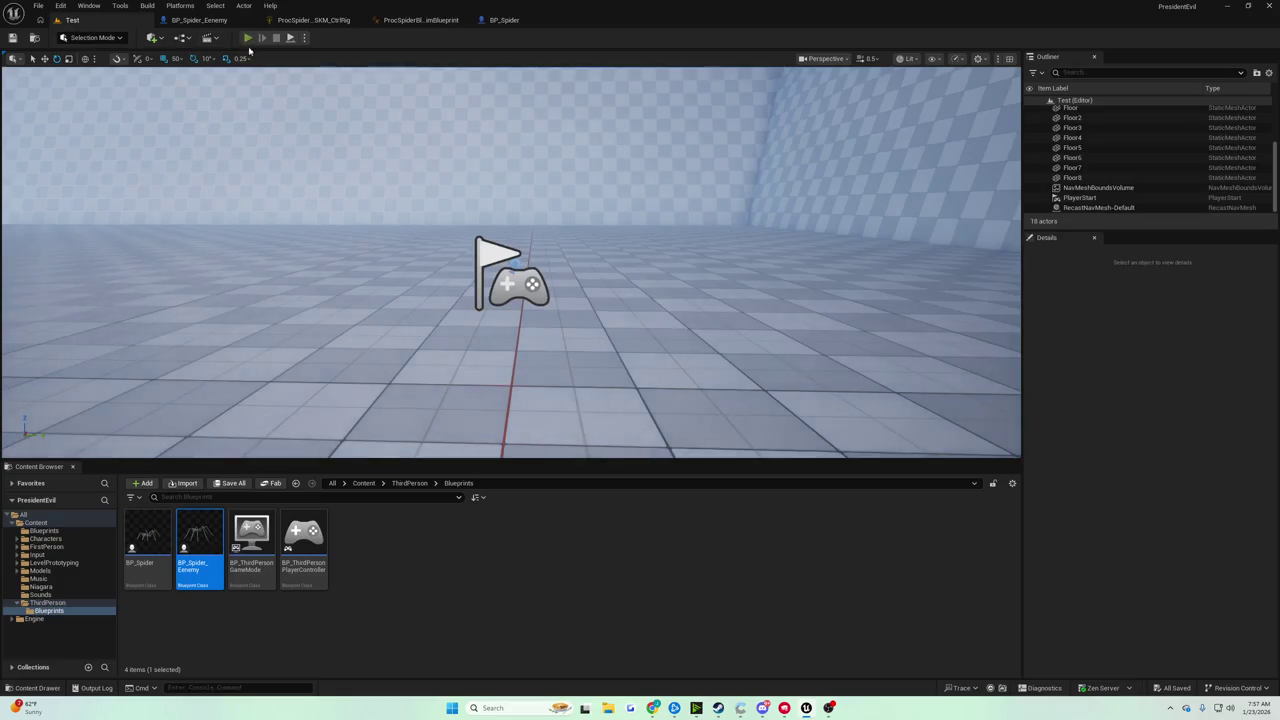
# Stop the play-test, rewire Leg Traces into Set Gravity Direction, and reposition the Branch and Ready to Attach nodes.
pyautogui.press('Escape')
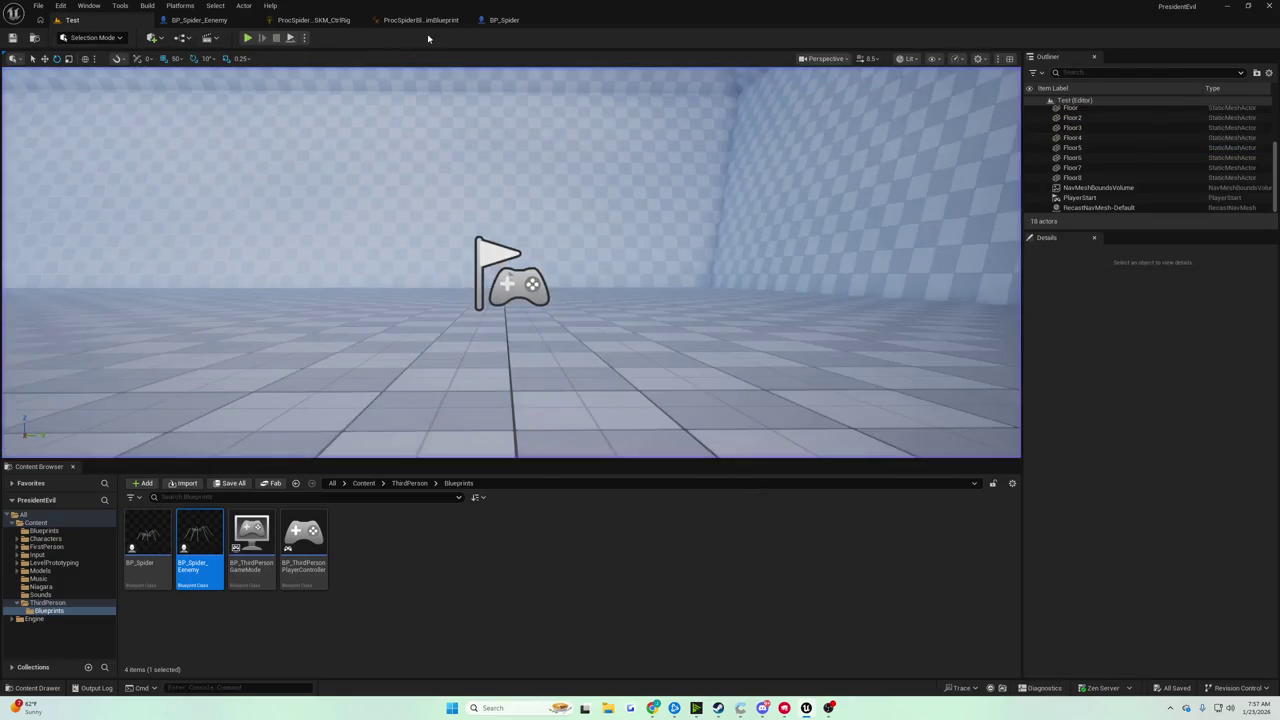
pyautogui.click(497, 20)
pyautogui.moveTo(604, 353); pyautogui.dragTo(640, 248)
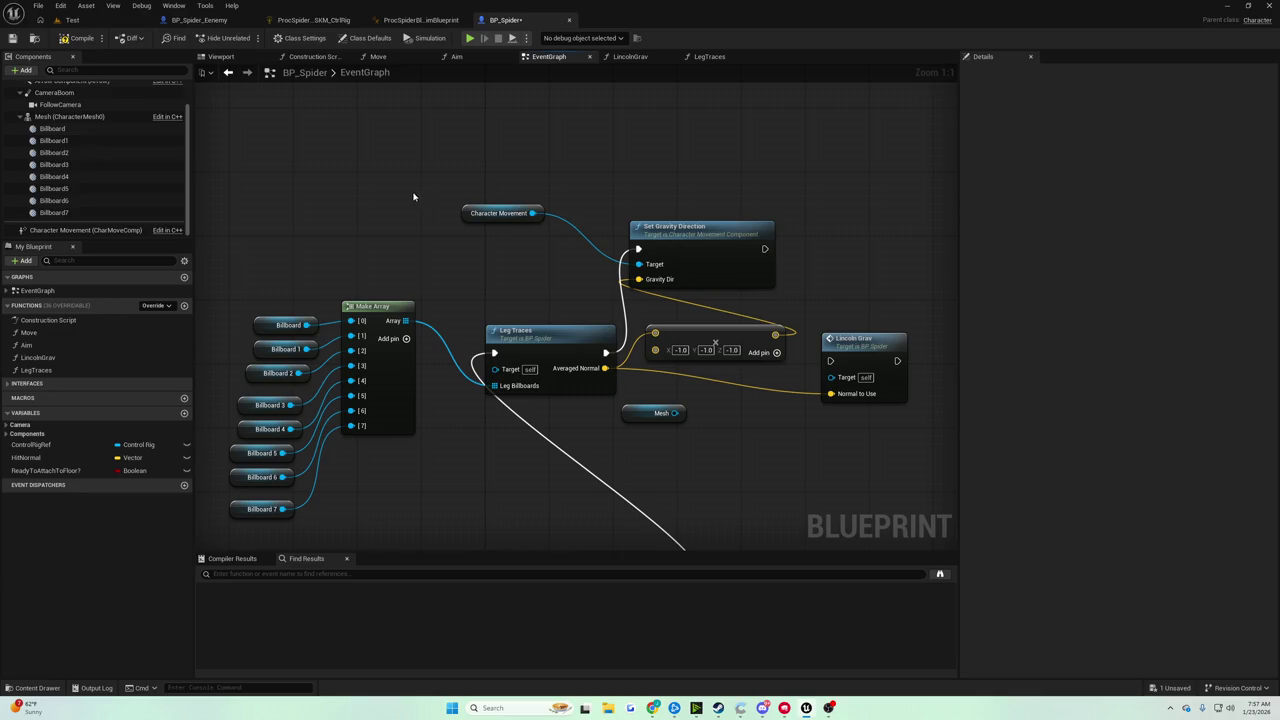
pyautogui.moveTo(503, 193); pyautogui.dragTo(594, 182)
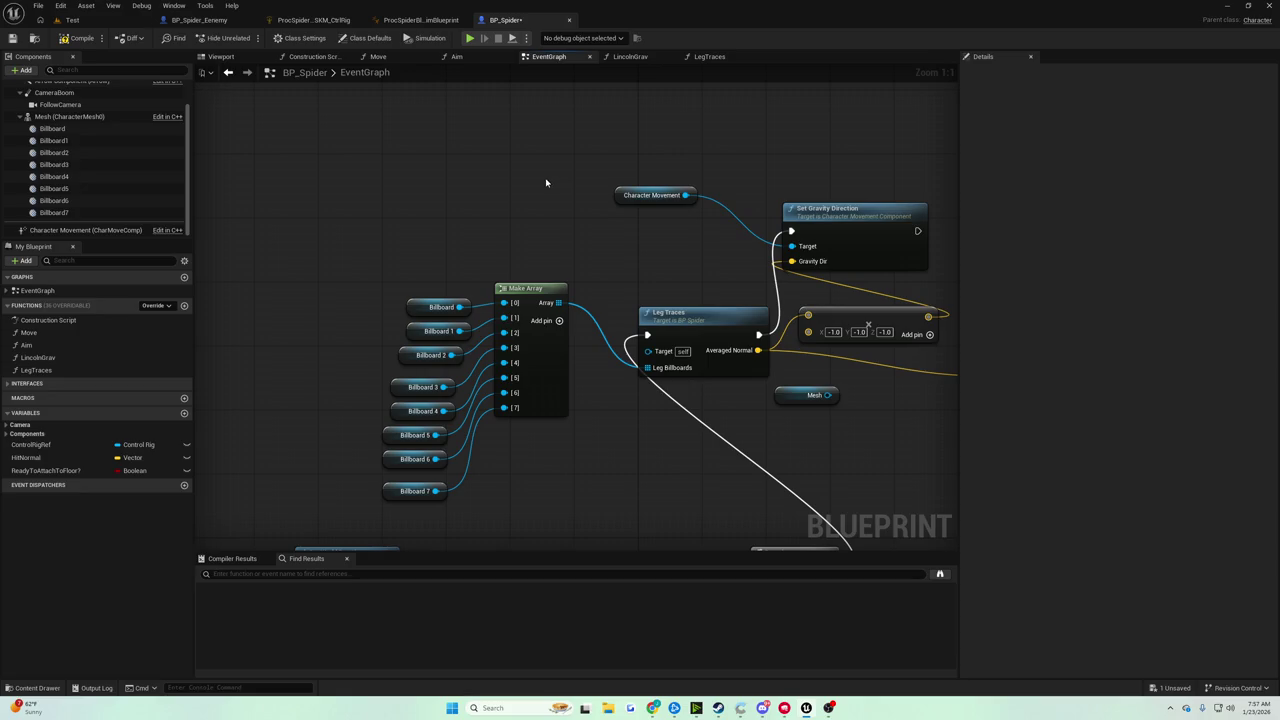
pyautogui.moveTo(533, 184)
pyautogui.mouseDown()
pyautogui.moveTo(335, 160)
pyautogui.moveTo(380, 91)
pyautogui.moveTo(372, 70)
pyautogui.moveTo(476, 128)
pyautogui.mouseUp()
pyautogui.moveTo(517, 354); pyautogui.dragTo(708, 412)
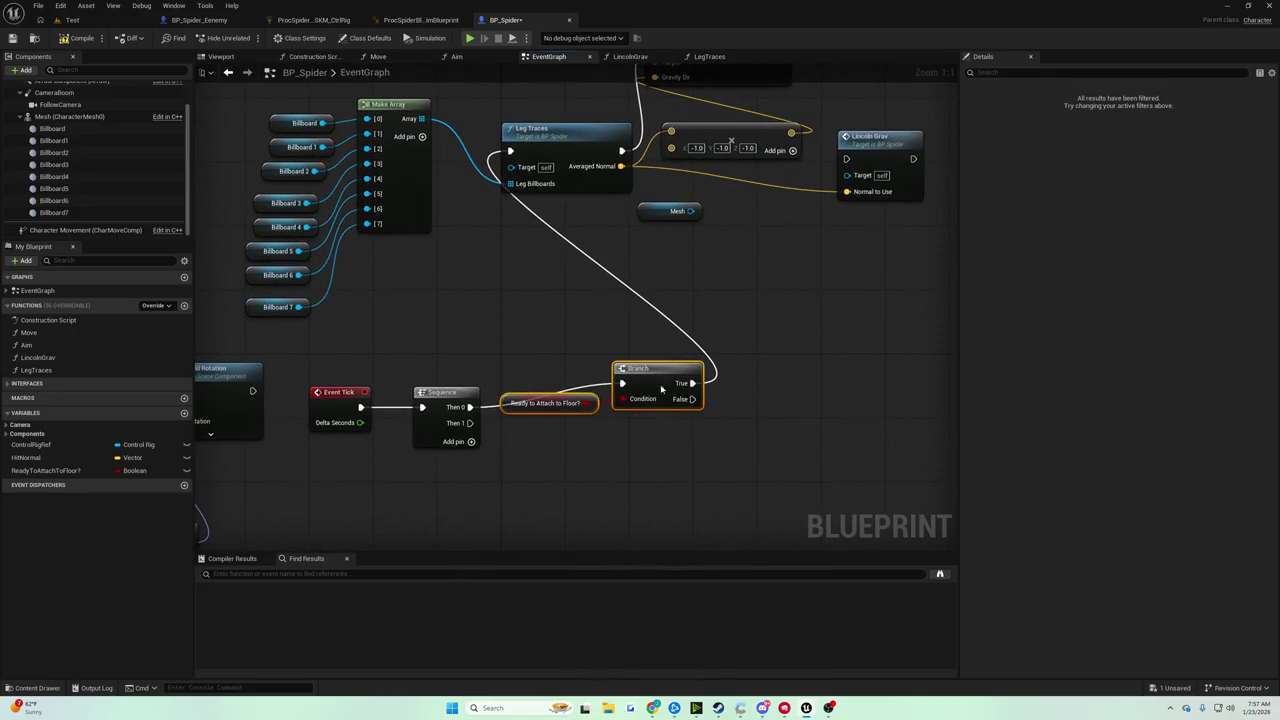
pyautogui.moveTo(650, 369); pyautogui.dragTo(666, 393)
pyautogui.click(607, 326)
# Review the Character Movement and Set Gravity Direction nodes and save BP_Spider.
pyautogui.moveTo(581, 299); pyautogui.dragTo(564, 477)
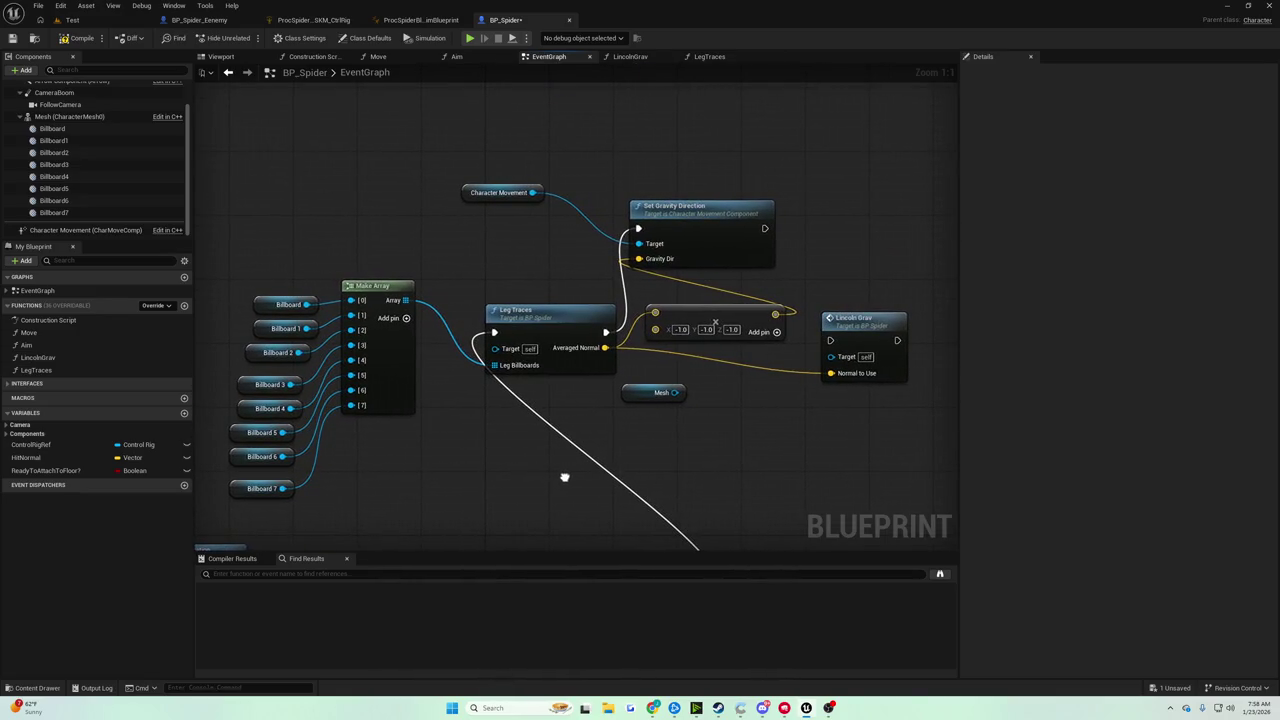
pyautogui.moveTo(563, 477)
pyautogui.mouseDown()
pyautogui.moveTo(643, 443)
pyautogui.moveTo(857, 286)
pyautogui.moveTo(630, 243)
pyautogui.mouseUp()
pyautogui.scroll(-2, 643, 443)
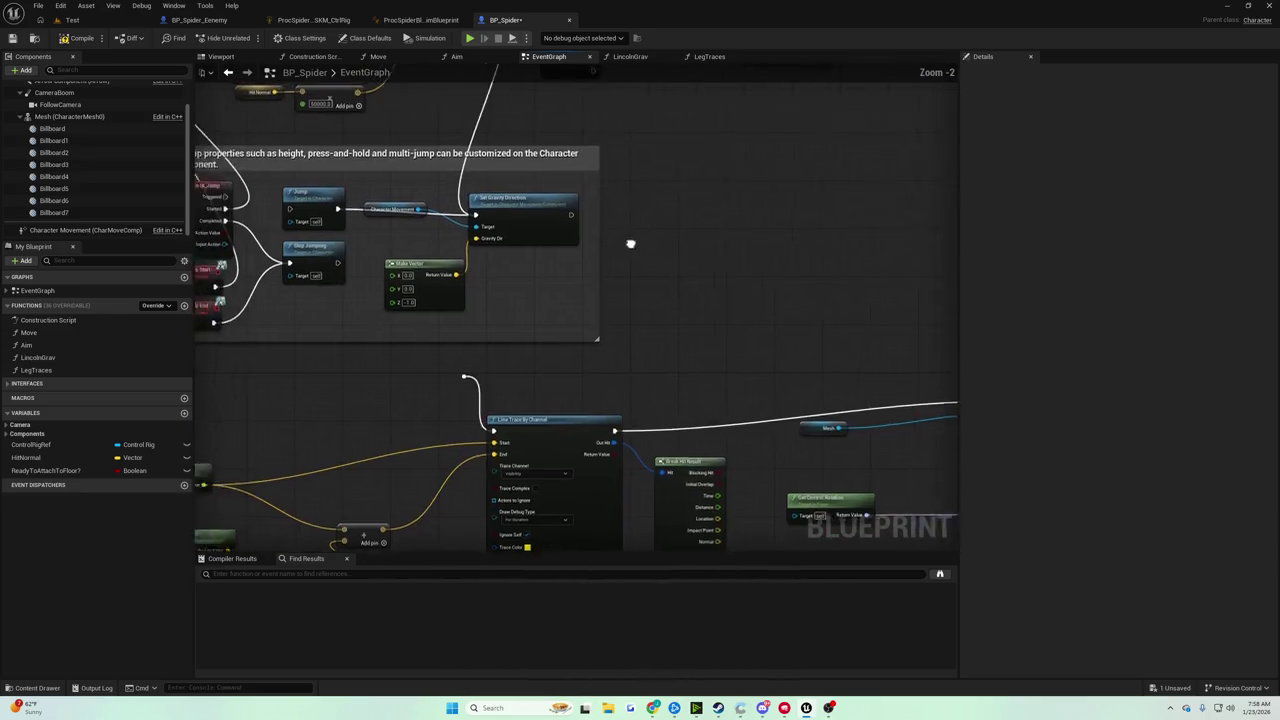
pyautogui.scroll(1, 630, 243)
pyautogui.scroll(-2, 580, 255)
pyautogui.scroll(1, 538, 263)
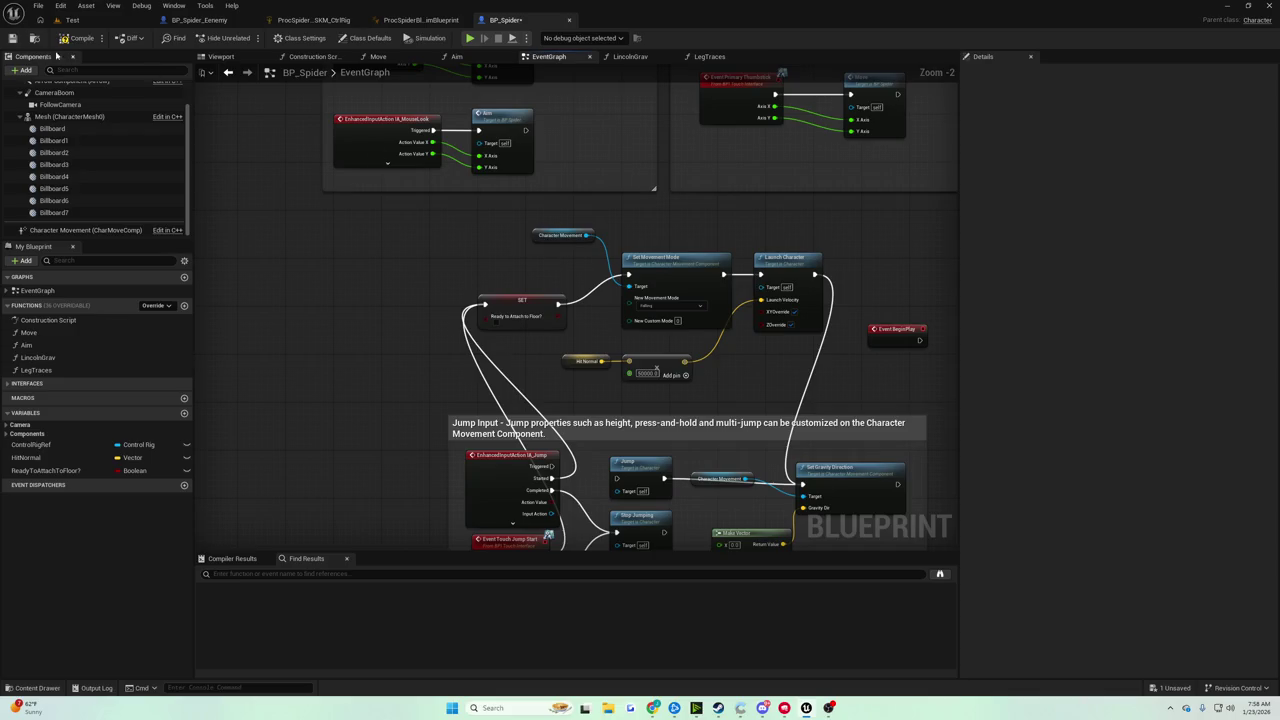
pyautogui.click(12, 38)
# Play-test the spider in the Test level.
pyautogui.moveTo(513, 190)
pyautogui.mouseDown()
pyautogui.moveTo(320, 356)
pyautogui.moveTo(389, 195)
pyautogui.moveTo(395, 70)
pyautogui.mouseUp()
pyautogui.scroll(-1, 389, 107)
pyautogui.click(72, 20)
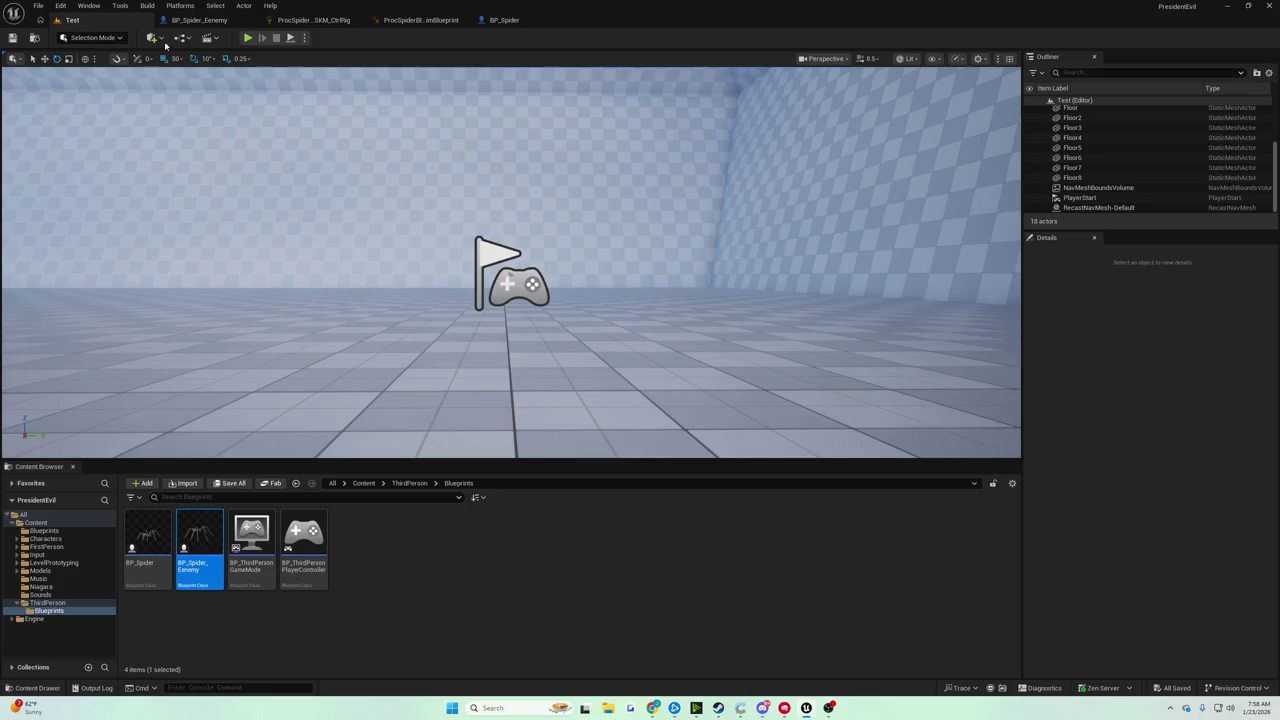
pyautogui.click(246, 38)
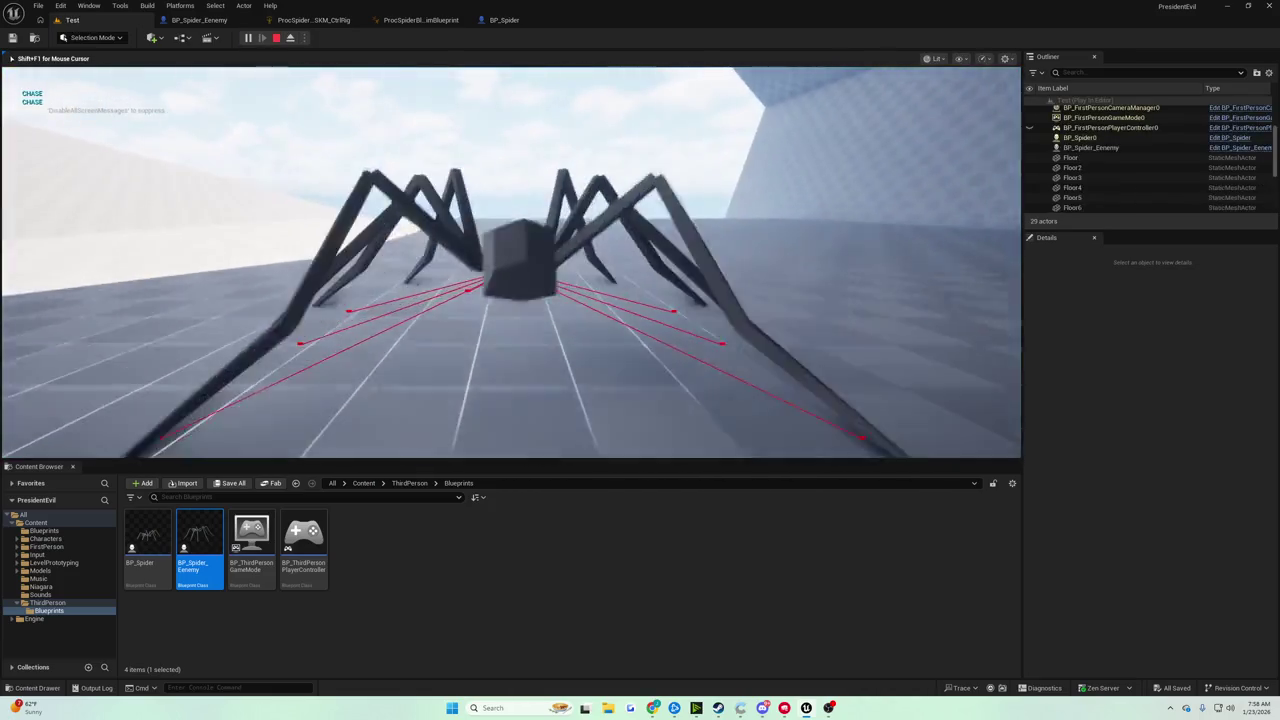
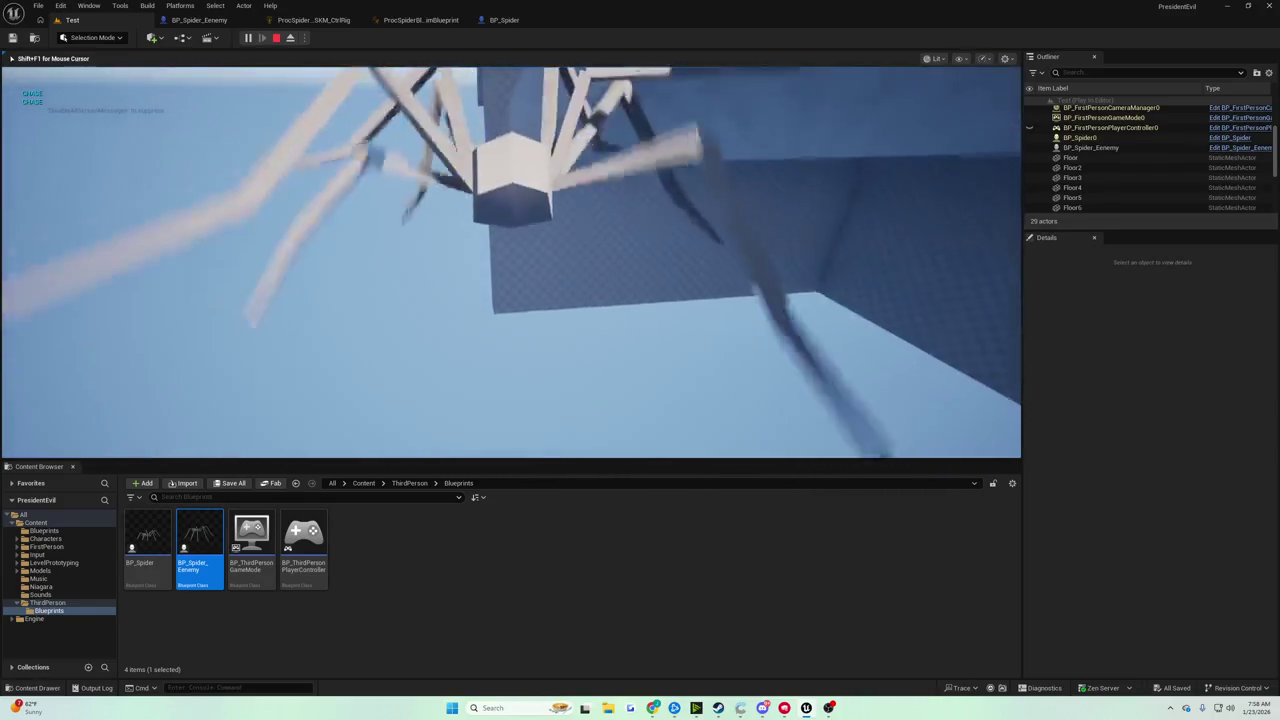
# Stop the game test and reposition the Set Movement Mode node in BP_Spider's event graph.
pyautogui.press('Escape')
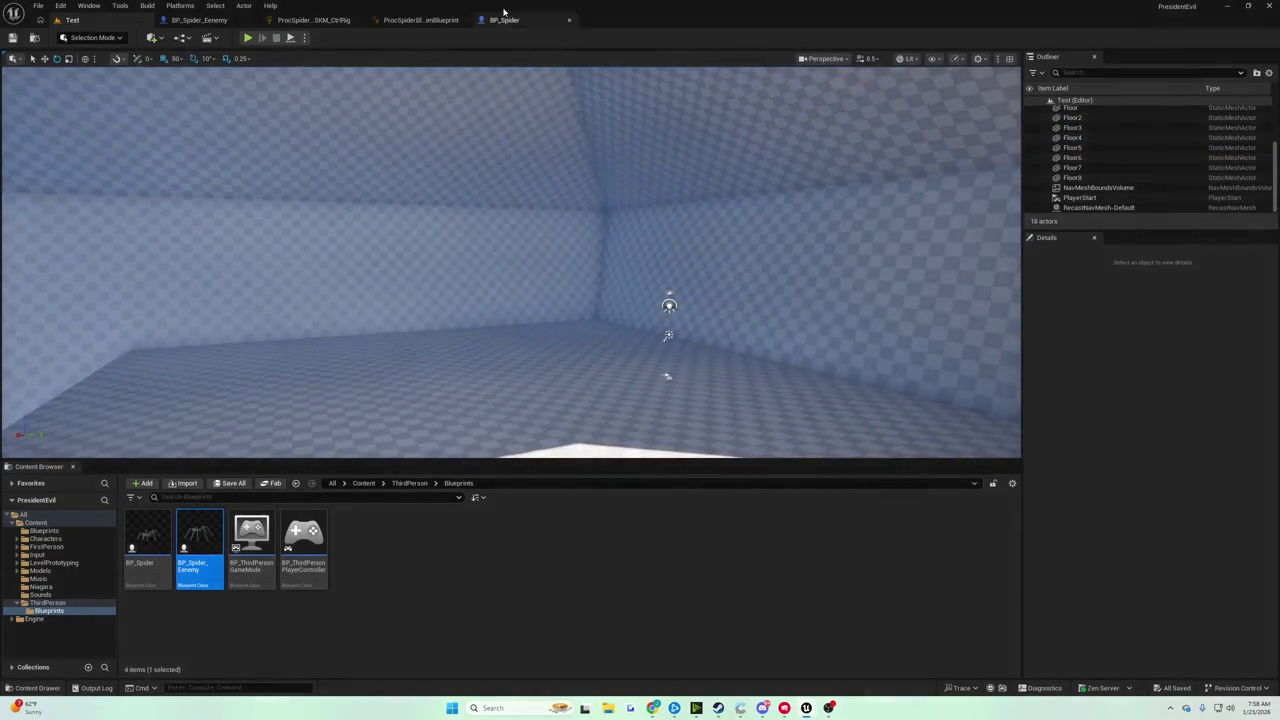
pyautogui.click(505, 20)
pyautogui.scroll(5, 430, 178)
pyautogui.moveTo(455, 185); pyautogui.dragTo(463, 286)
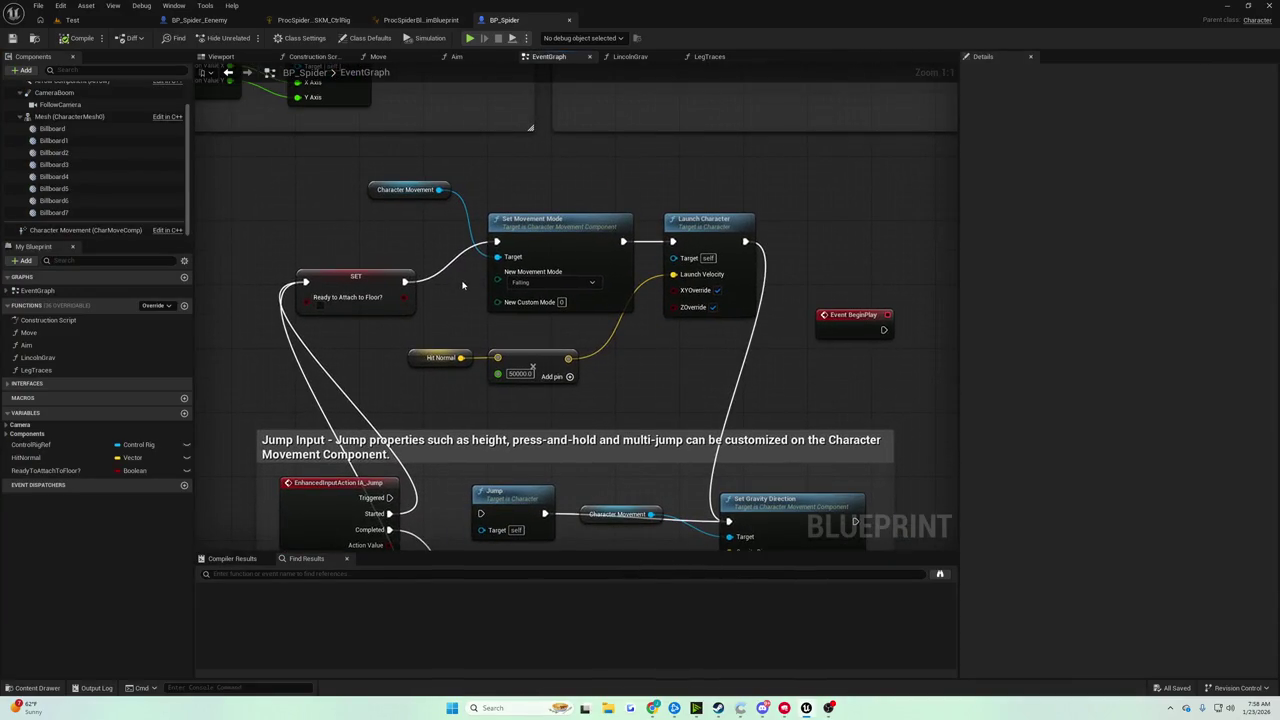
pyautogui.moveTo(465, 145)
pyautogui.mouseDown()
pyautogui.moveTo(566, 262)
pyautogui.moveTo(567, 287)
pyautogui.mouseUp()
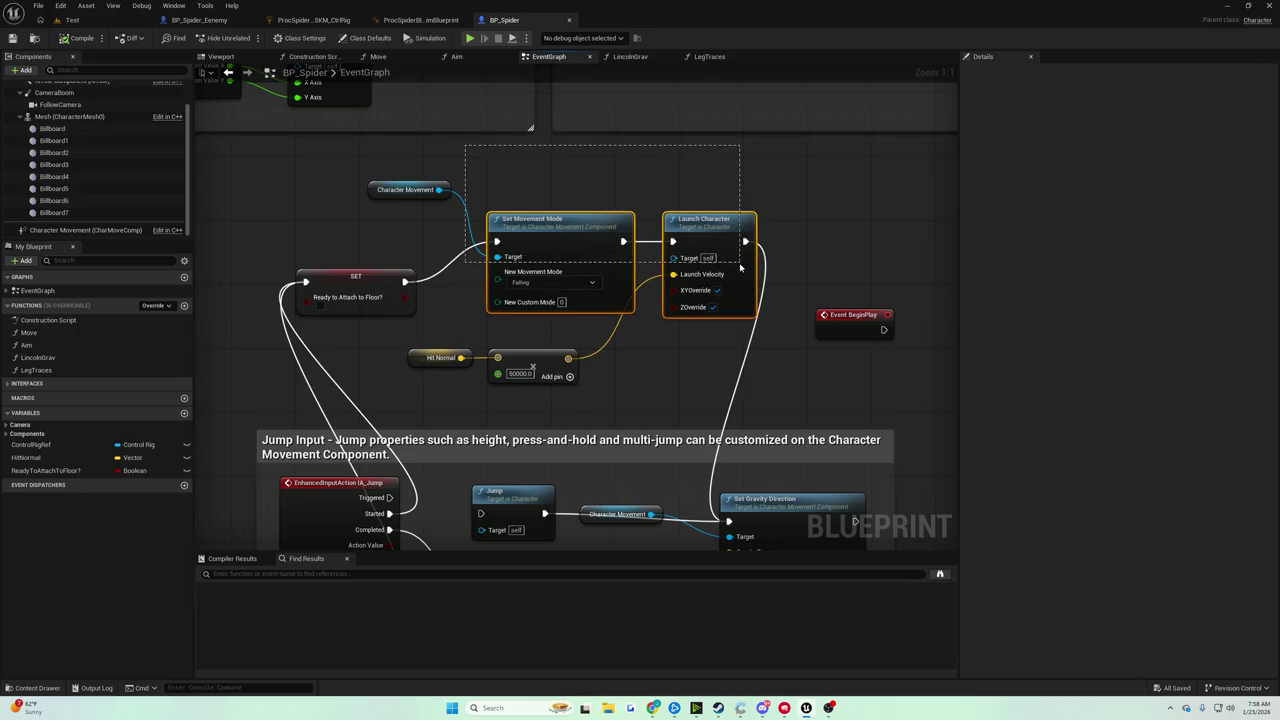
pyautogui.moveTo(543, 244); pyautogui.dragTo(583, 188)
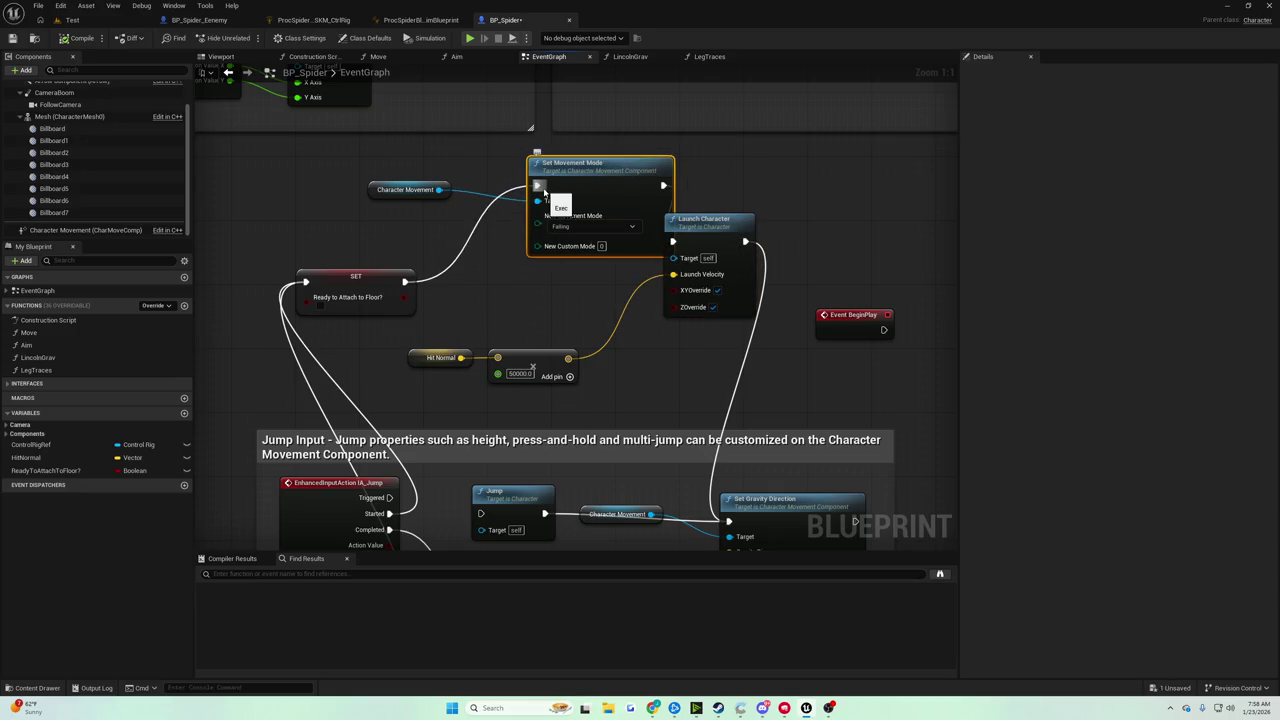
# Set New Movement Mode to Flying and play-test the Test level.
pyautogui.click(585, 227)
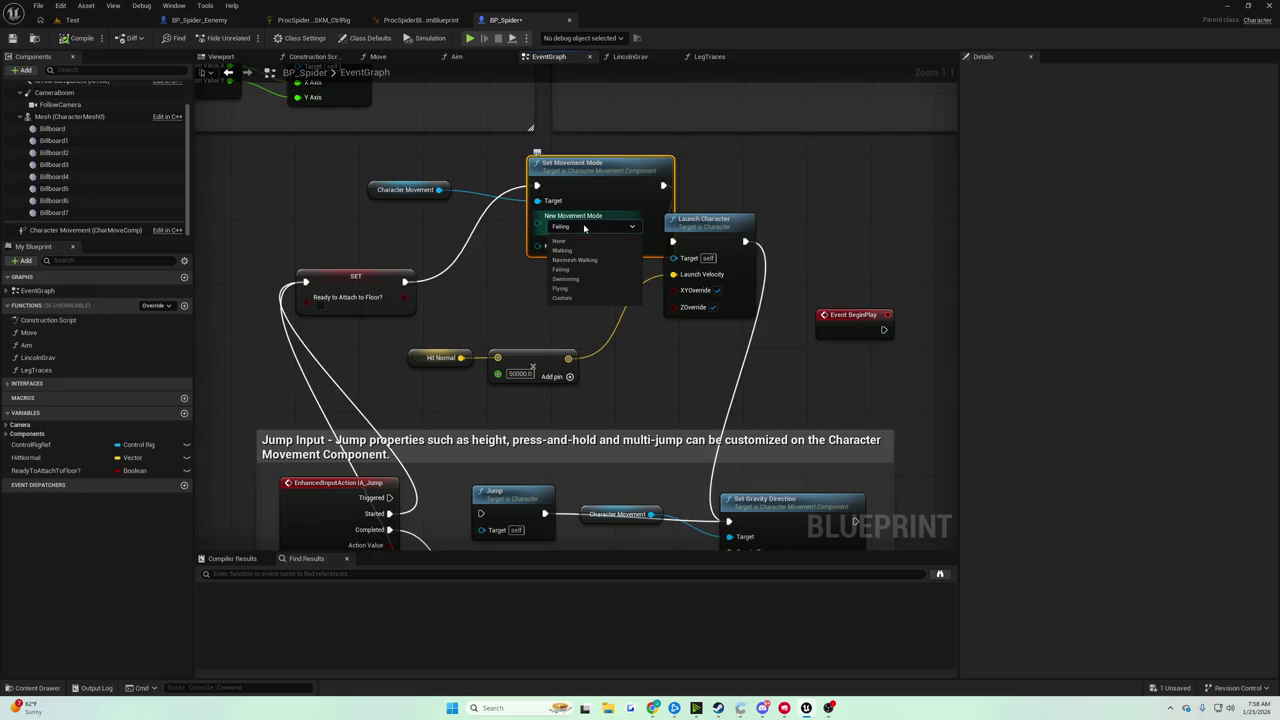
pyautogui.click(560, 288)
pyautogui.moveTo(588, 162); pyautogui.dragTo(555, 194)
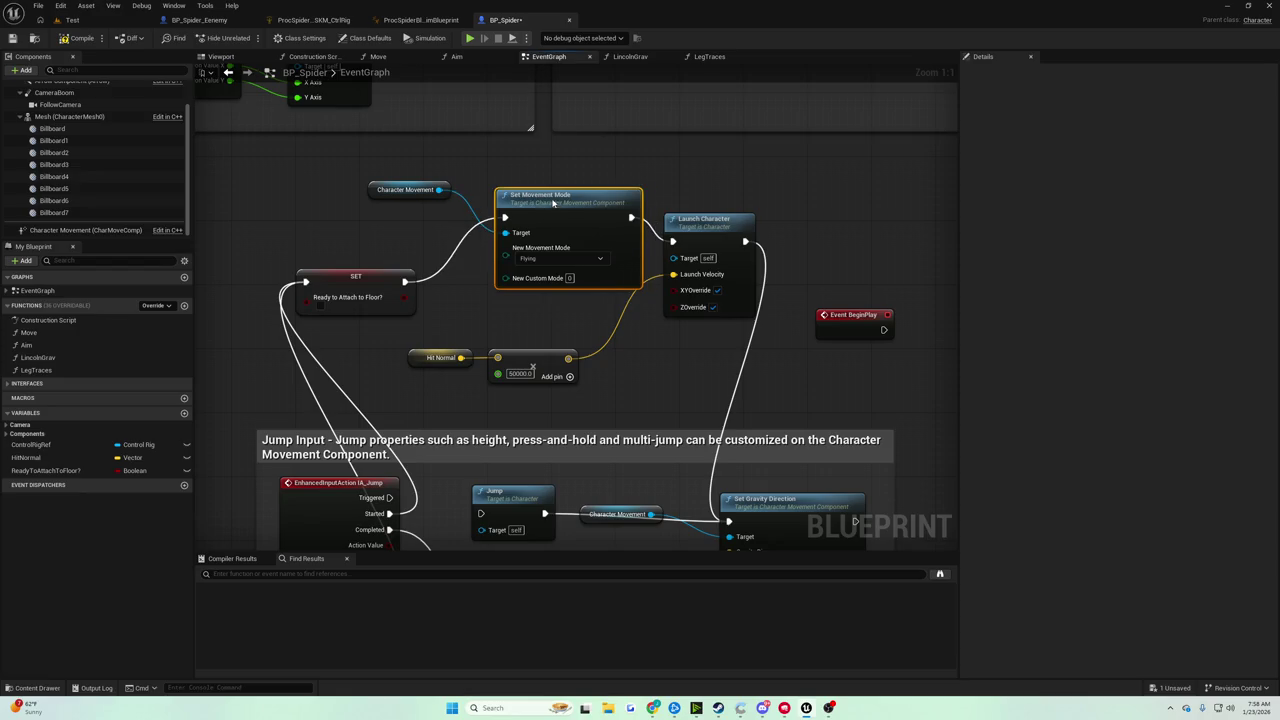
pyautogui.click(83, 22)
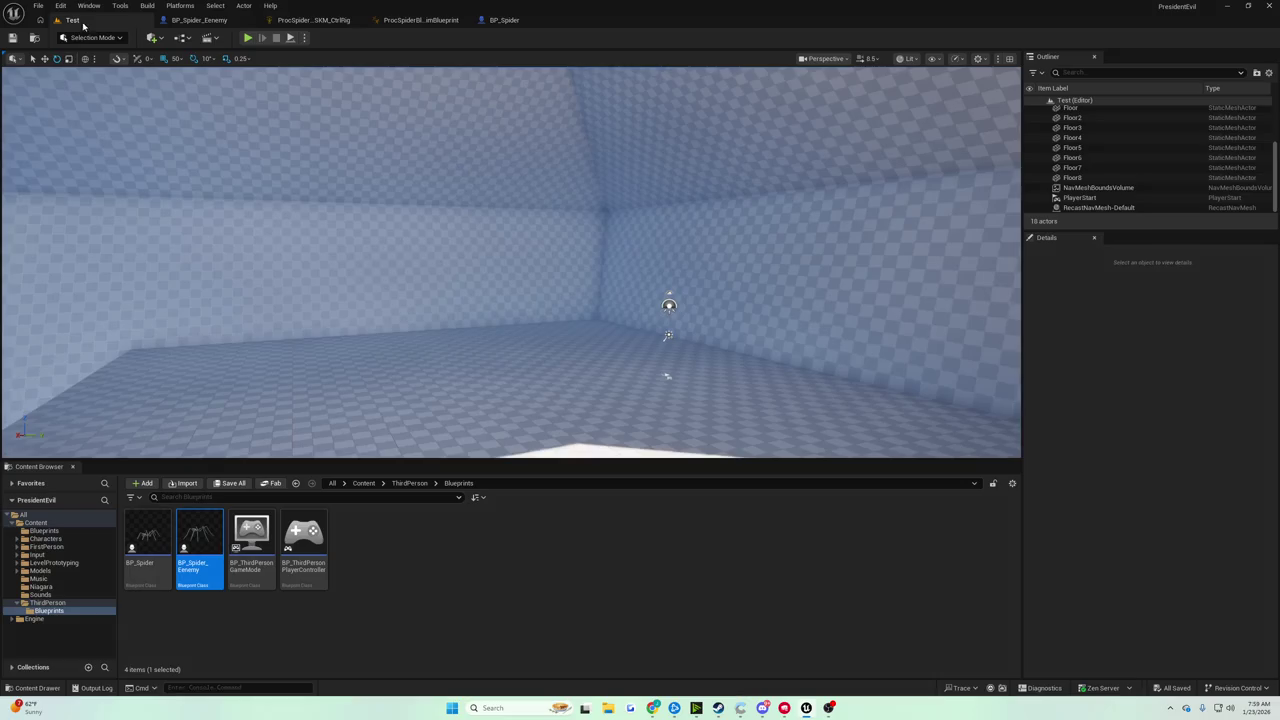
pyautogui.click(248, 38)
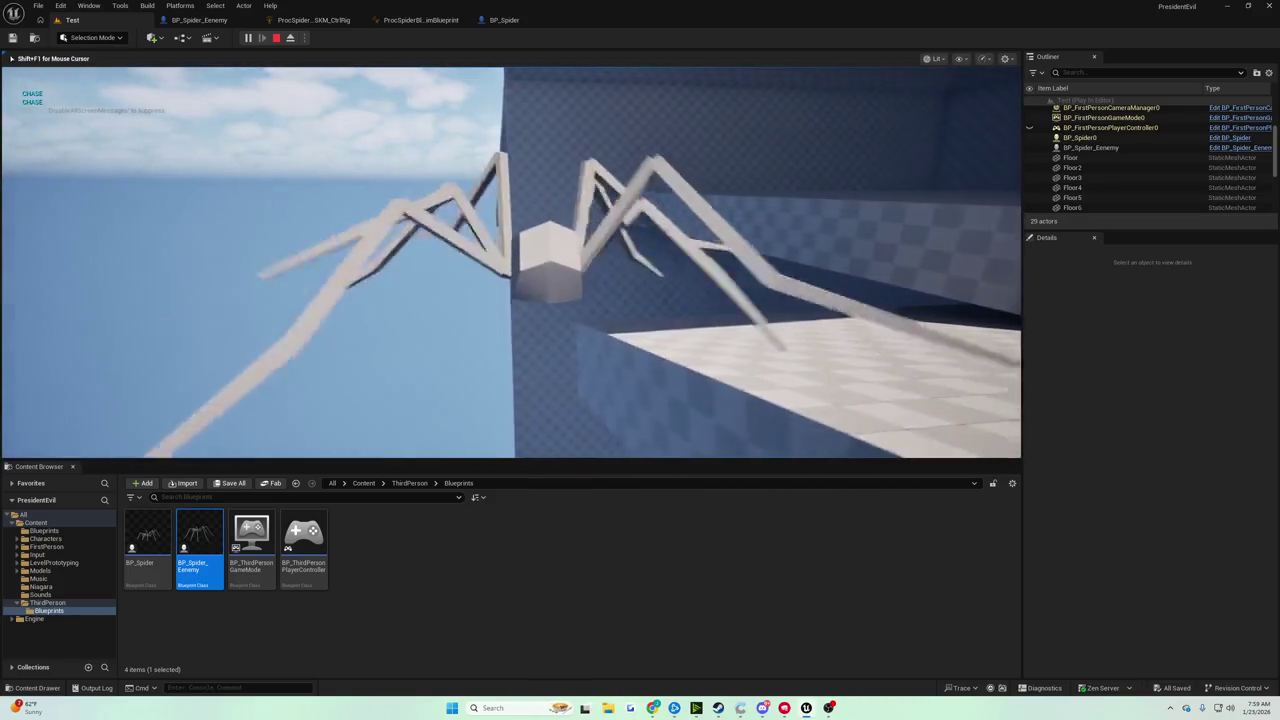
# Change the Set Movement Mode node's New Movement Mode from Flying to Walking.
pyautogui.click(521, 20)
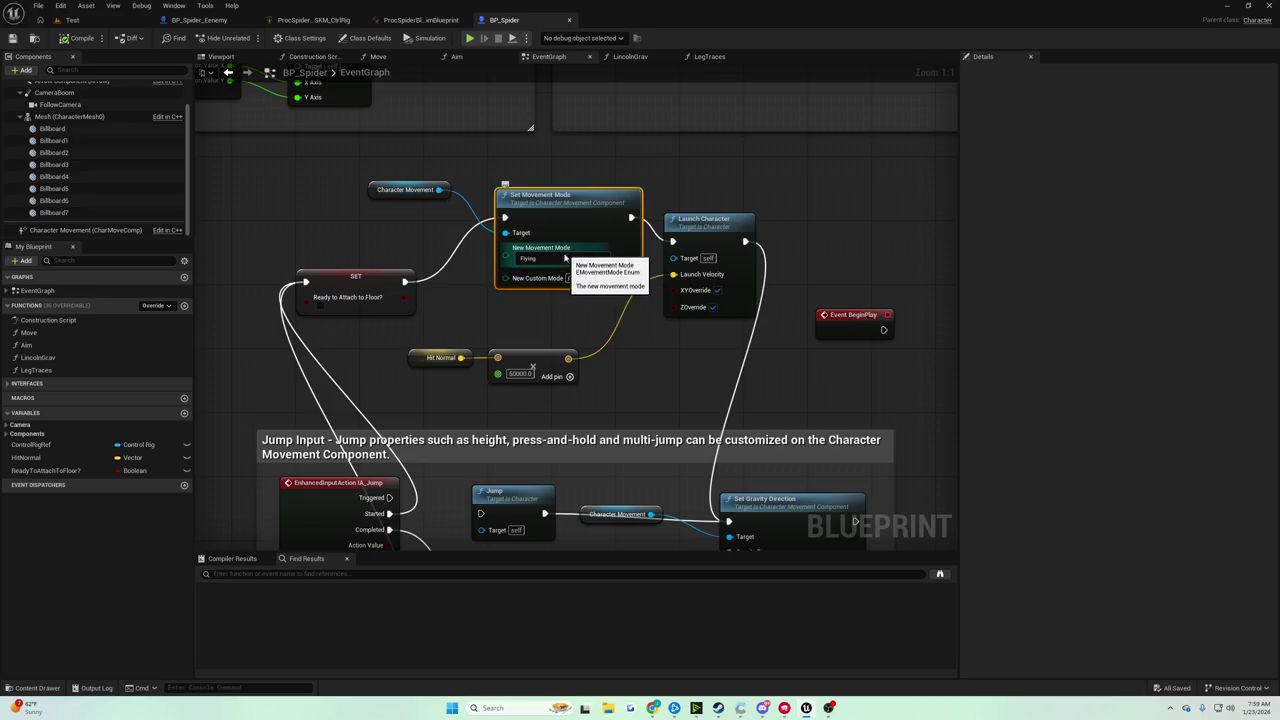
pyautogui.click(564, 260)
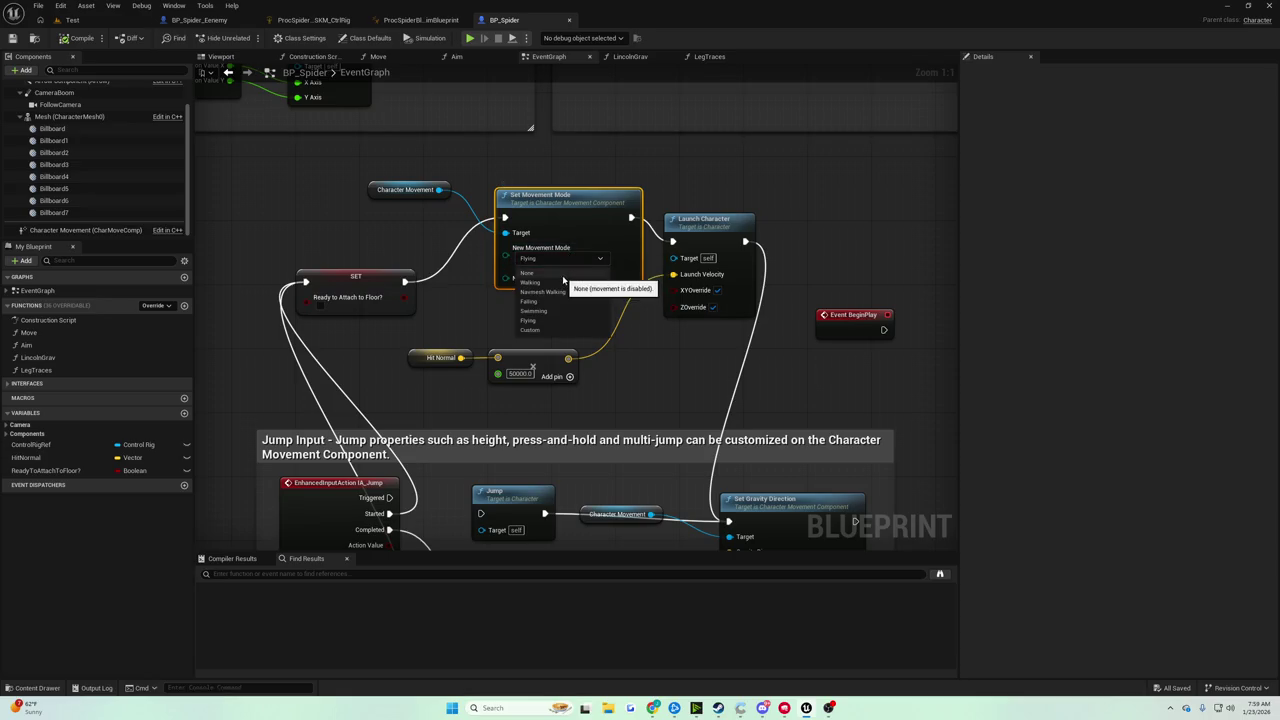
pyautogui.click(596, 182)
pyautogui.moveTo(592, 187)
pyautogui.mouseDown()
pyautogui.moveTo(588, 170)
pyautogui.moveTo(568, 205)
pyautogui.moveTo(576, 222)
pyautogui.mouseUp()
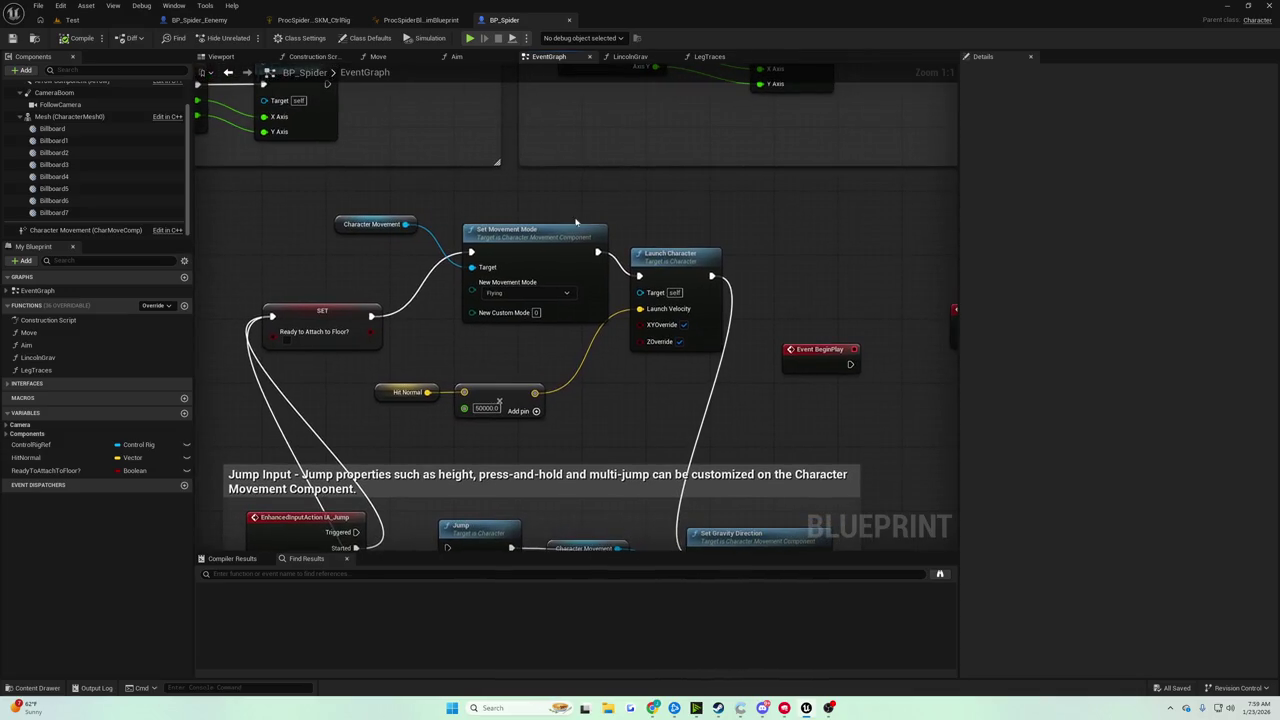
pyautogui.click(521, 294)
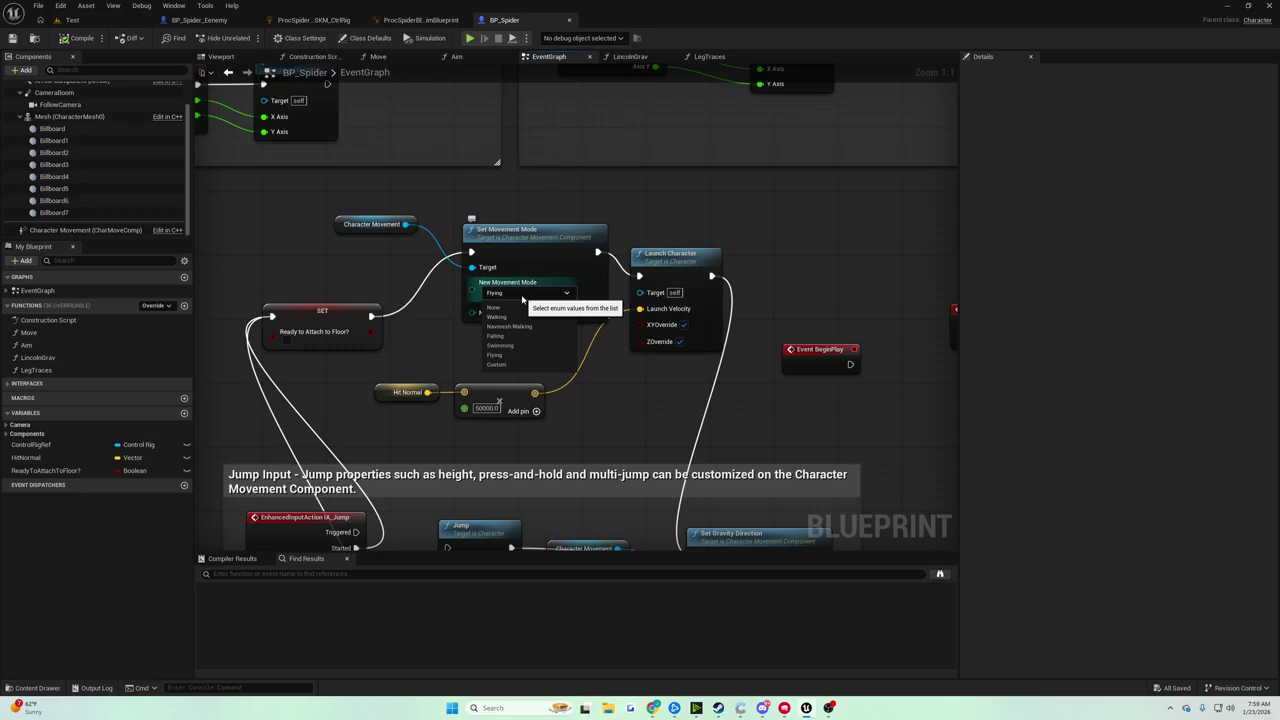
pyautogui.click(871, 324)
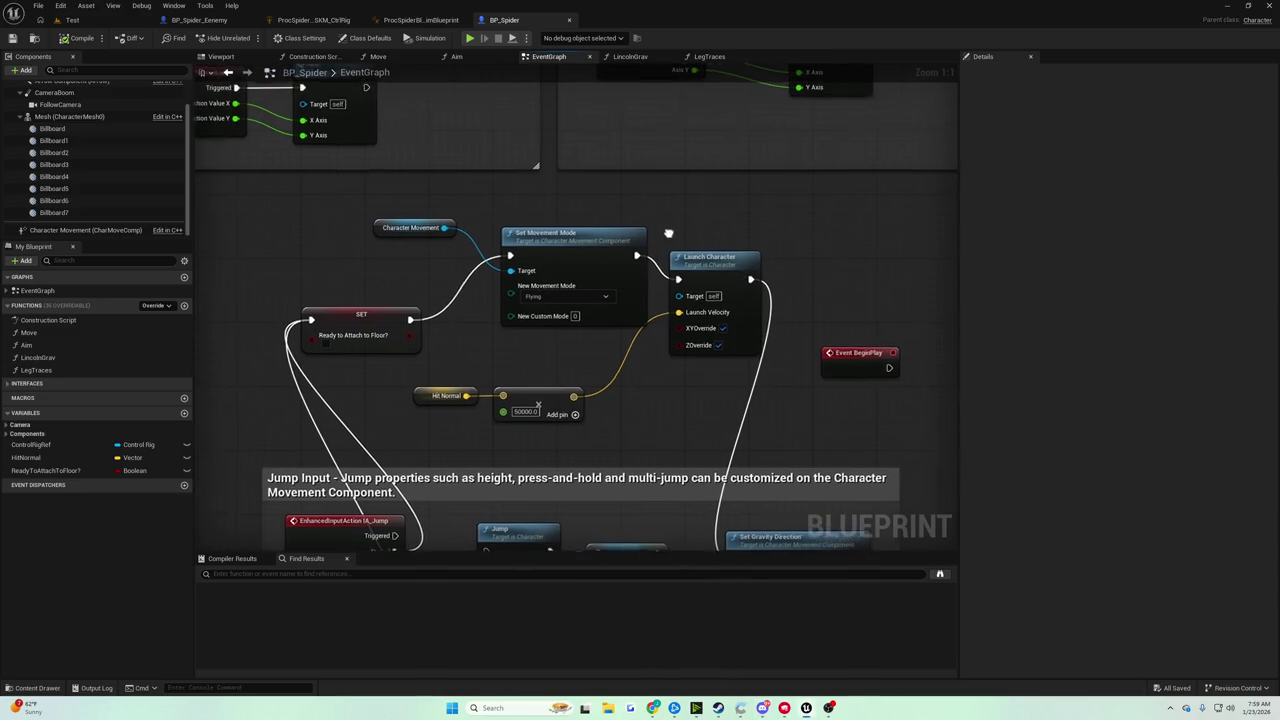
pyautogui.click(562, 298)
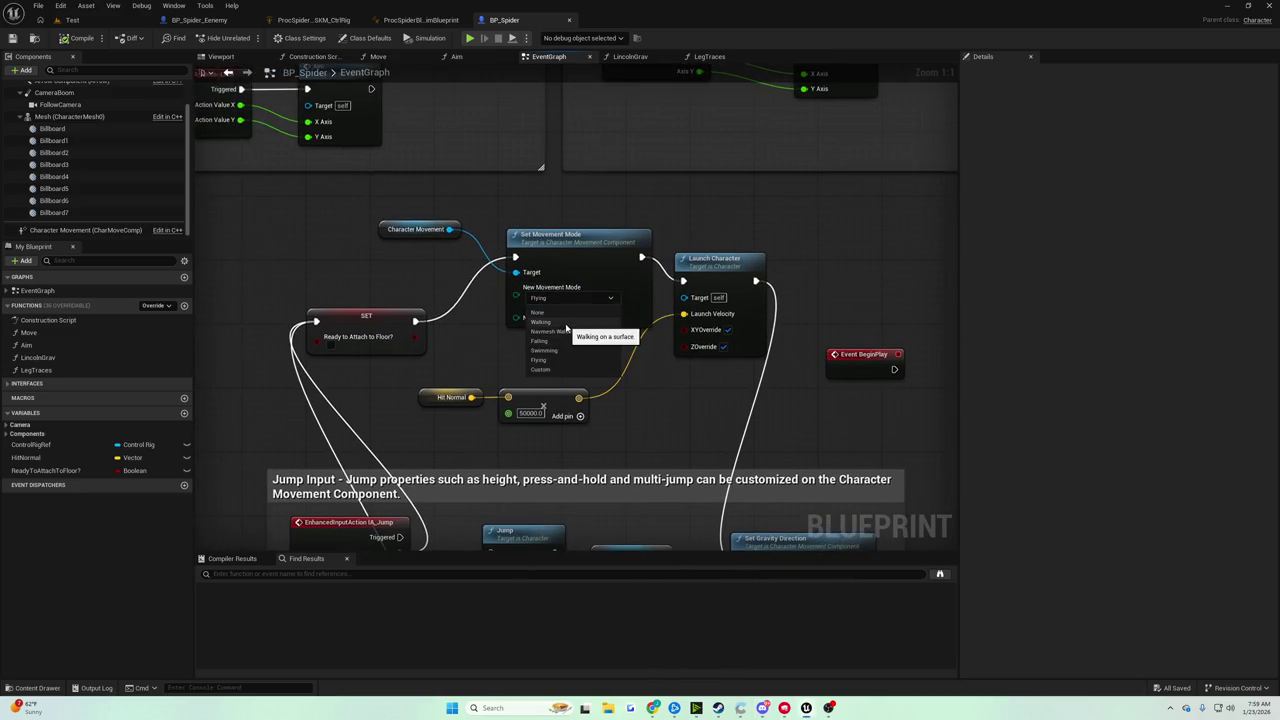
pyautogui.click(566, 322)
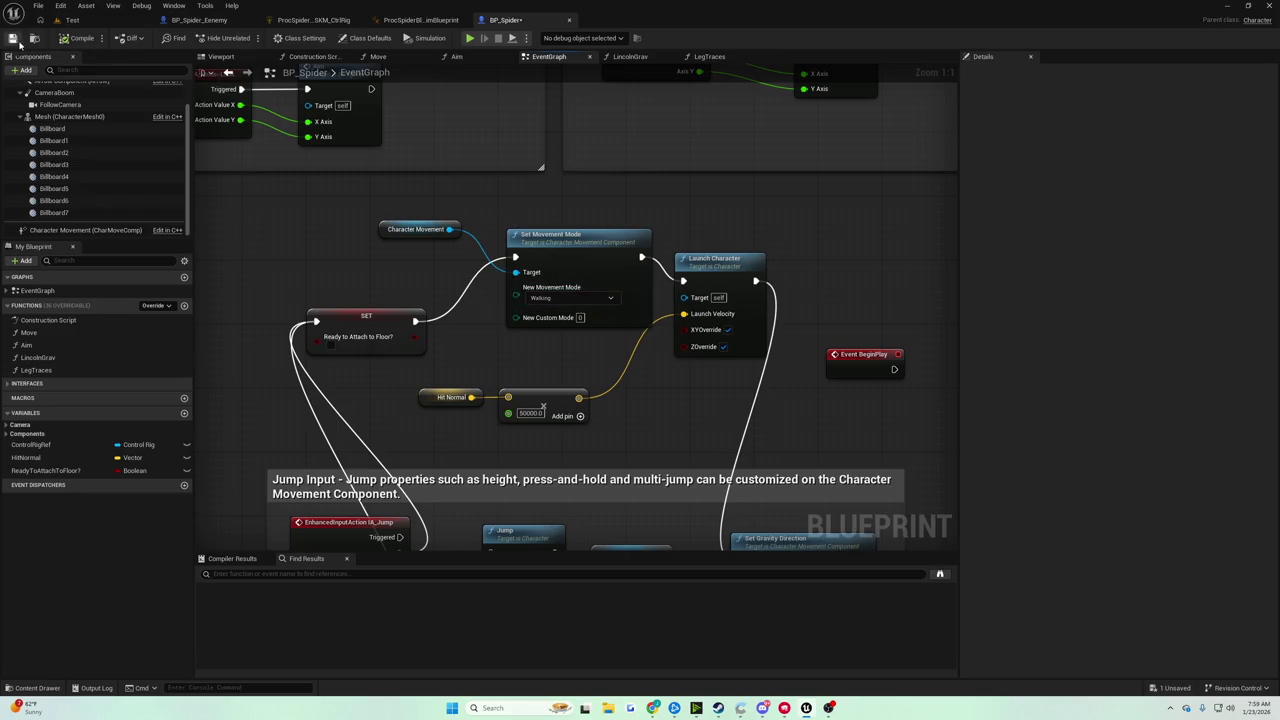
pyautogui.click(70, 20)
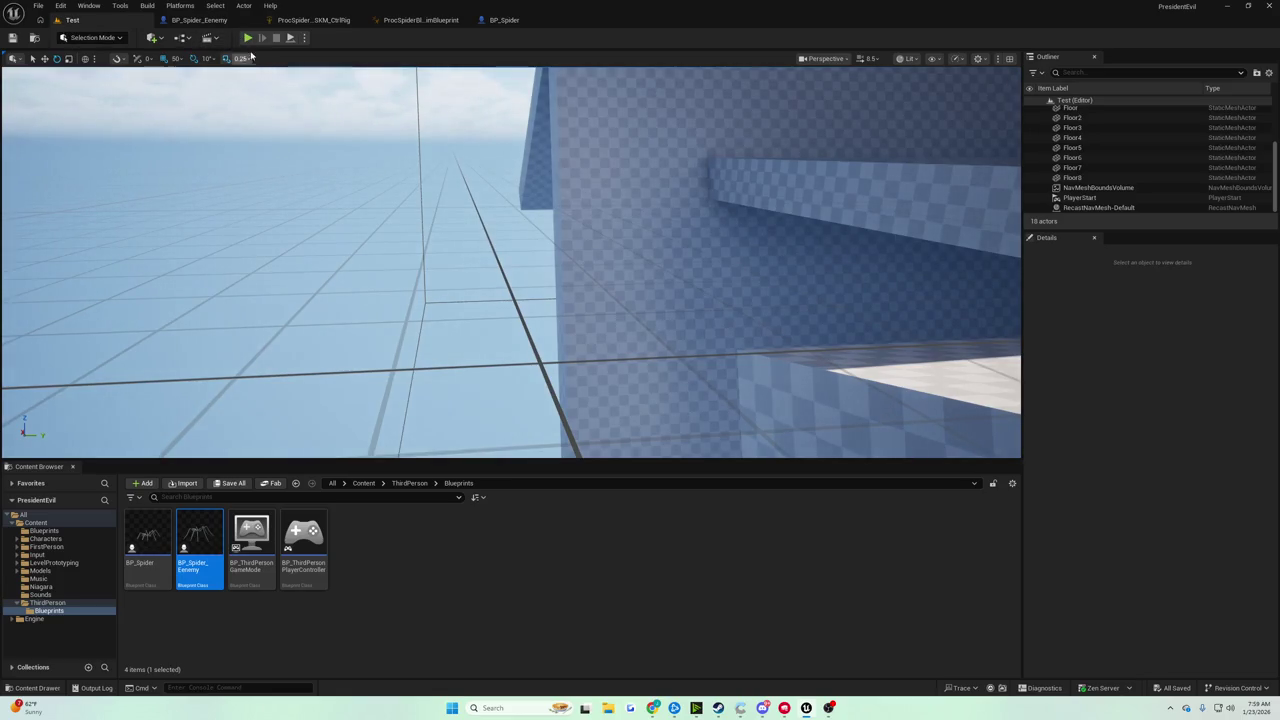
# Play-test Walking, then set the movement mode back to Falling and save BP_Spider.
pyautogui.click(249, 40)
pyautogui.press('Escape')
pyautogui.click(496, 22)
pyautogui.click(562, 297)
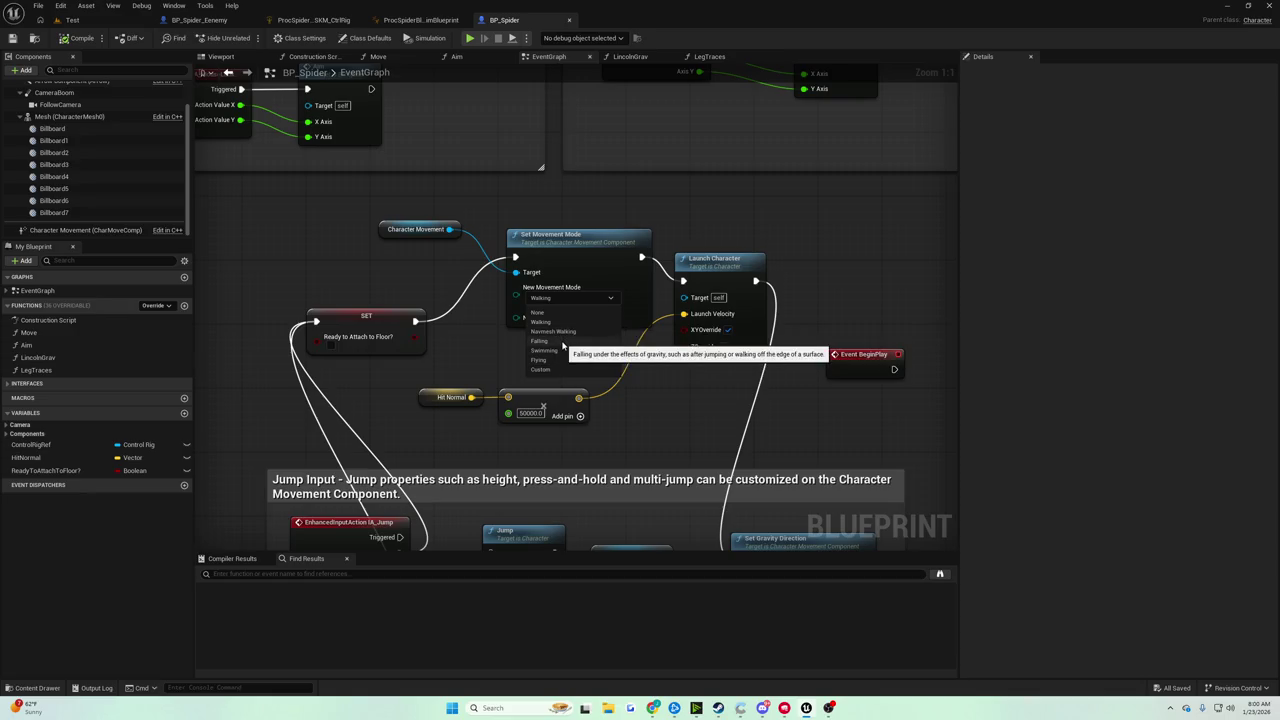
pyautogui.click(562, 345)
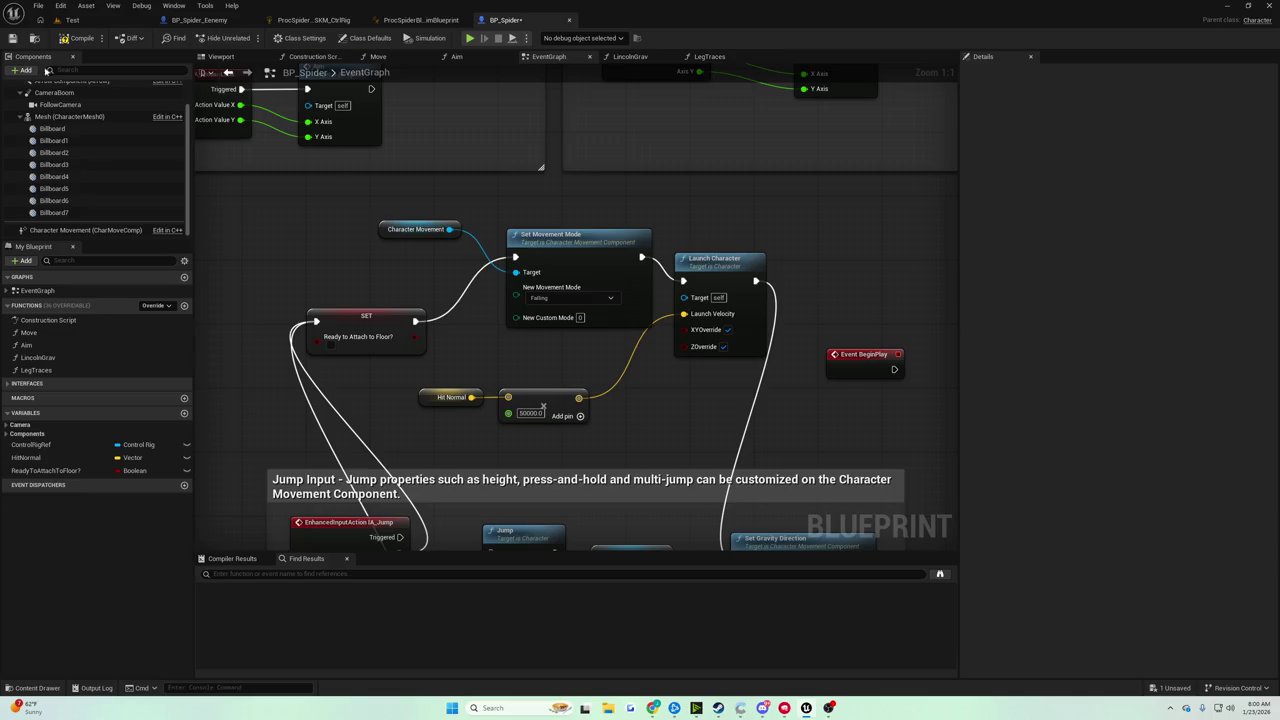
pyautogui.click(12, 38)
# Disconnect the Add result from Launch Velocity and type a fixed Z of 5000000.
pyautogui.moveTo(451, 362); pyautogui.dragTo(580, 194)
pyautogui.moveTo(553, 337); pyautogui.dragTo(522, 380)
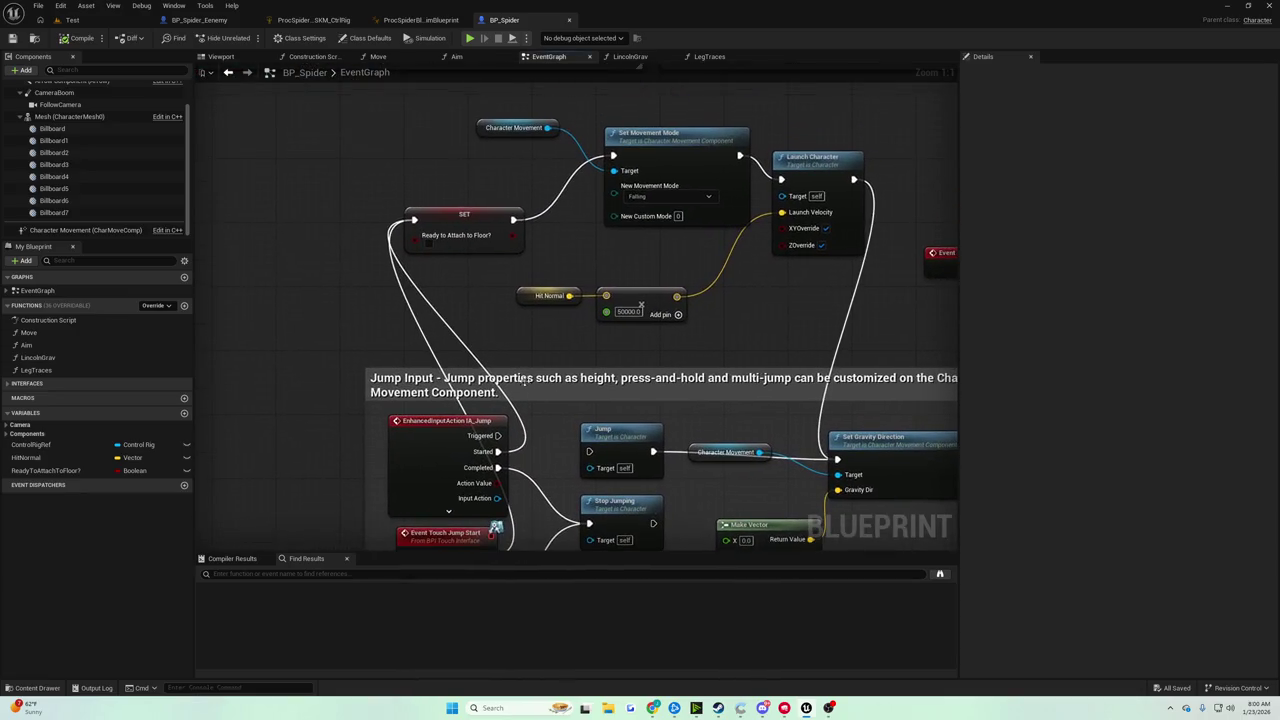
pyautogui.moveTo(349, 174)
pyautogui.mouseDown()
pyautogui.moveTo(543, 280)
pyautogui.moveTo(565, 268)
pyautogui.mouseUp()
pyautogui.moveTo(565, 268); pyautogui.dragTo(484, 305)
pyautogui.moveTo(421, 170); pyautogui.dragTo(628, 276)
pyautogui.moveTo(604, 155)
pyautogui.mouseDown()
pyautogui.moveTo(660, 280)
pyautogui.moveTo(701, 314)
pyautogui.moveTo(657, 355)
pyautogui.moveTo(626, 265)
pyautogui.mouseUp()
pyautogui.click(455, 358)
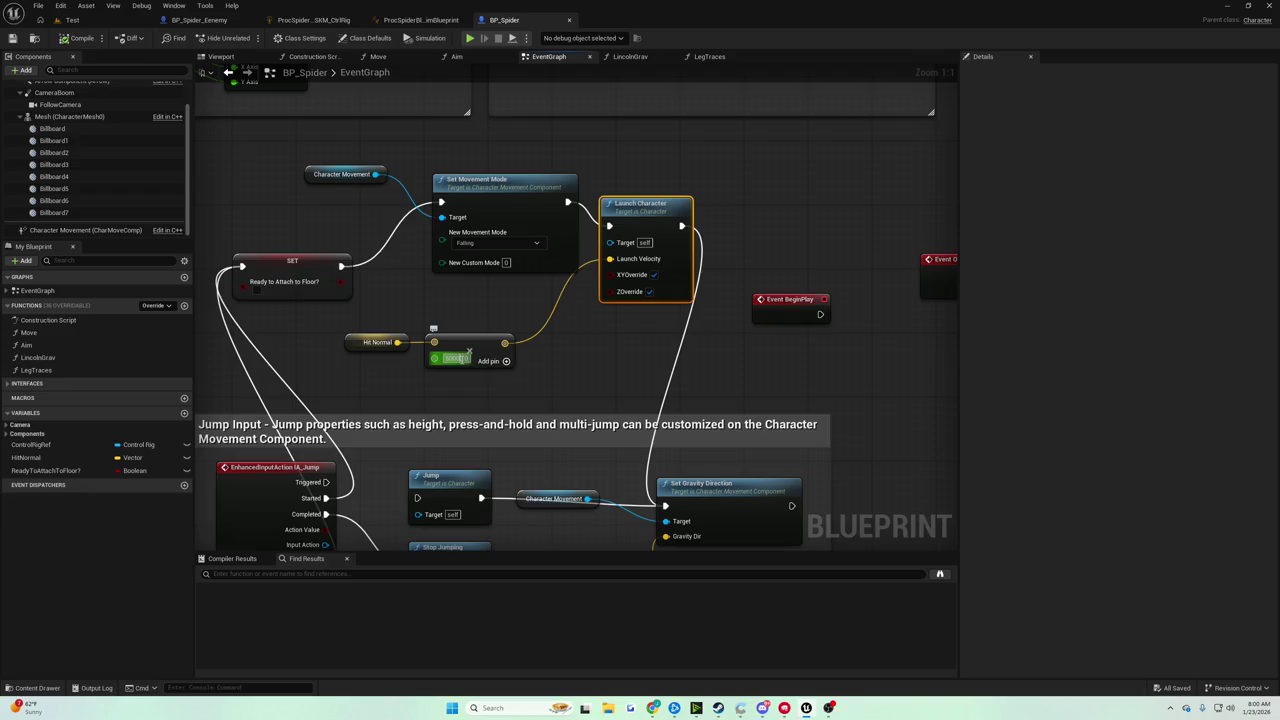
pyautogui.click(555, 343)
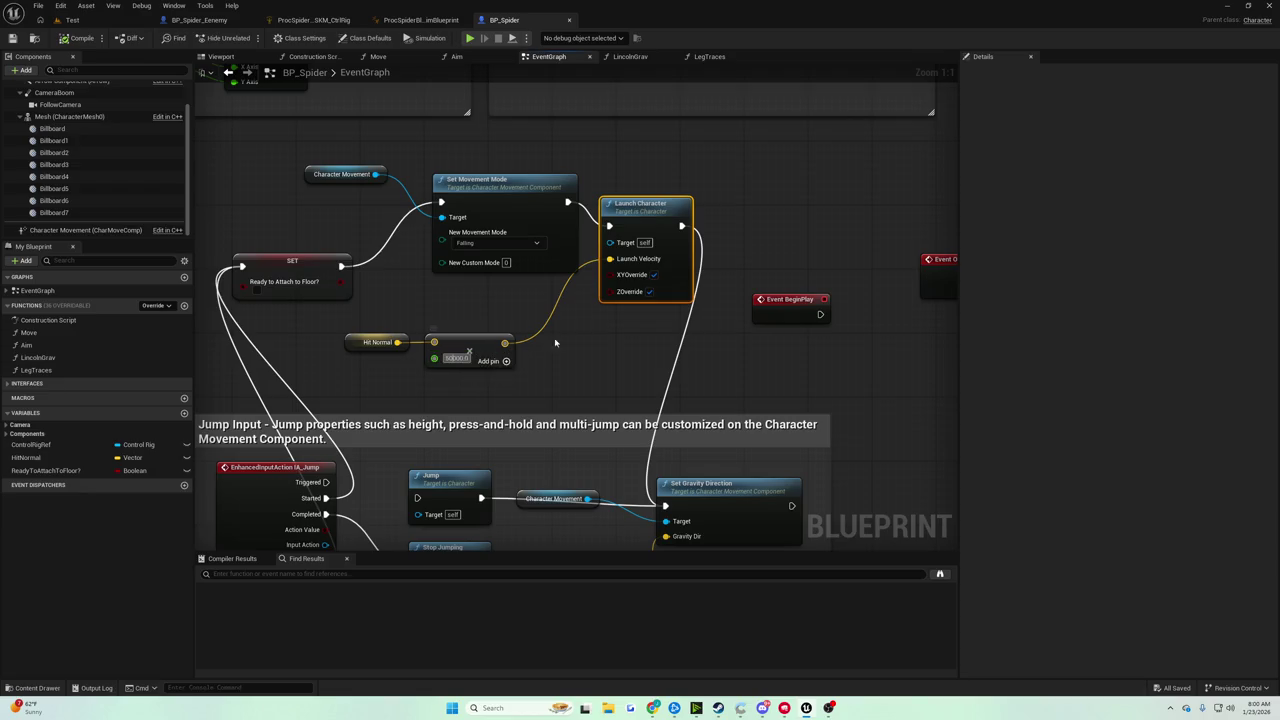
pyautogui.keyDown('alt'); pyautogui.click(628, 262); pyautogui.keyUp('alt')
pyautogui.click(679, 268)
pyautogui.write('500000')
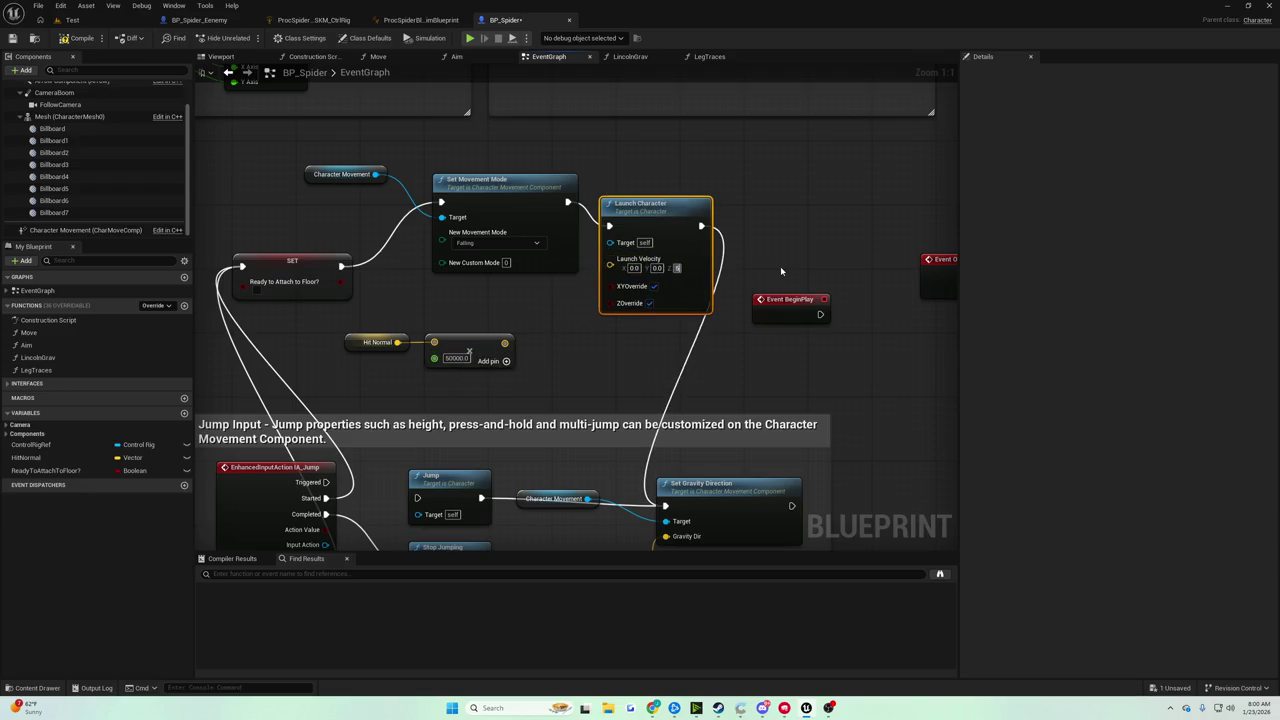
pyautogui.write('0')
pyautogui.press('Return')
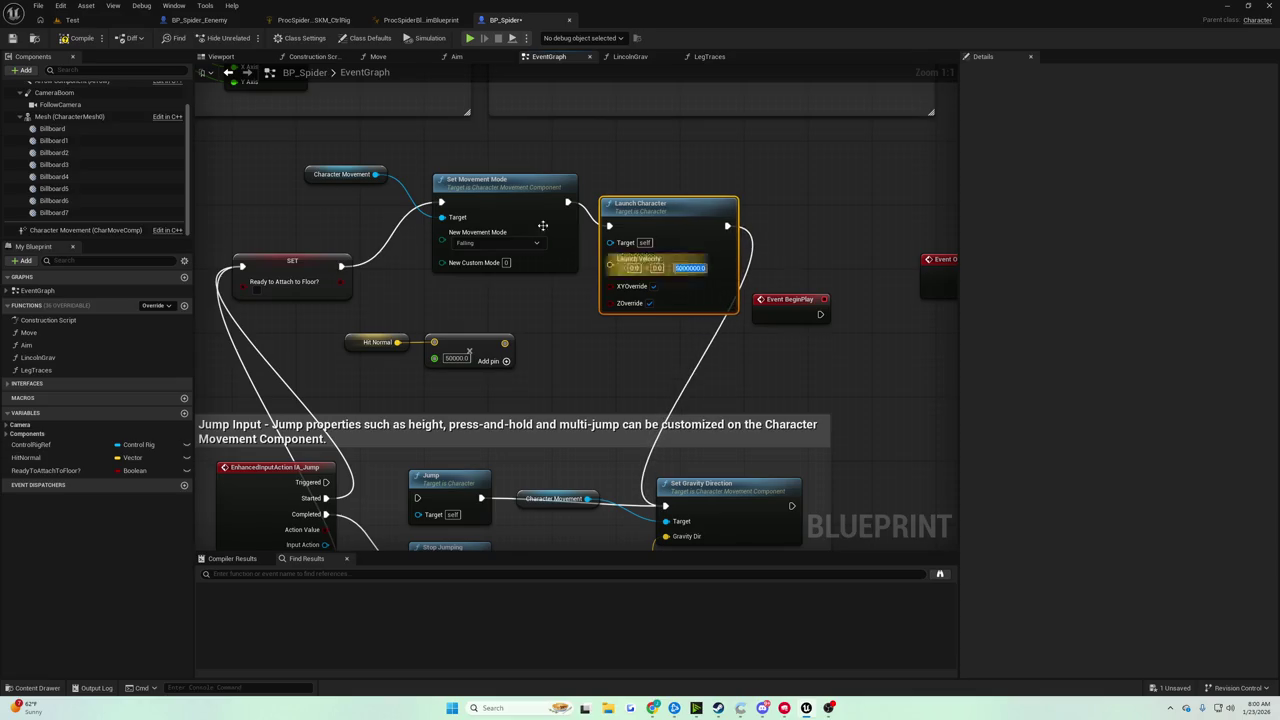
pyautogui.click(72, 20)
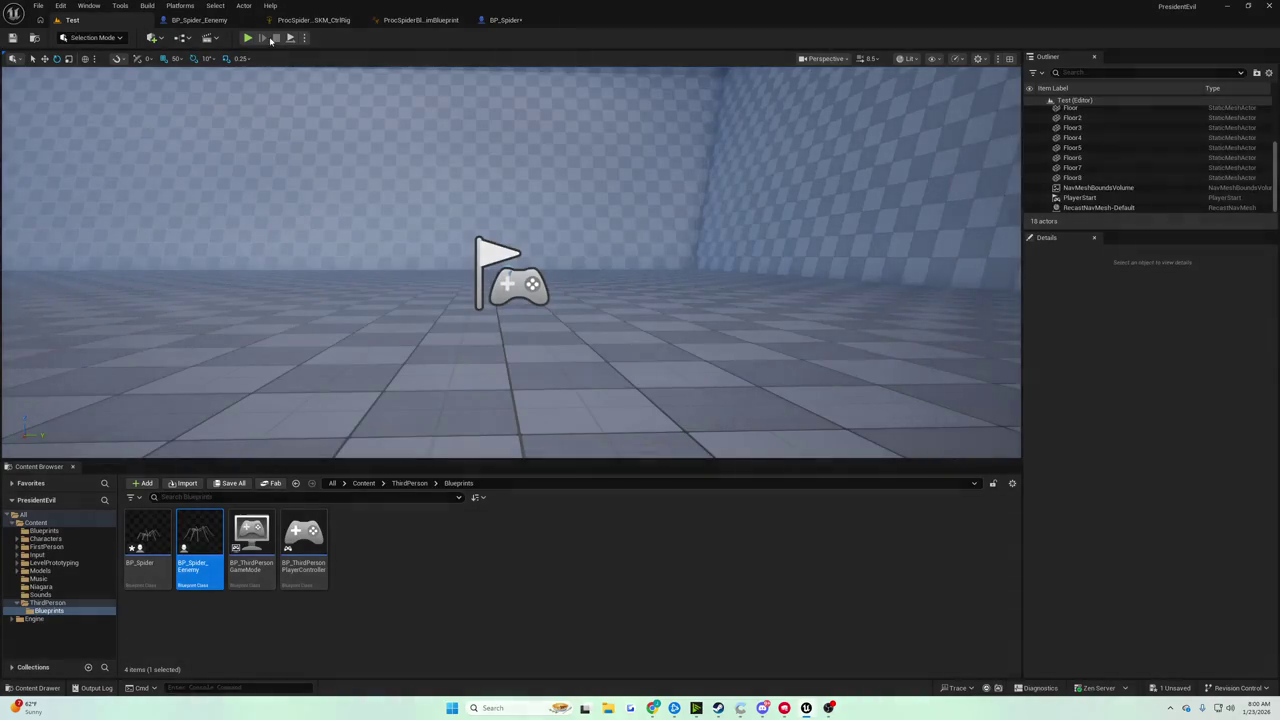
# Play-test the 5000000 launch, frame Floor3, and save BP_Spider.
pyautogui.click(248, 38)
pyautogui.click(298, 110)
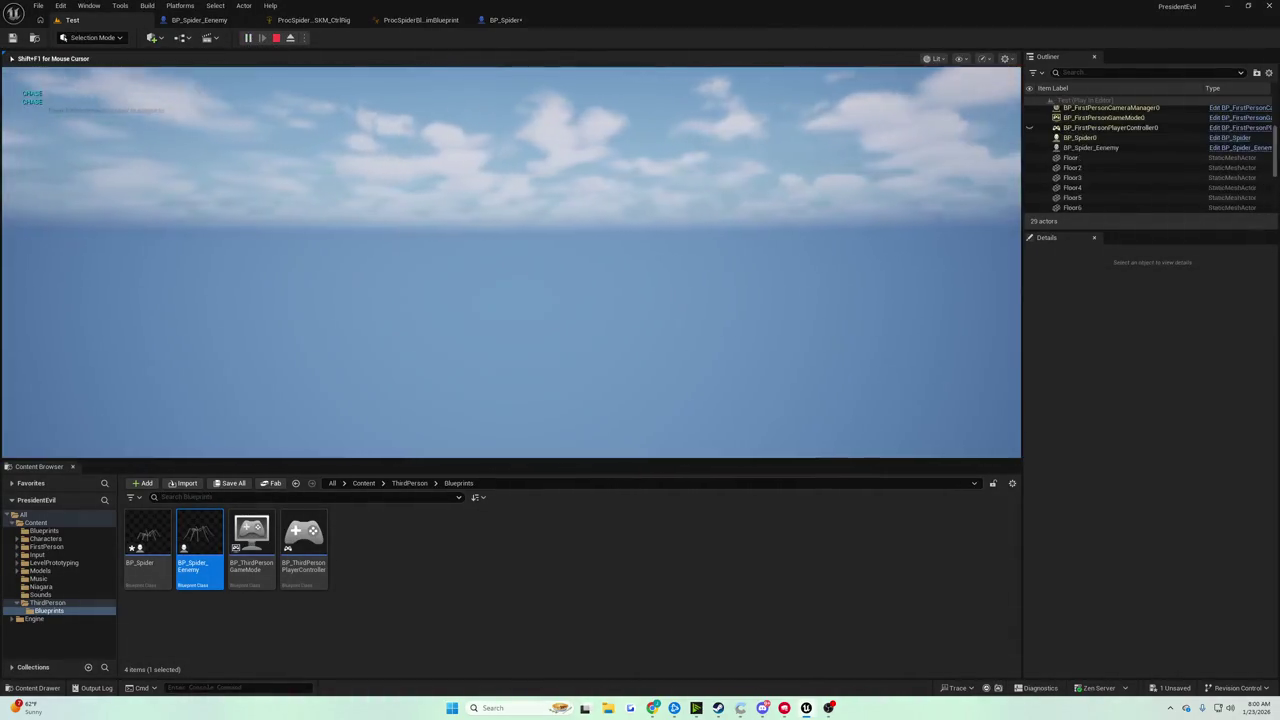
pyautogui.press('Escape')
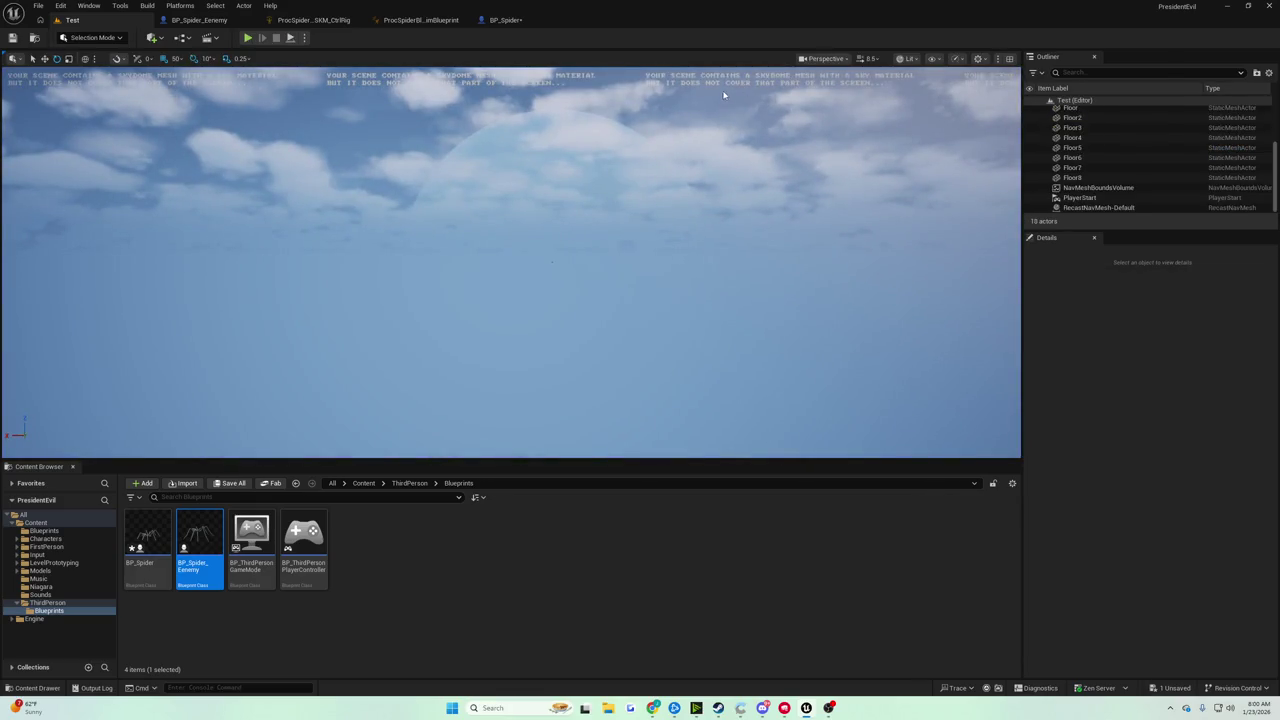
pyautogui.doubleClick(1091, 127)
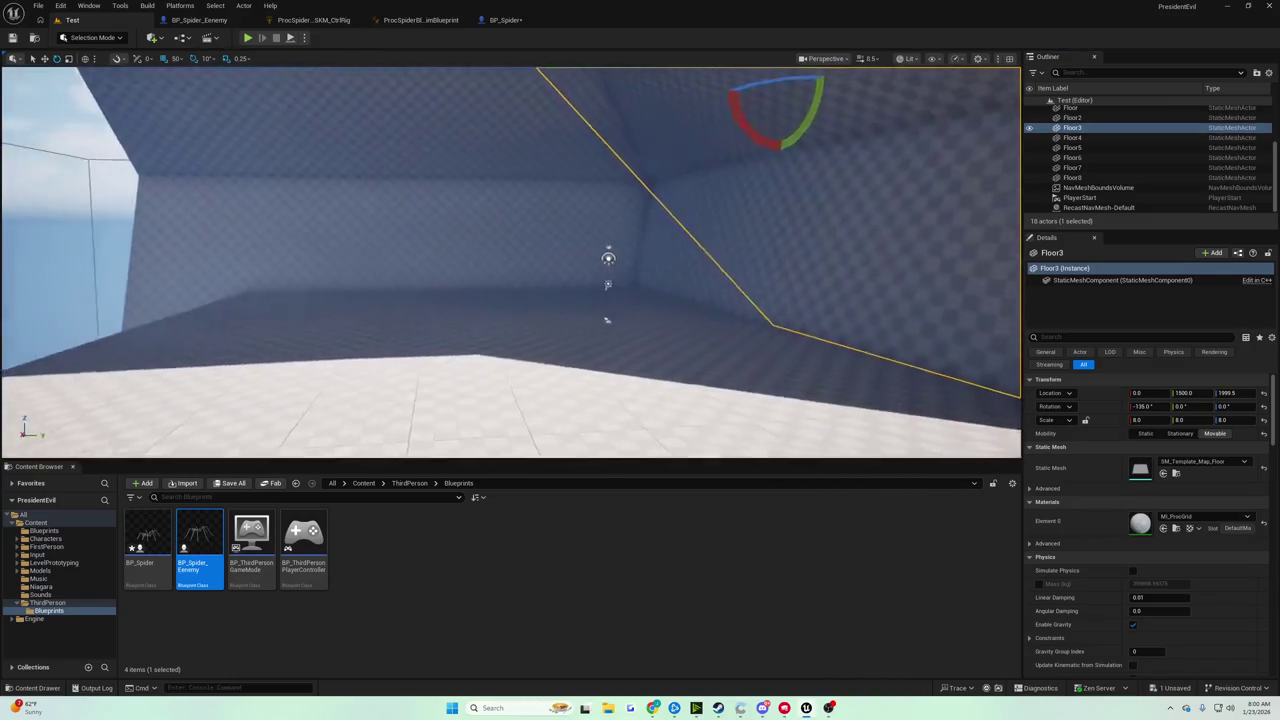
pyautogui.click(515, 20)
pyautogui.click(13, 38)
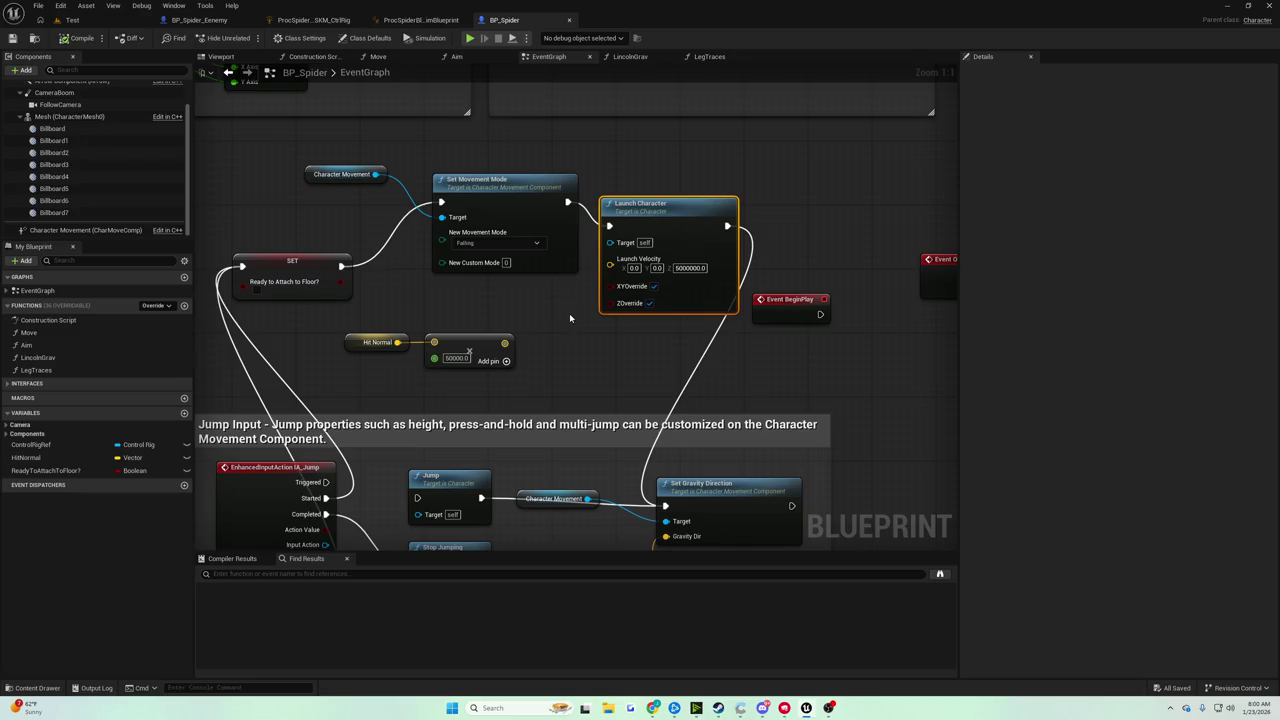
# Set Launch Velocity Z to 5000.0, play-test it, then feed the scaled hit normal into Launch Velocity.
pyautogui.click(690, 268)
pyautogui.write('5000.0')
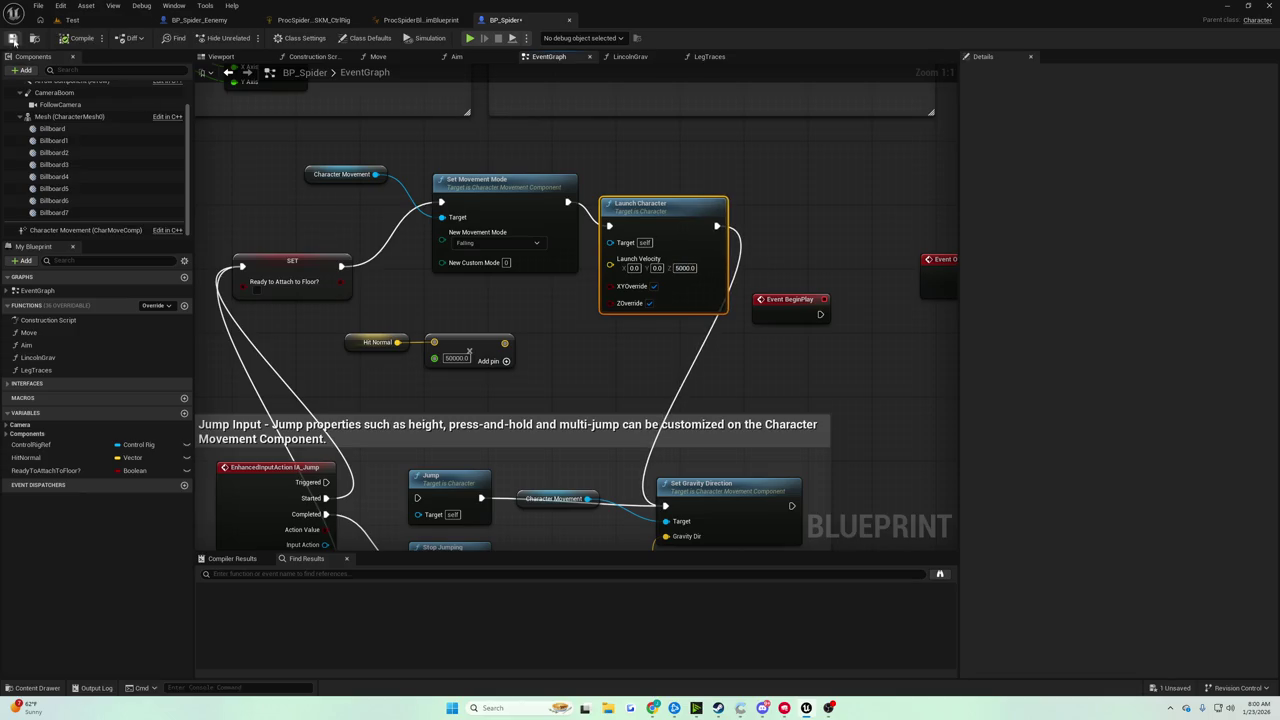
pyautogui.click(72, 20)
pyautogui.click(248, 38)
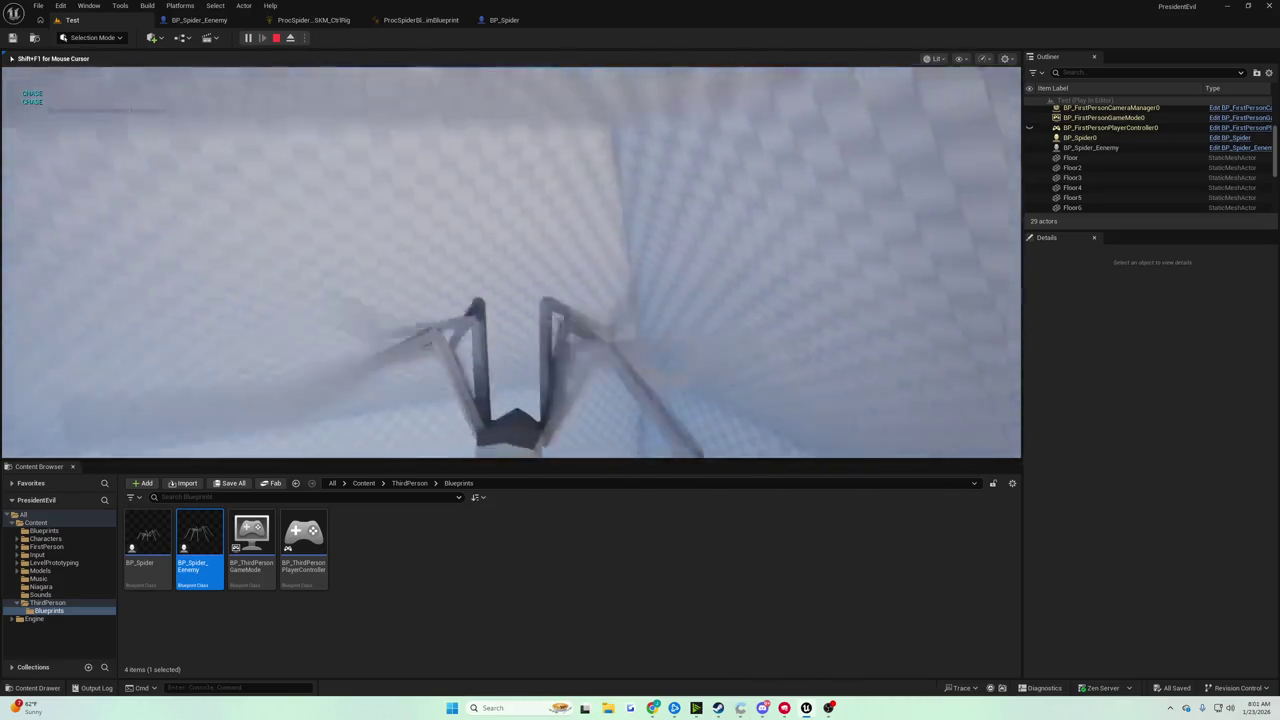
pyautogui.press('Escape')
pyautogui.click(505, 20)
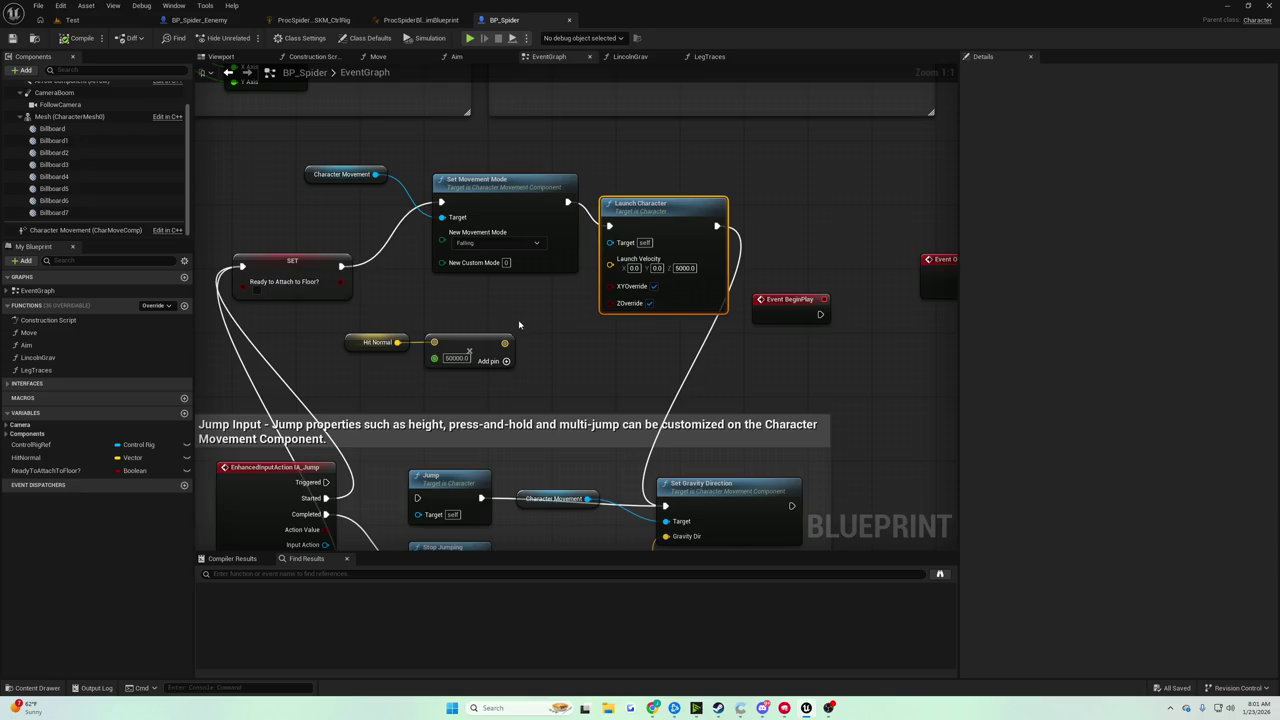
pyautogui.moveTo(508, 342); pyautogui.dragTo(615, 268)
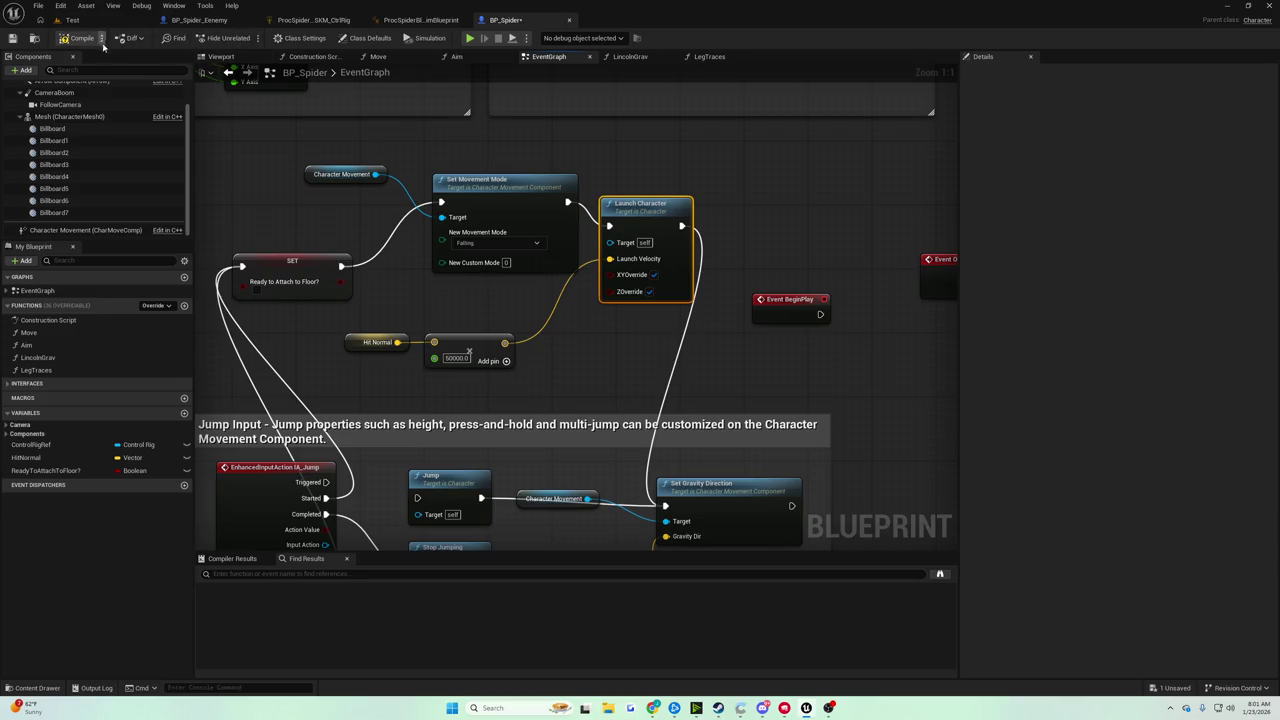
# Compile and save BP_Spider with the hit normal wired into Launch Velocity.
pyautogui.click(67, 45)
pyautogui.click(13, 38)
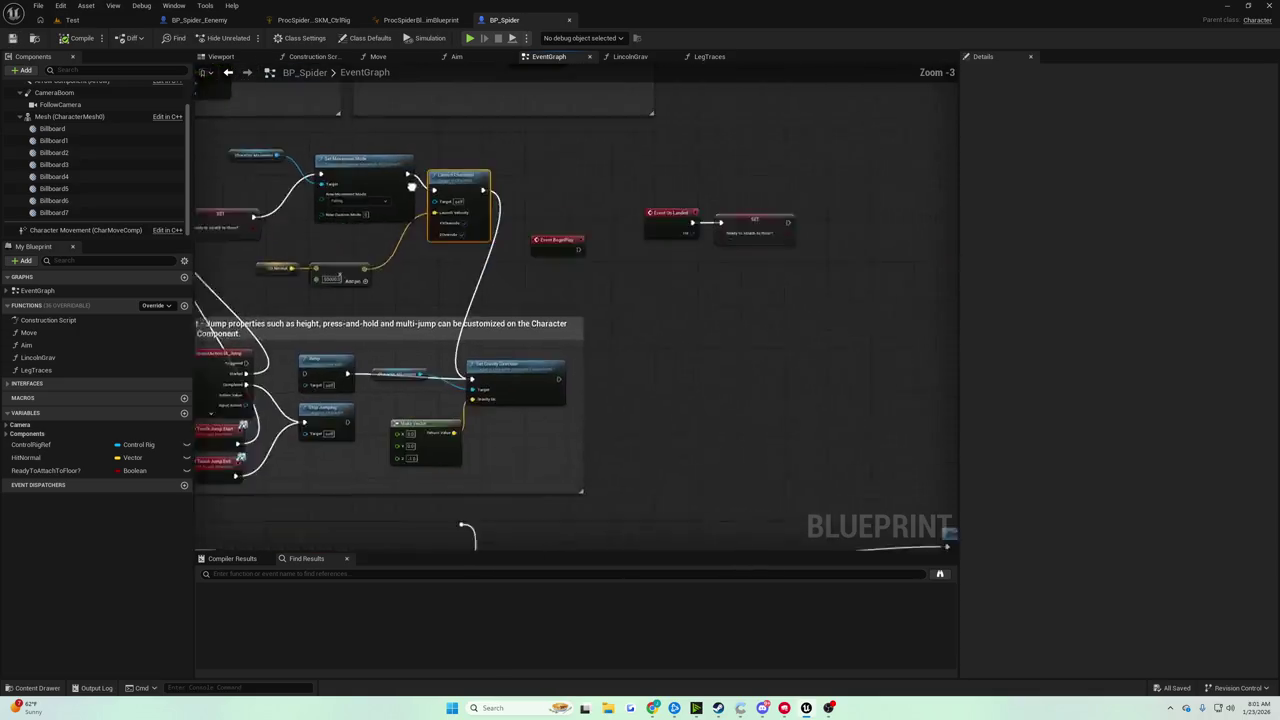
pyautogui.scroll(-3, 546, 205)
pyautogui.scroll(3, 508, 281)
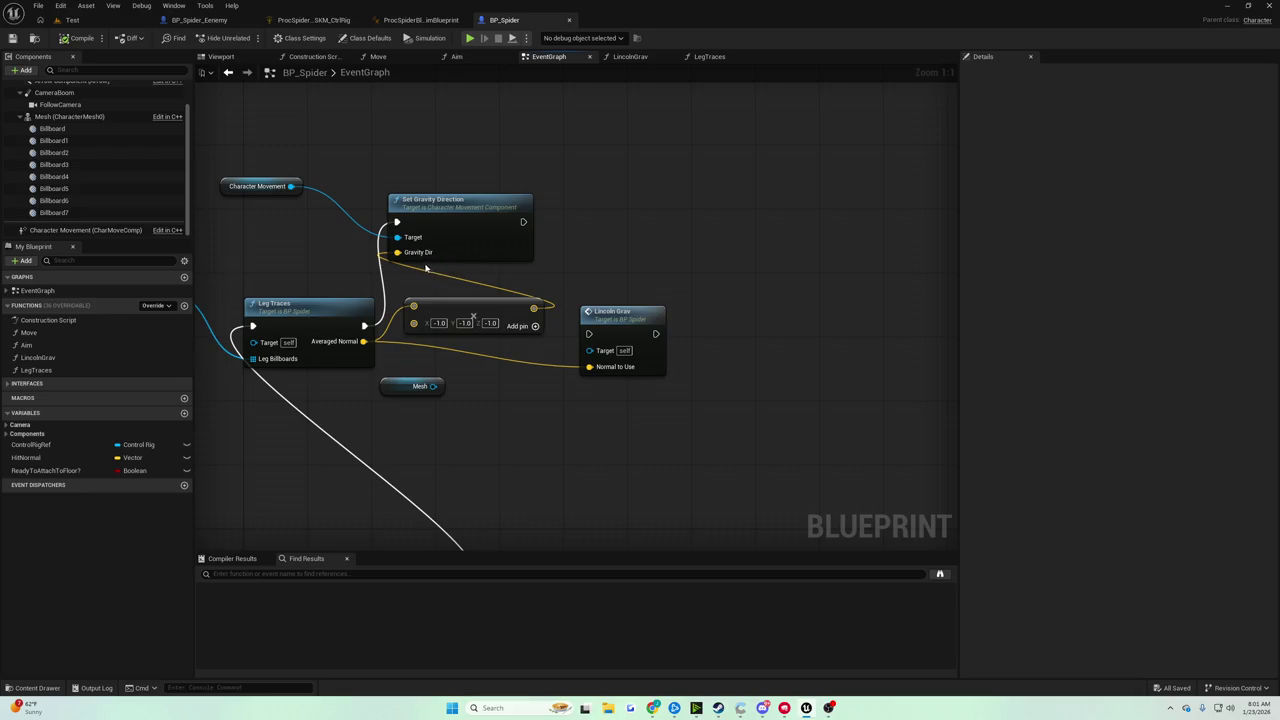
pyautogui.click(440, 205)
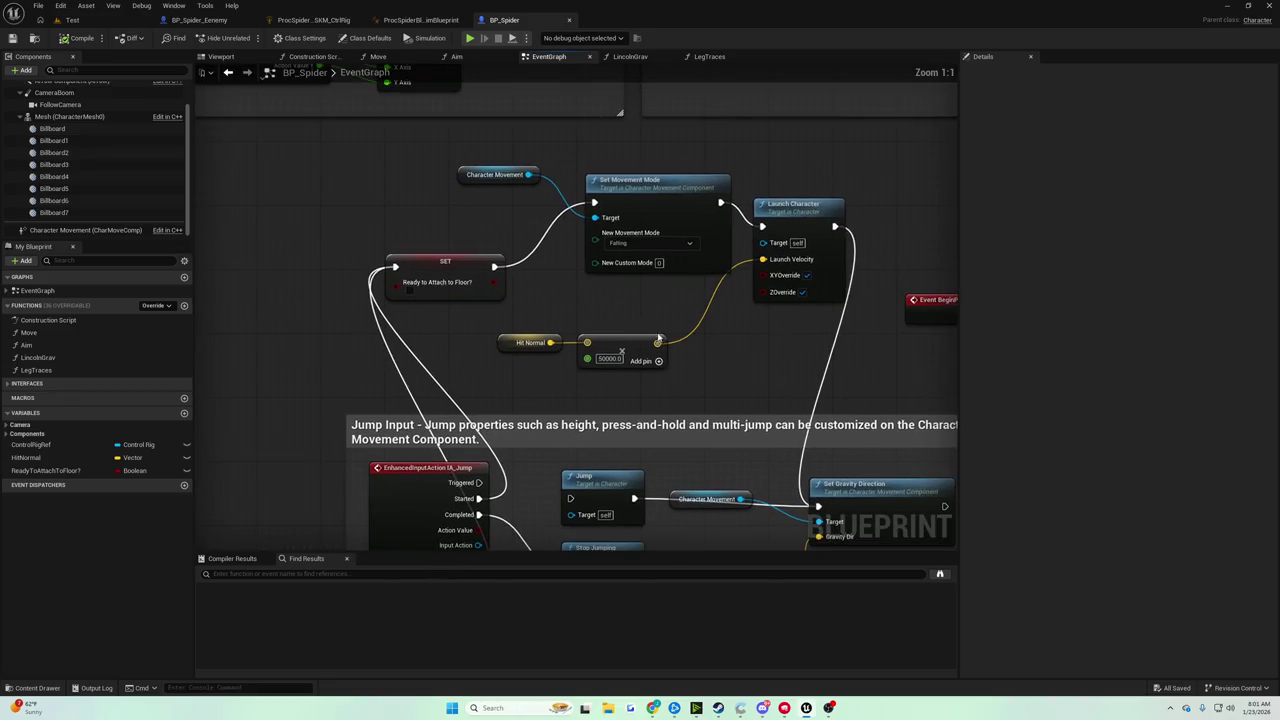
# Insert a Multiply node set to -1, -1, -1 before Launch Velocity and play-test the level.
pyautogui.moveTo(659, 343); pyautogui.dragTo(700, 345)
pyautogui.write('multiply')
pyautogui.press('Return')
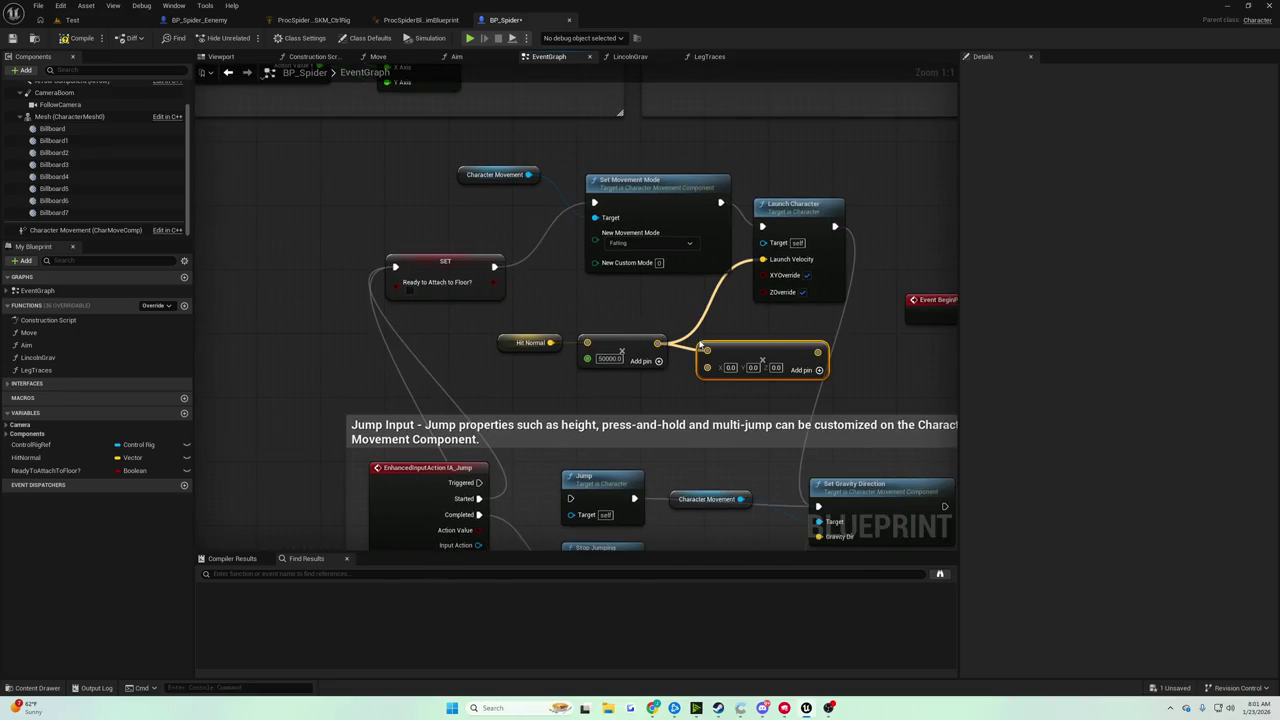
pyautogui.moveTo(822, 352); pyautogui.dragTo(763, 259)
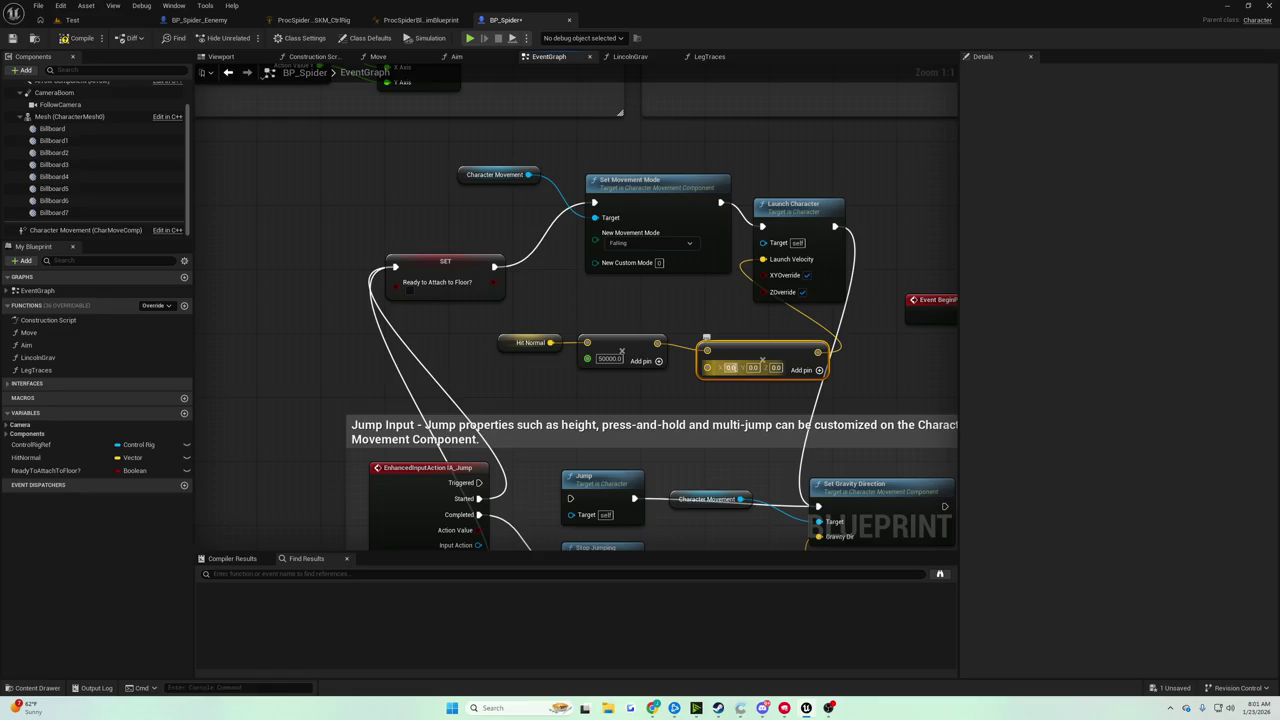
pyautogui.click(730, 367)
pyautogui.write('-1')
pyautogui.press('Tab')
pyautogui.write('-1')
pyautogui.press('Tab')
pyautogui.write('-1')
pyautogui.press('Return')
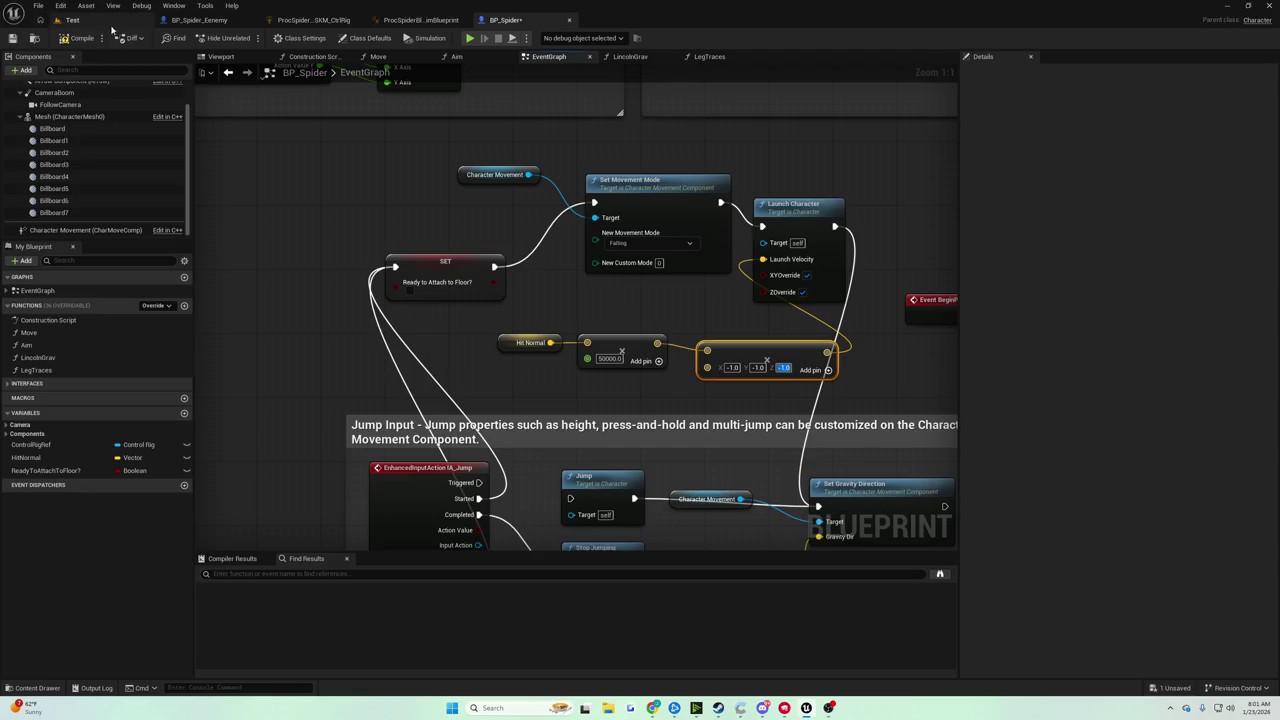
pyautogui.click(72, 20)
pyautogui.click(248, 38)
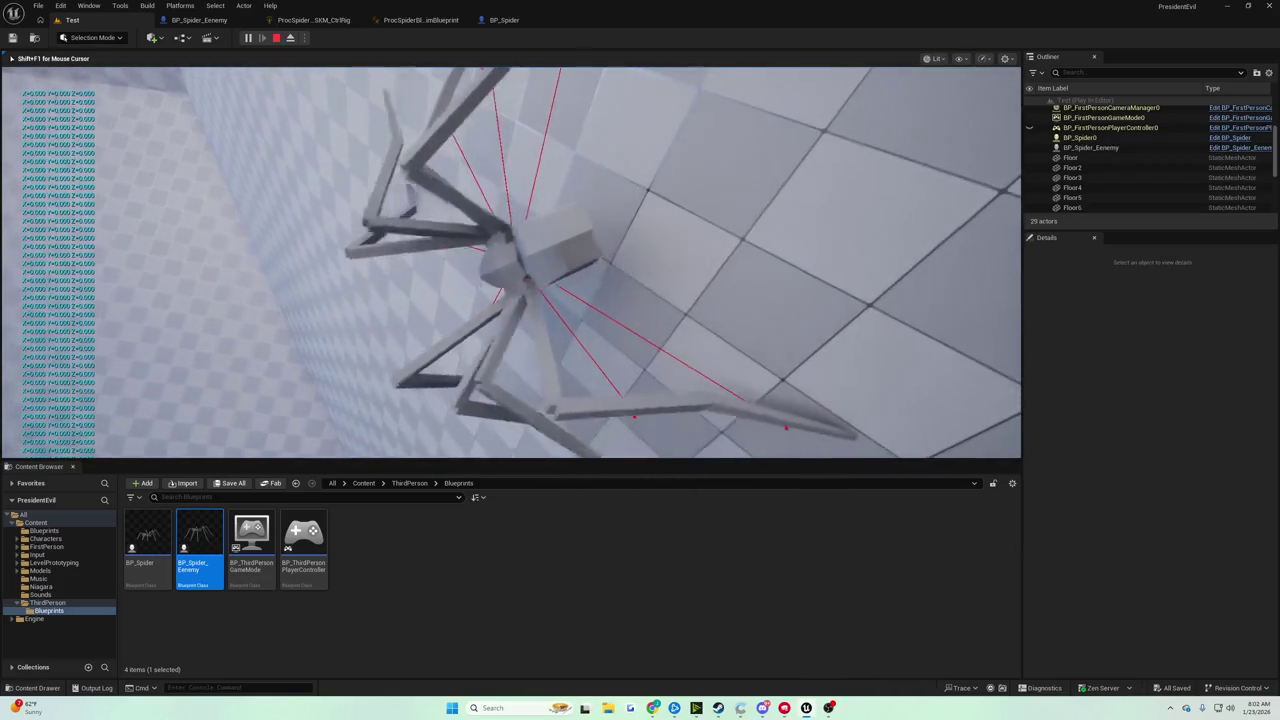
# Stop the play session and pan BP_Spider's graph to the Leg Traces and Set Gravity Direction nodes.
pyautogui.hotkey('shift', 'F1')
pyautogui.click(492, 24)
pyautogui.moveTo(587, 182)
pyautogui.mouseDown()
pyautogui.moveTo(345, 305)
pyautogui.moveTo(490, 308)
pyautogui.moveTo(562, 254)
pyautogui.mouseUp()
pyautogui.moveTo(480, 264)
pyautogui.mouseDown()
pyautogui.moveTo(590, 186)
pyautogui.moveTo(561, 305)
pyautogui.mouseUp()
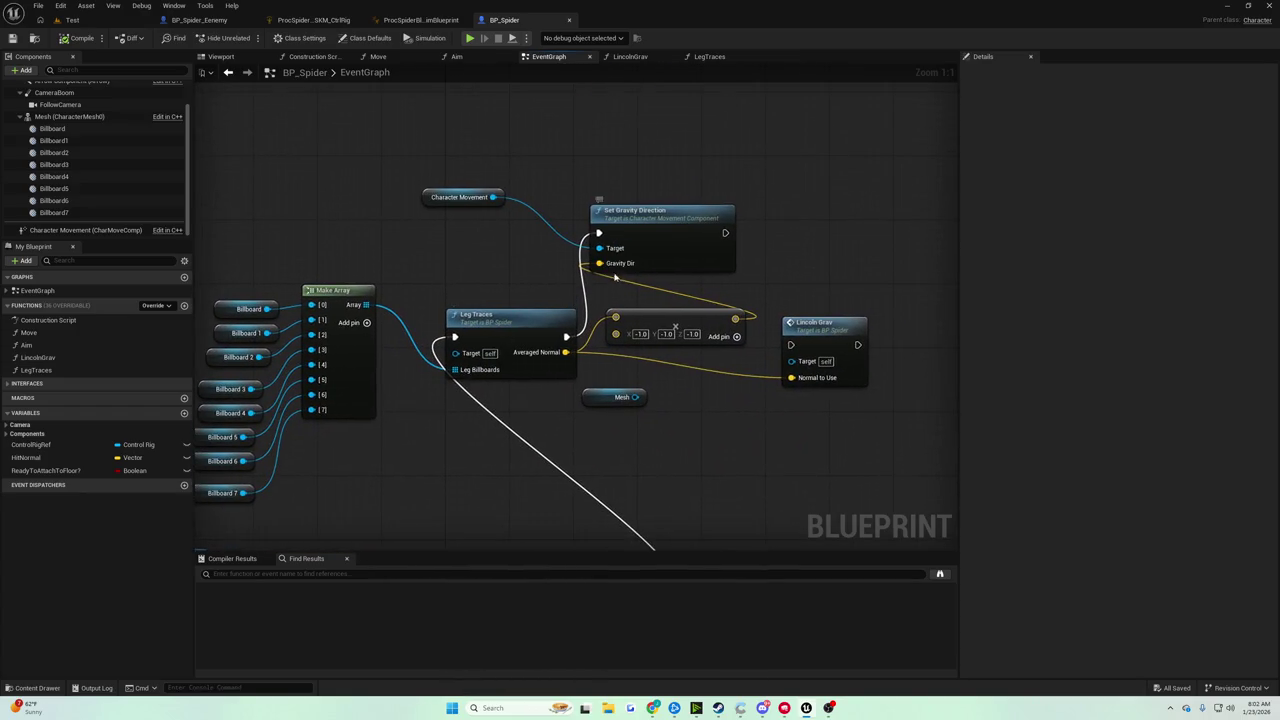
# Drop the HitNormal variable into the graph as a SET node beside Set Gravity Direction.
pyautogui.moveTo(618, 223)
pyautogui.mouseDown()
pyautogui.moveTo(762, 202)
pyautogui.moveTo(685, 225)
pyautogui.mouseUp()
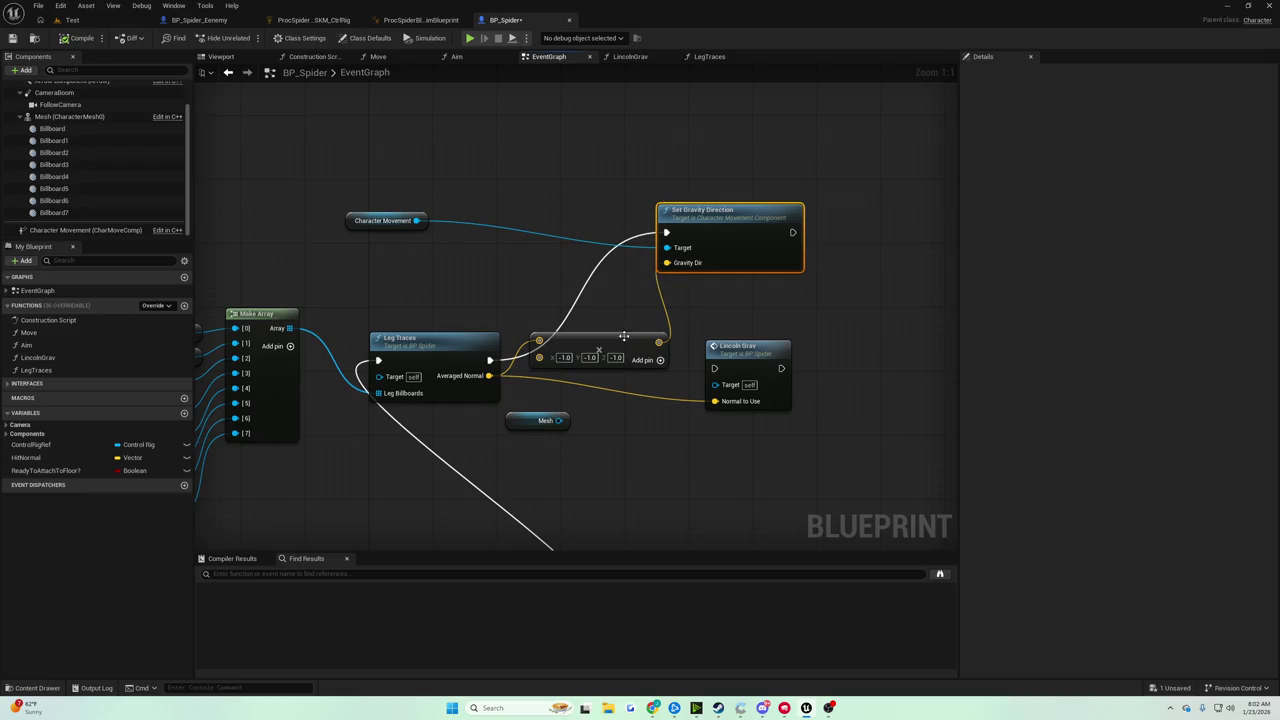
pyautogui.moveTo(594, 325); pyautogui.dragTo(513, 365)
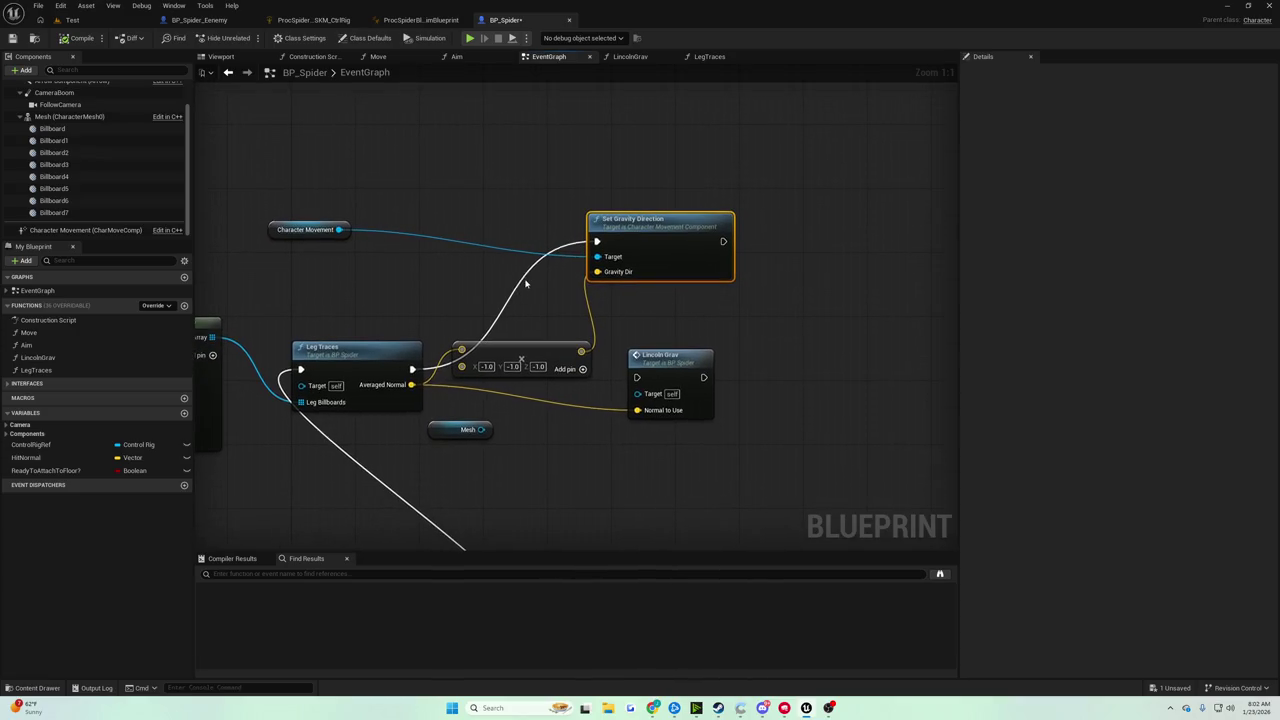
pyautogui.click(66, 460)
pyautogui.moveTo(141, 447); pyautogui.dragTo(776, 270)
pyautogui.click(800, 291)
pyautogui.moveTo(686, 237); pyautogui.dragTo(838, 221)
pyautogui.moveTo(832, 275)
pyautogui.mouseDown()
pyautogui.moveTo(630, 259)
pyautogui.moveTo(647, 230)
pyautogui.mouseUp()
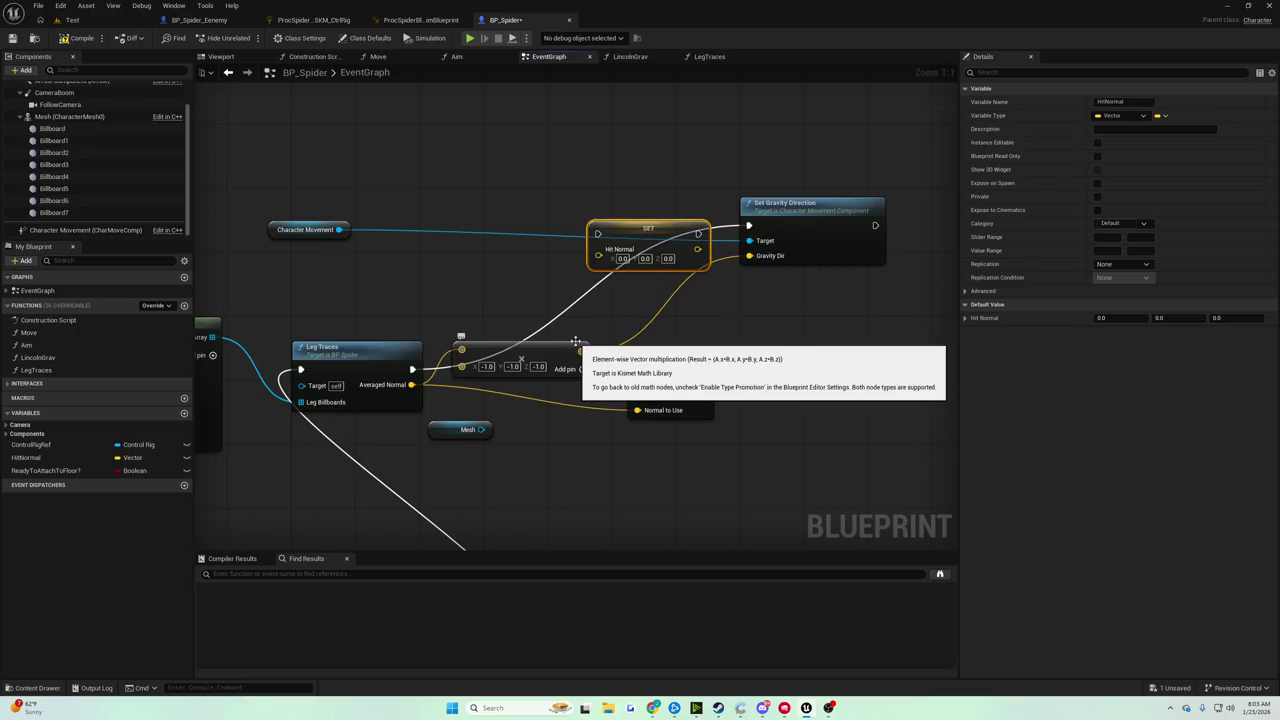
# Wire Leg Traces' execution output into the SET Hit Normal node.
pyautogui.moveTo(500, 340); pyautogui.dragTo(568, 338)
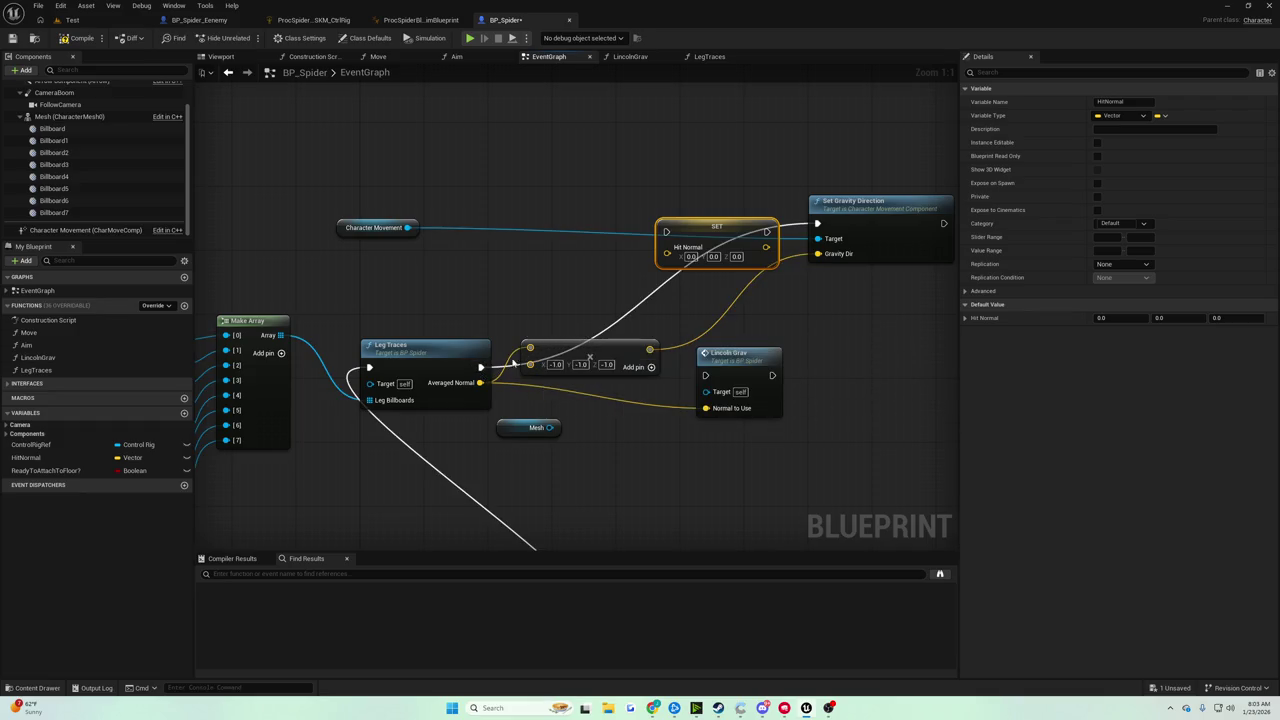
pyautogui.moveTo(668, 229); pyautogui.dragTo(588, 261)
pyautogui.moveTo(492, 366)
pyautogui.mouseDown()
pyautogui.moveTo(588, 263)
pyautogui.moveTo(540, 271)
pyautogui.mouseUp()
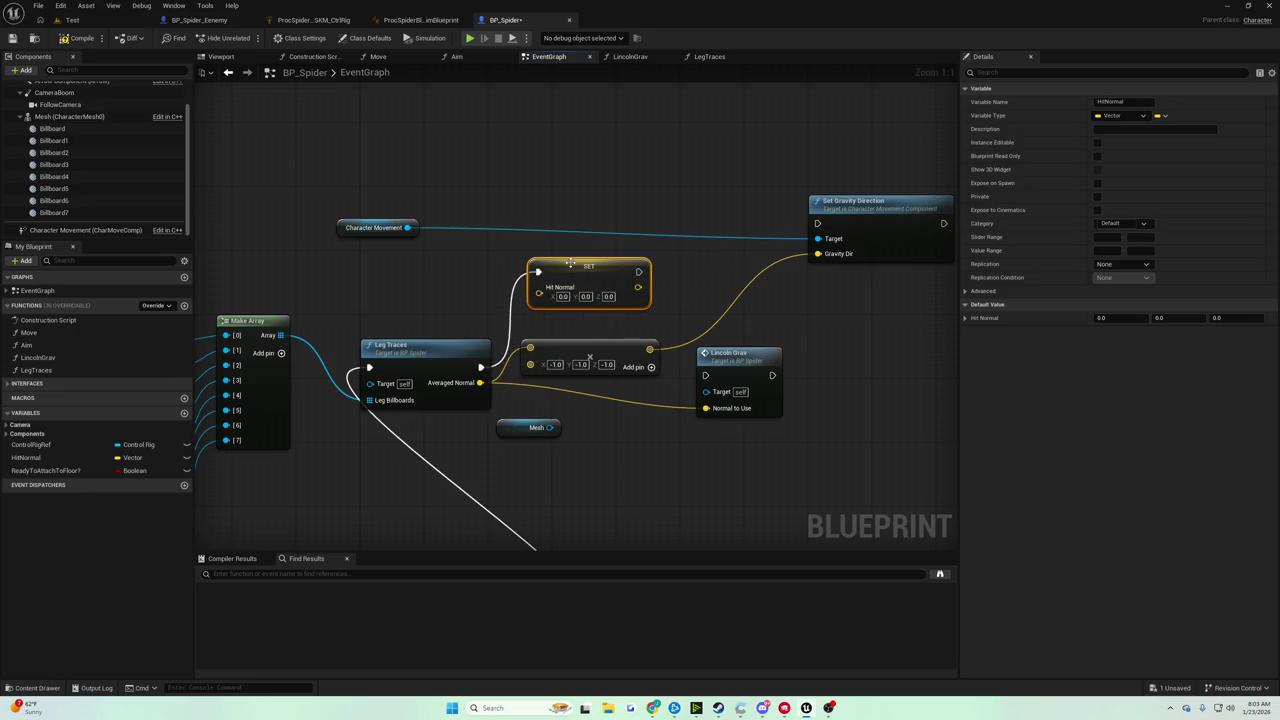
pyautogui.moveTo(641, 292)
pyautogui.mouseDown()
pyautogui.moveTo(656, 302)
pyautogui.moveTo(660, 284)
pyautogui.moveTo(817, 223)
pyautogui.mouseUp()
pyautogui.click(640, 276)
# Compile and save BP_Spider, then play-test the spider moving around the level.
pyautogui.click(78, 38)
pyautogui.click(13, 38)
pyautogui.click(110, 21)
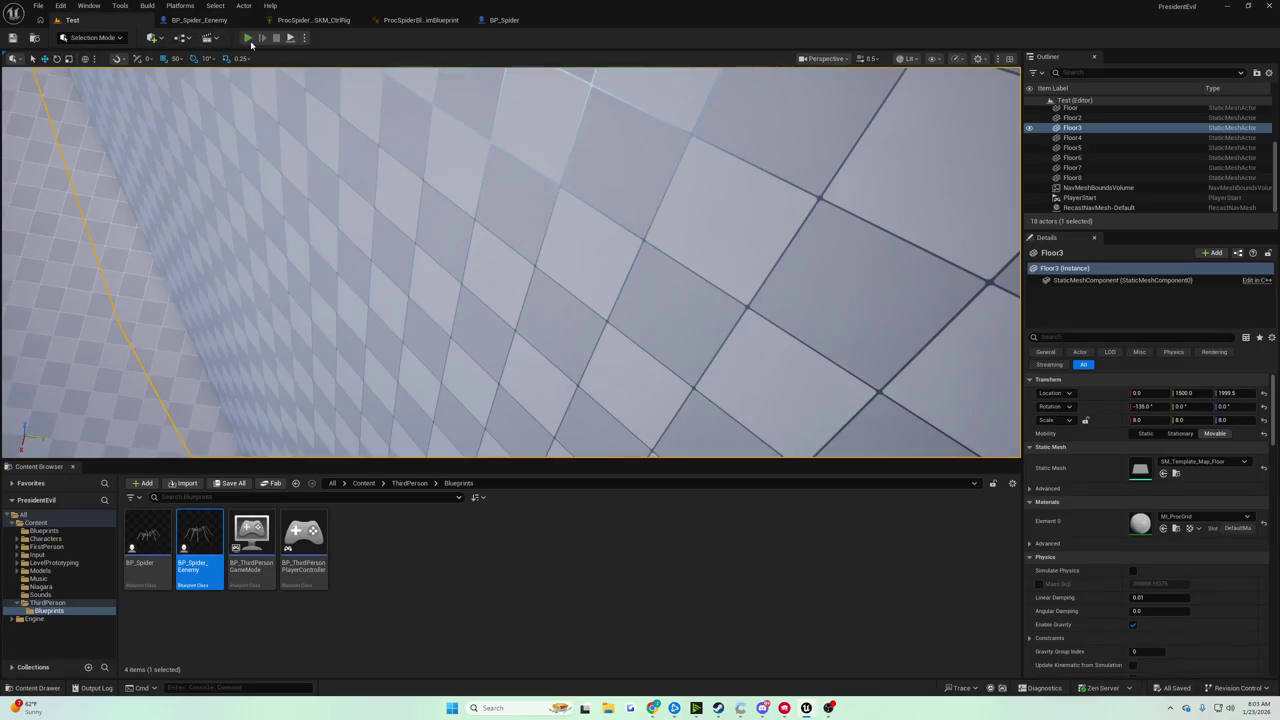
pyautogui.click(247, 37)
pyautogui.press('w')
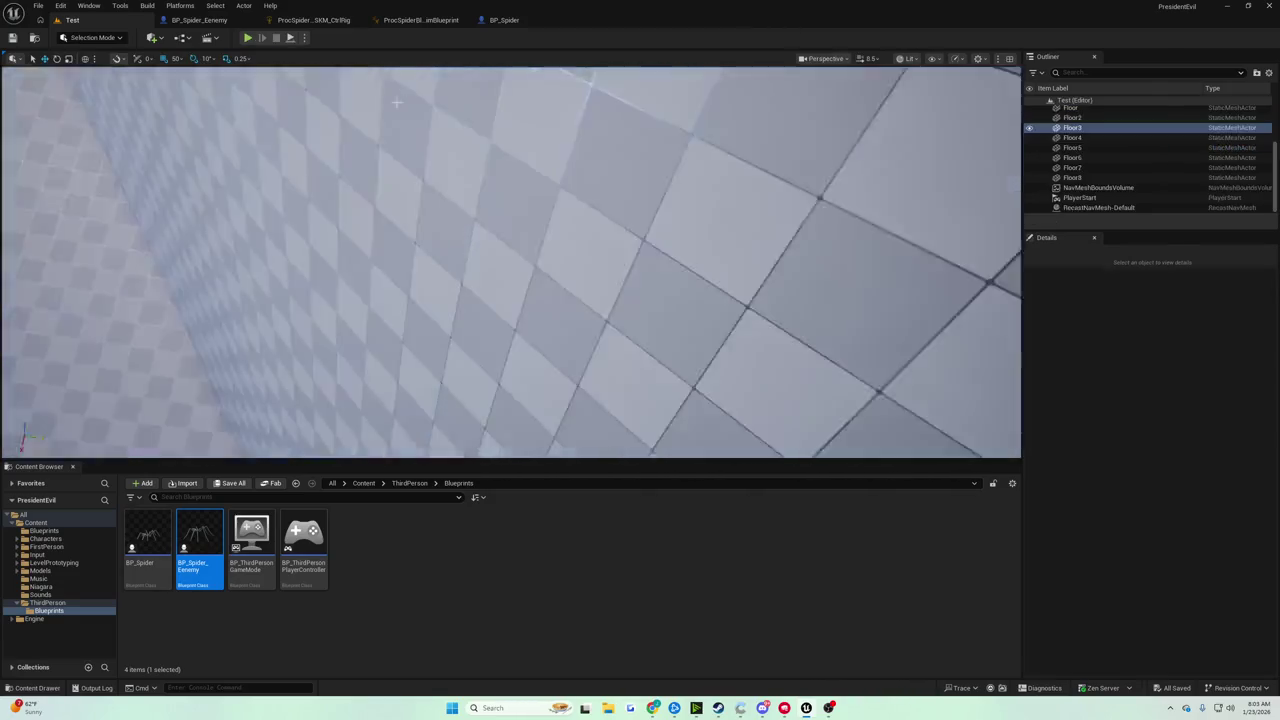
pyautogui.press('Escape')
# Wire Averaged Normal into SET Hit Normal and its exec into Set Gravity Direction, then play-test again.
pyautogui.moveTo(578, 264); pyautogui.dragTo(590, 252)
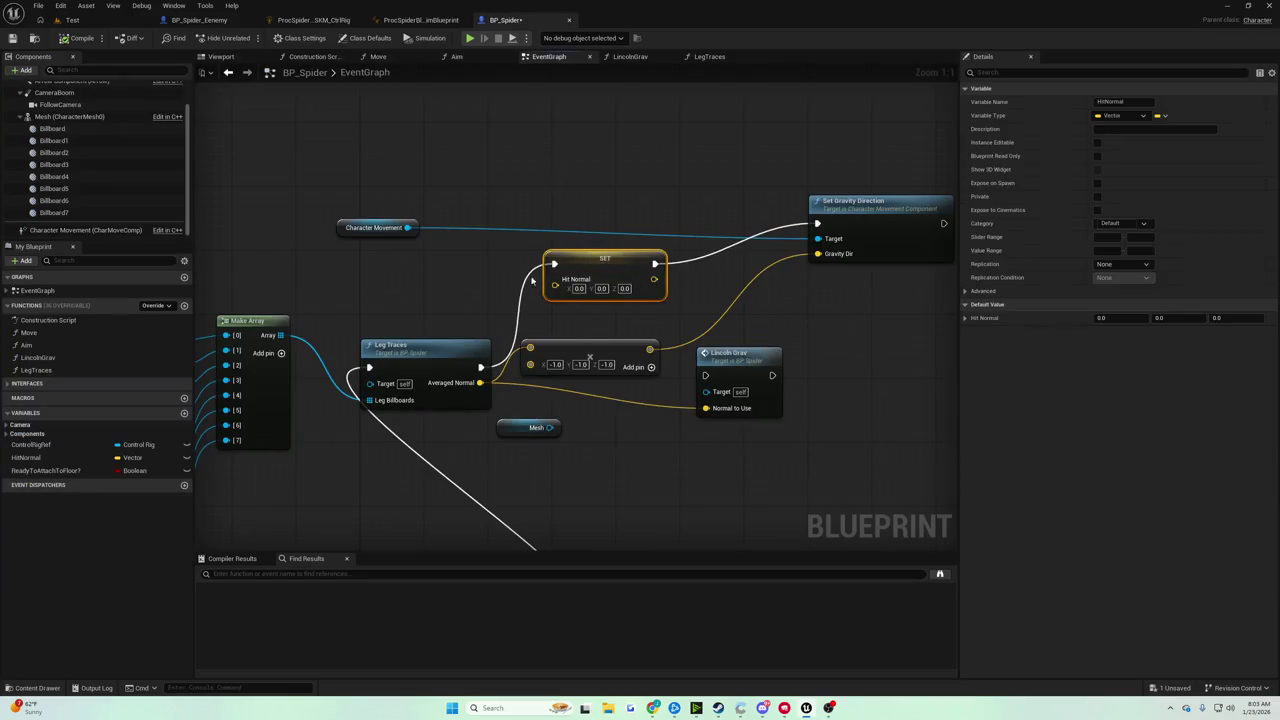
pyautogui.moveTo(479, 383); pyautogui.dragTo(554, 279)
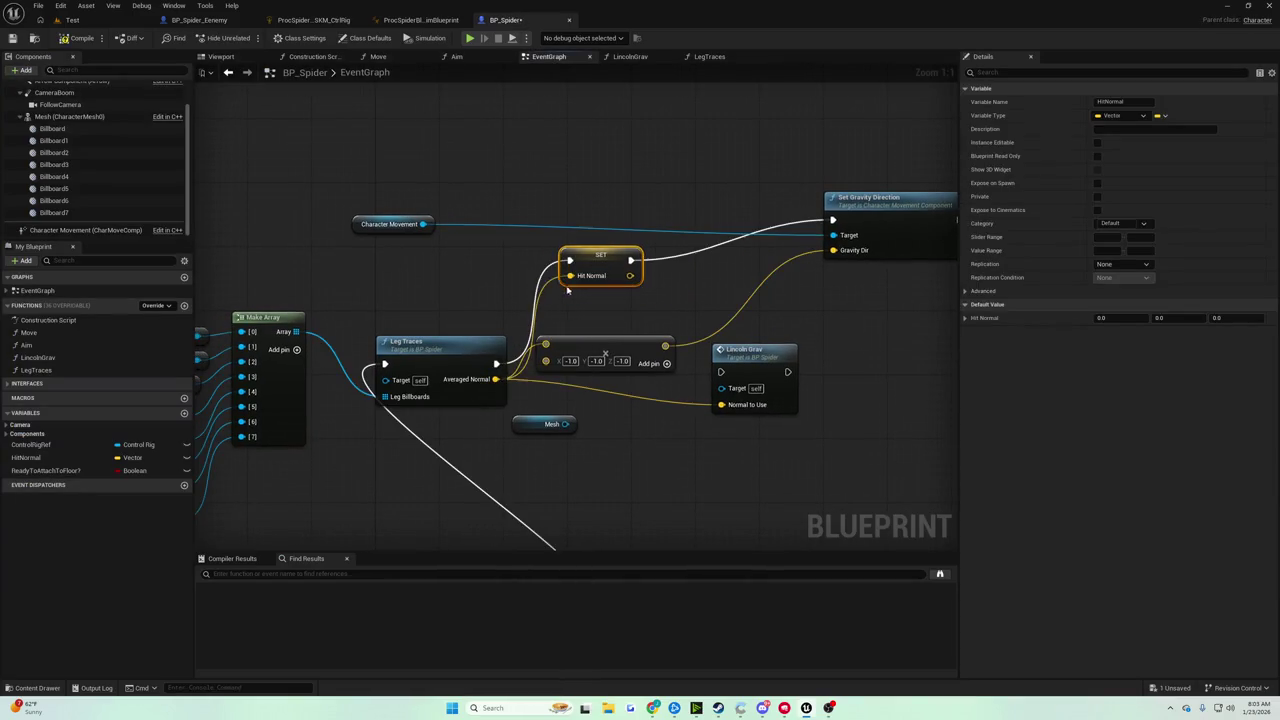
pyautogui.click(80, 20)
pyautogui.click(248, 37)
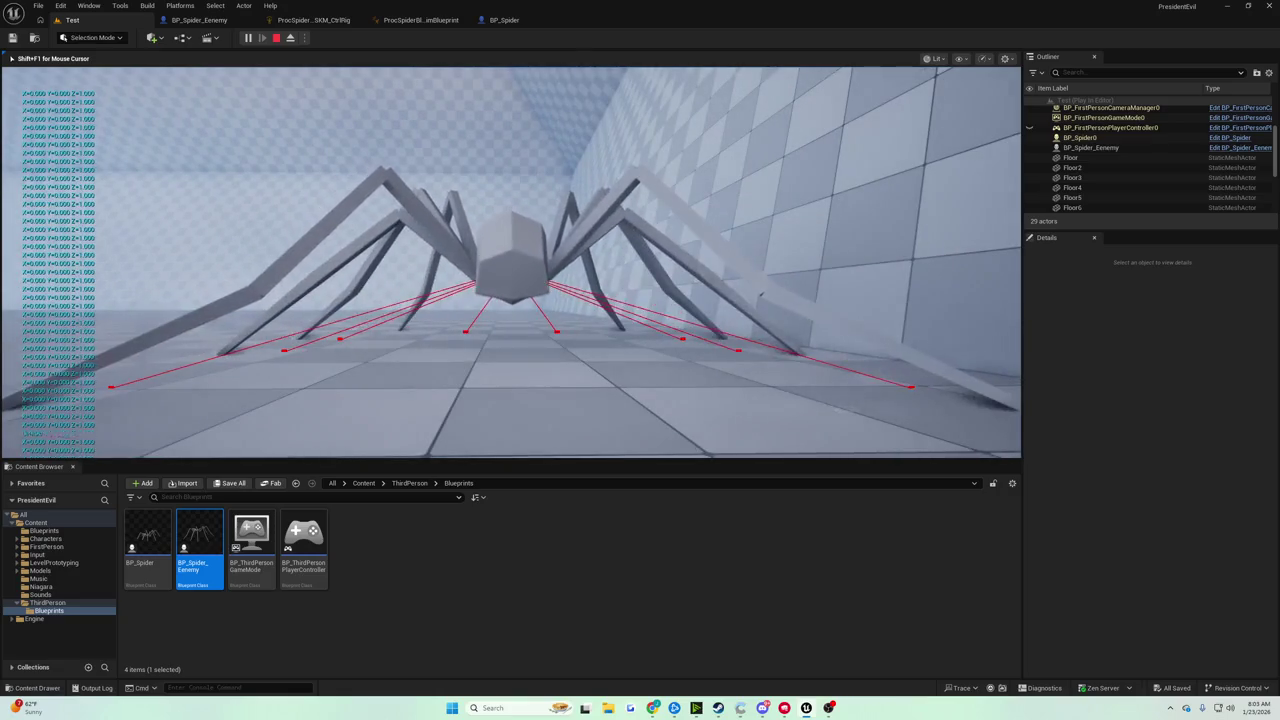
pyautogui.press('Escape')
pyautogui.click(478, 21)
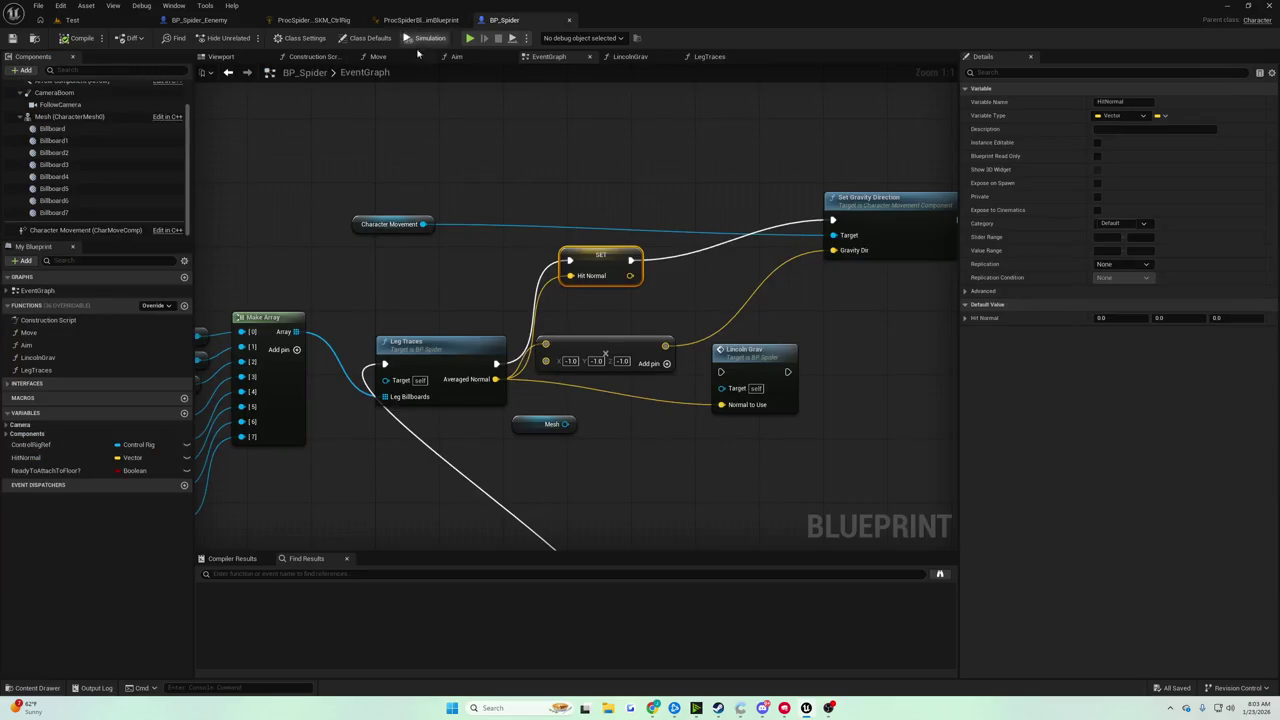
# Reconnect the scaled hit normal to Launch Velocity and play-test the launch.
pyautogui.scroll(-5, 662, 185)
pyautogui.scroll(5, 662, 185)
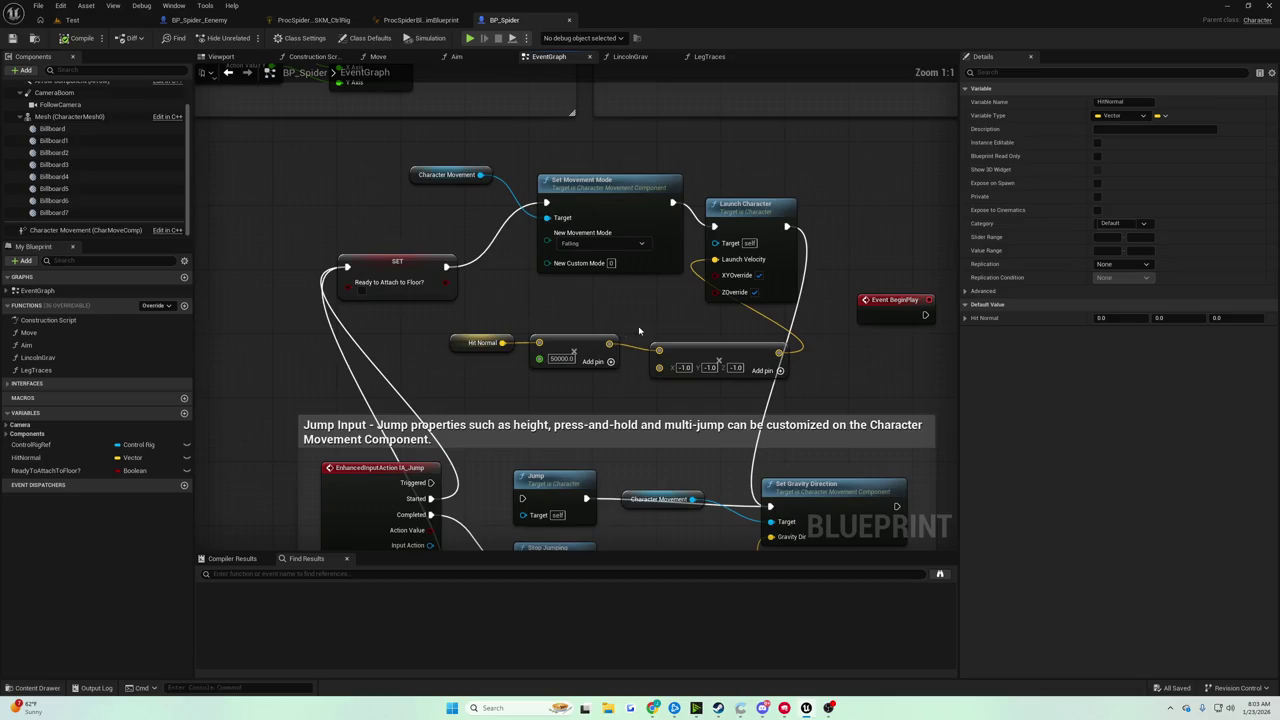
pyautogui.moveTo(577, 366); pyautogui.dragTo(712, 287)
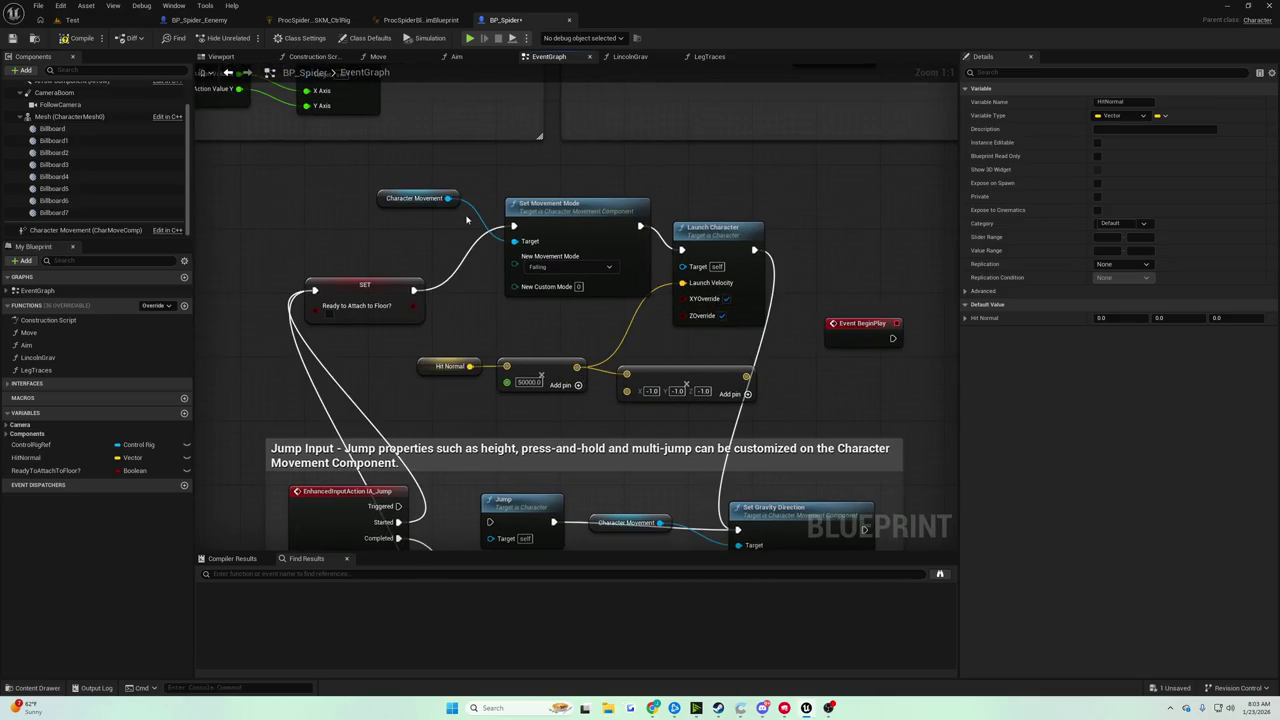
pyautogui.click(92, 21)
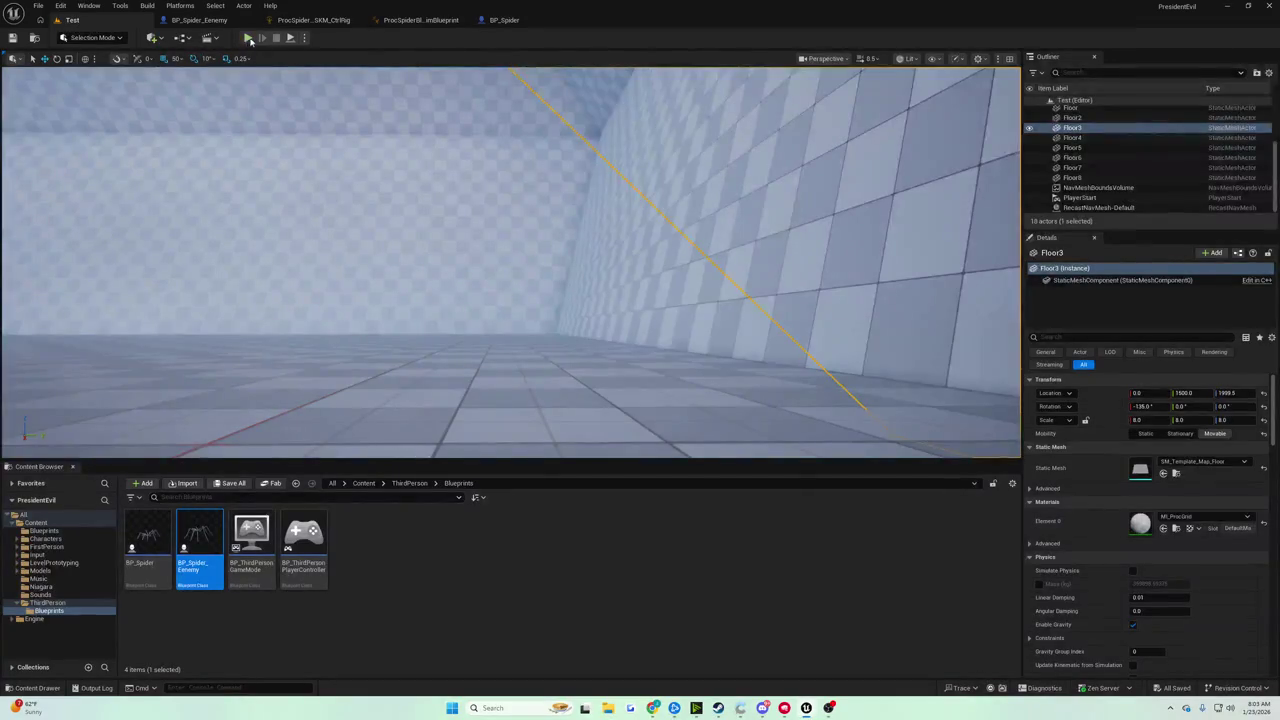
pyautogui.click(247, 37)
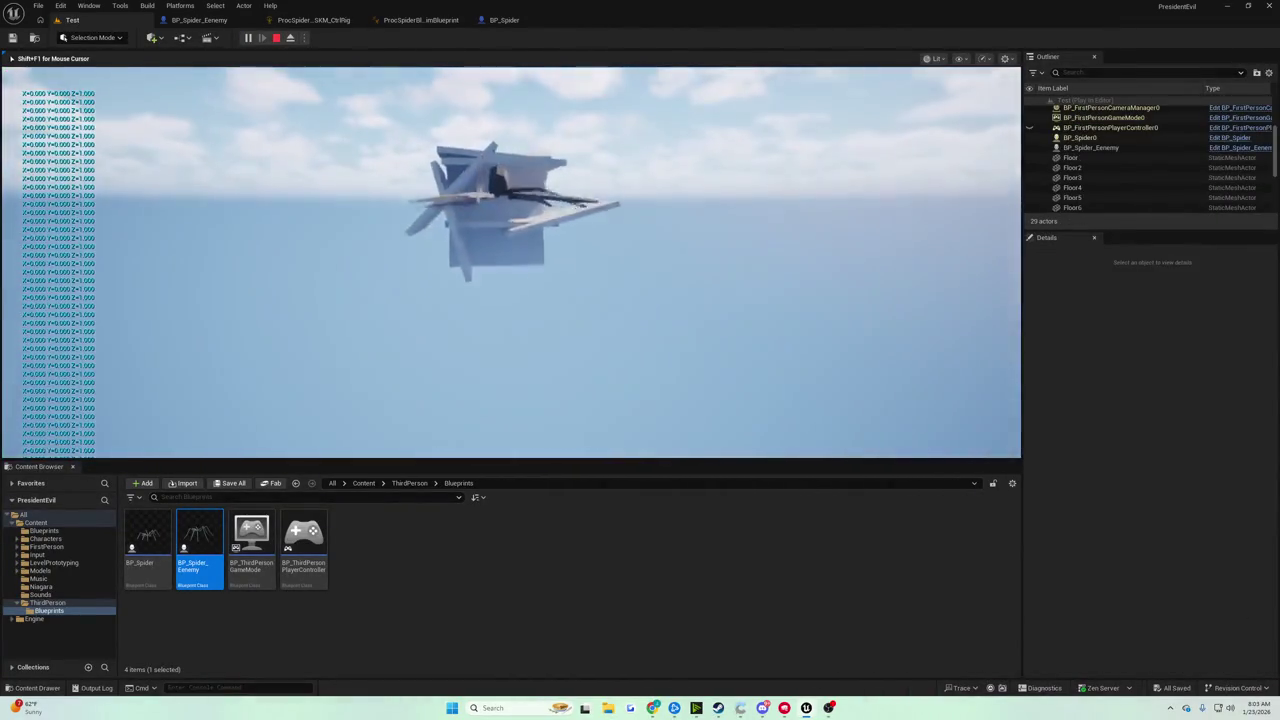
pyautogui.press('Escape')
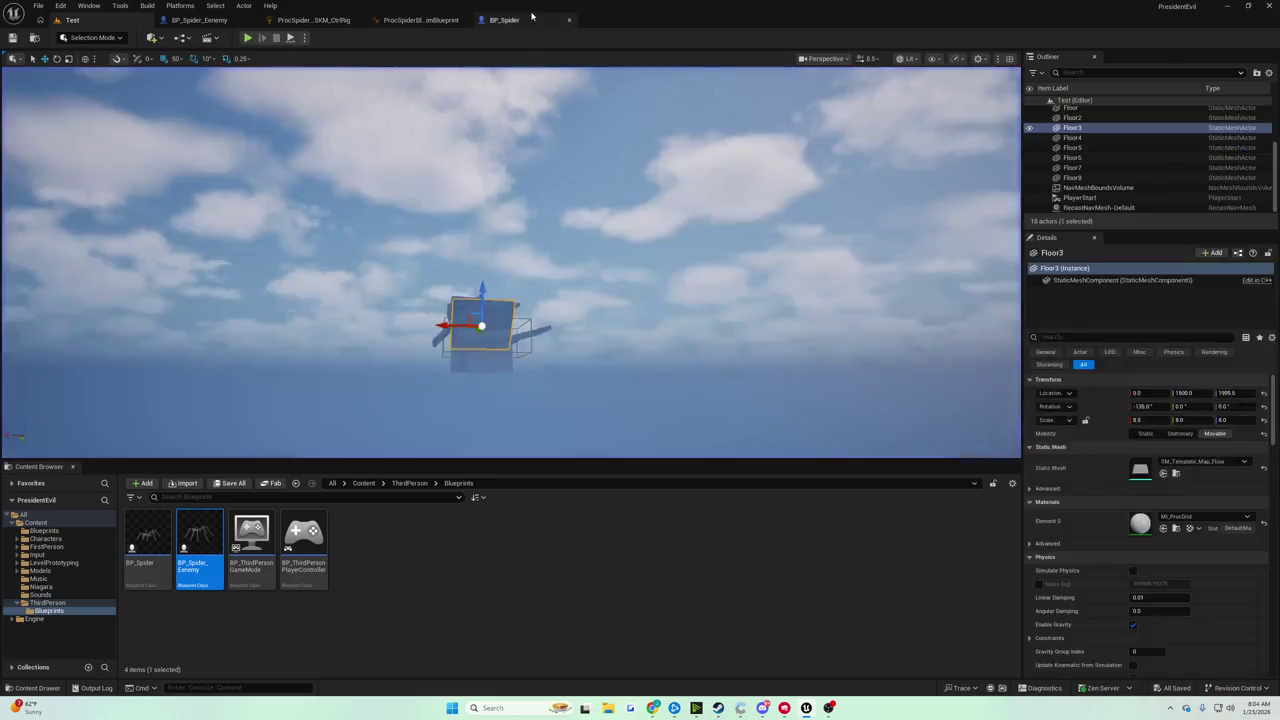
# Commit the Hit Normal multiplier value of 1000.0 and save BP_Spider.
pyautogui.click(504, 20)
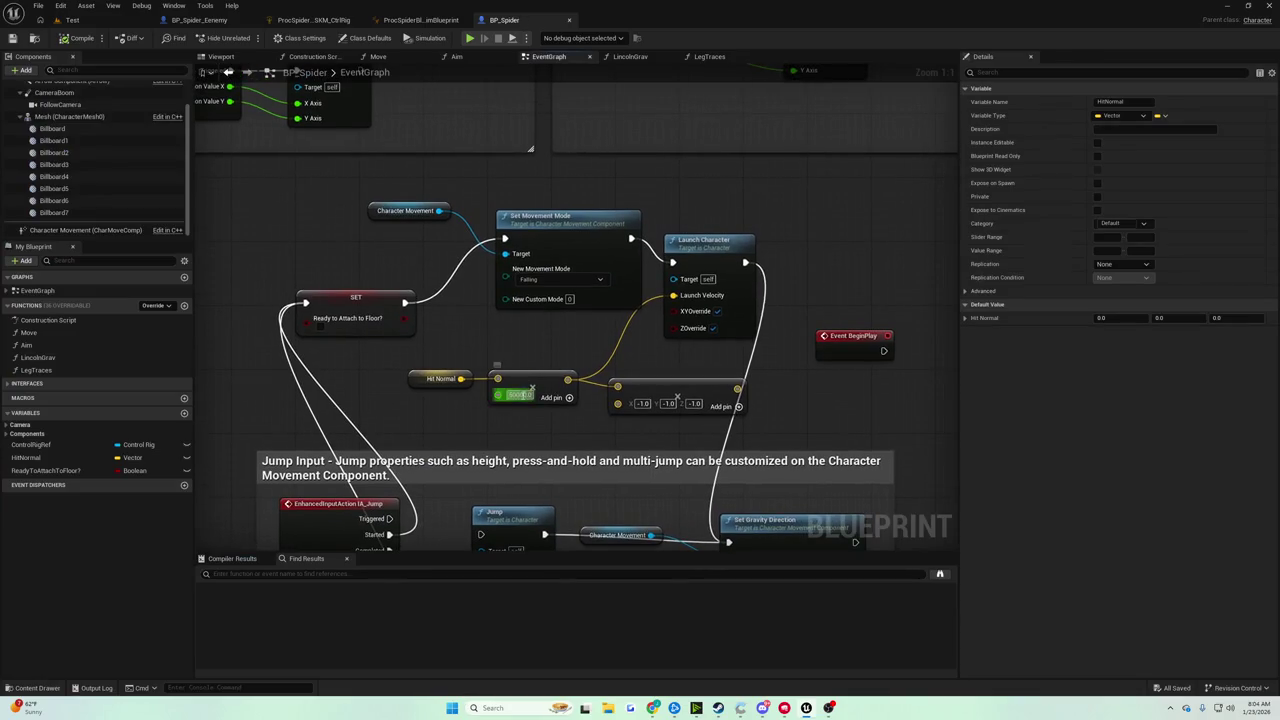
pyautogui.press('Return')
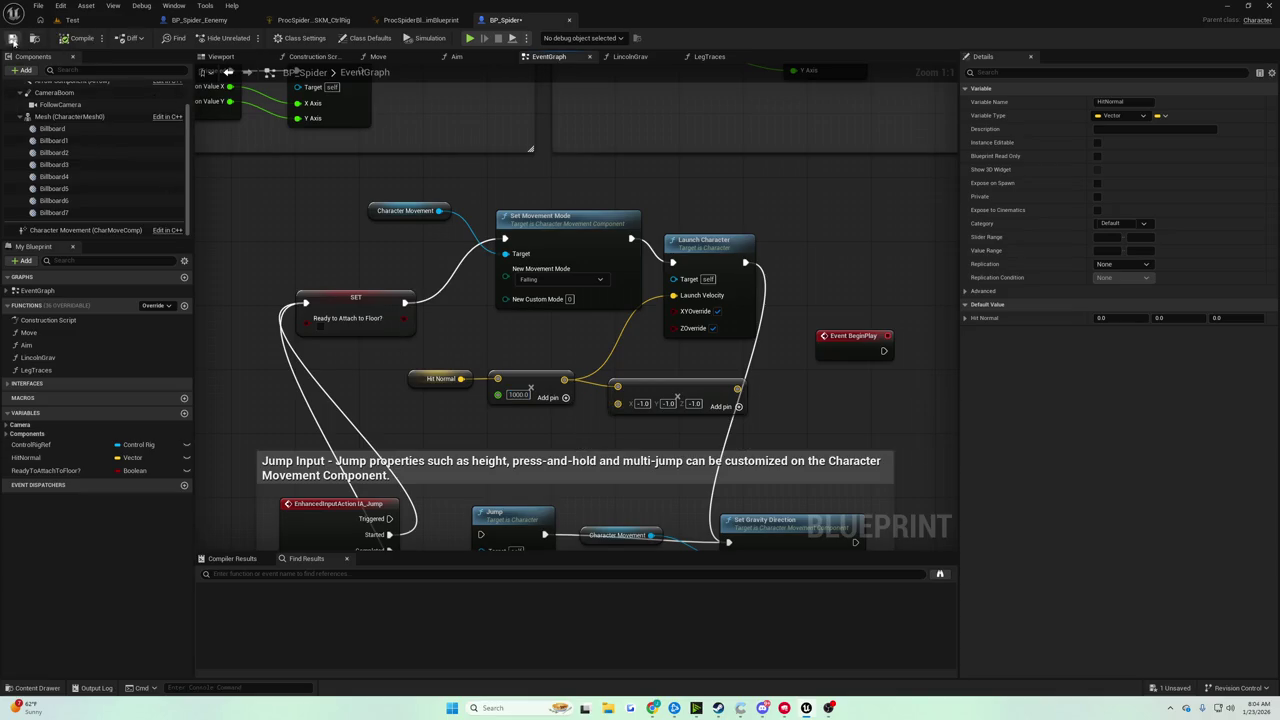
pyautogui.click(12, 38)
pyautogui.click(72, 20)
# Play the Test level and walk the spider around for several minutes before stopping.
pyautogui.click(247, 38)
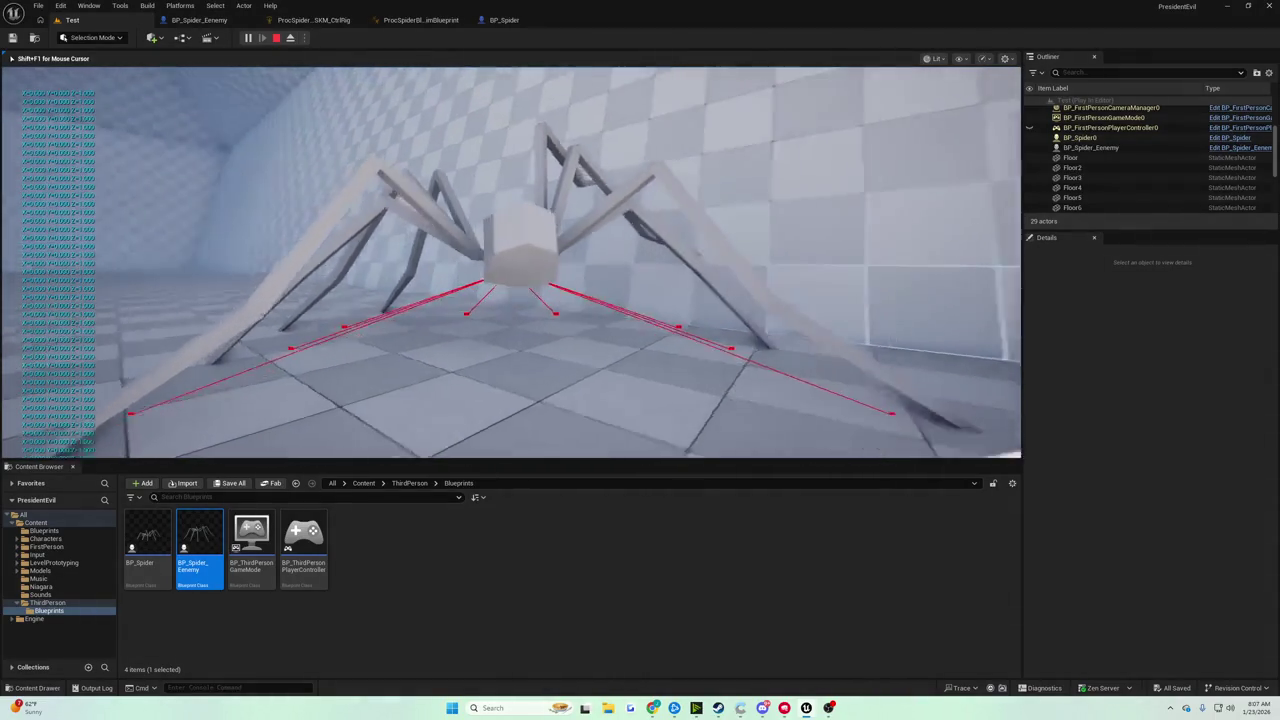
pyautogui.press('Escape')
# Open the PelvisMovement function graph from the spider control rig's main Rig graph.
pyautogui.click(418, 20)
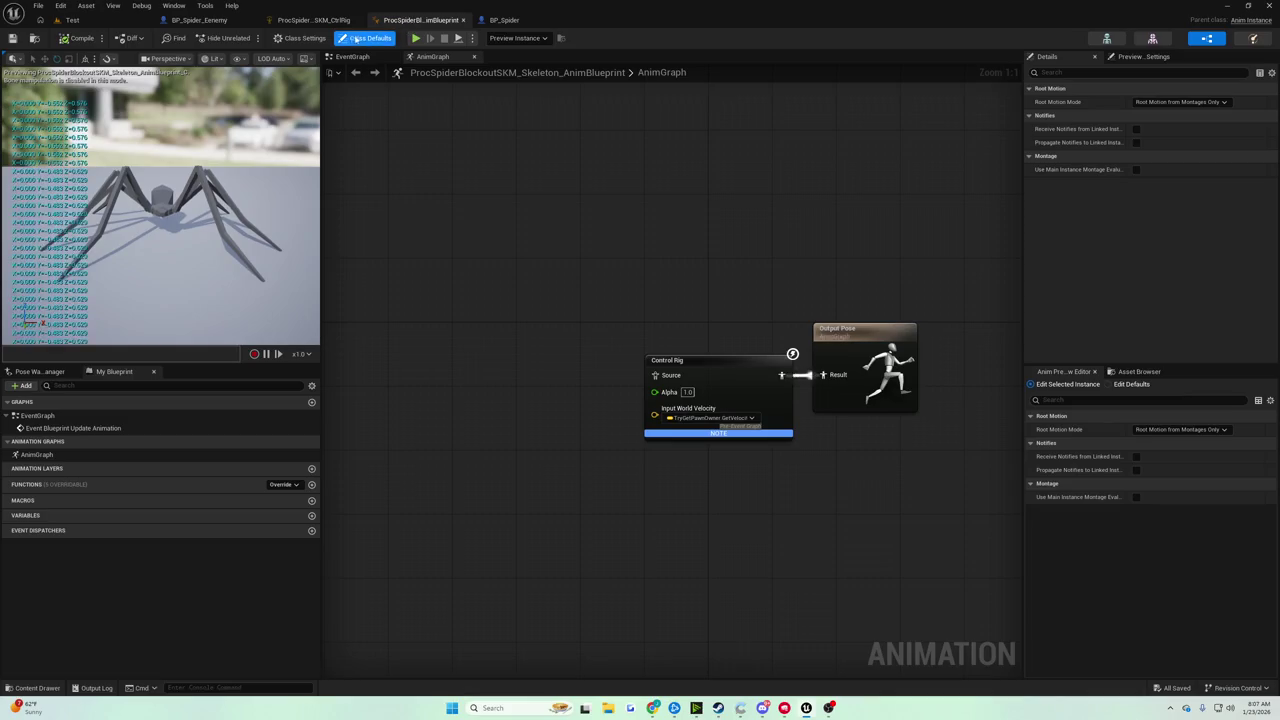
pyautogui.click(313, 20)
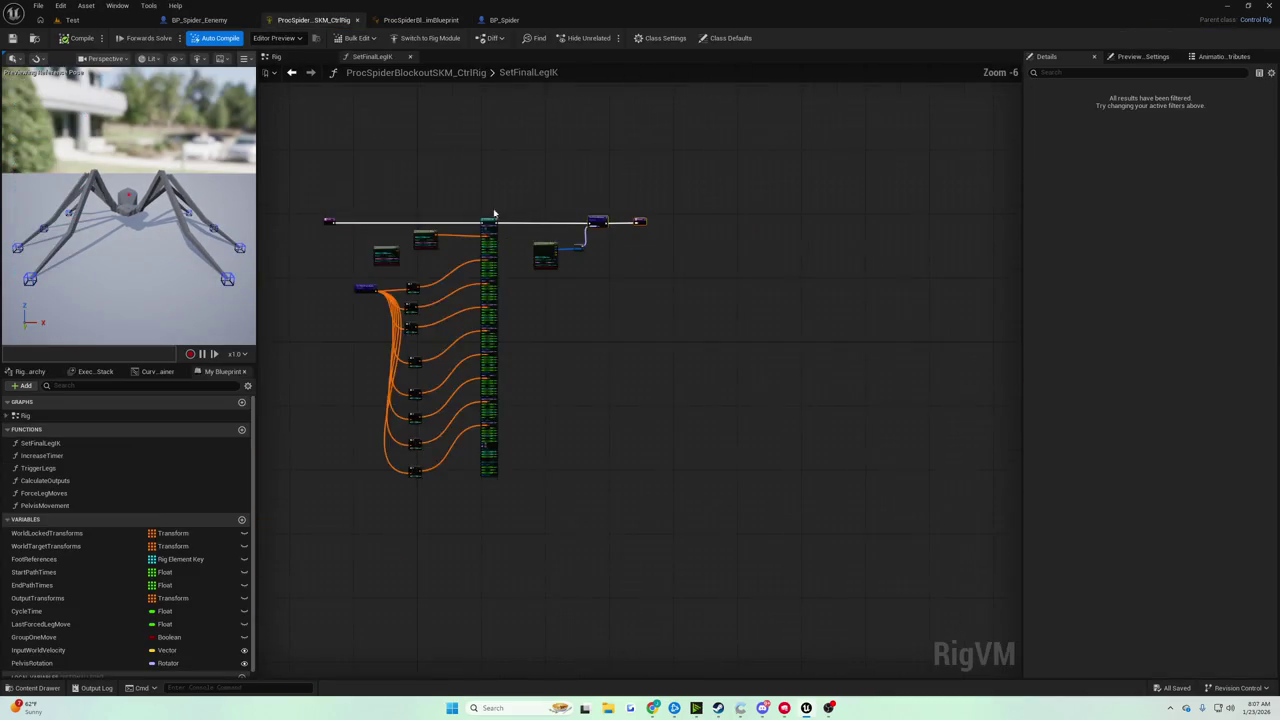
pyautogui.scroll(7, 494, 214)
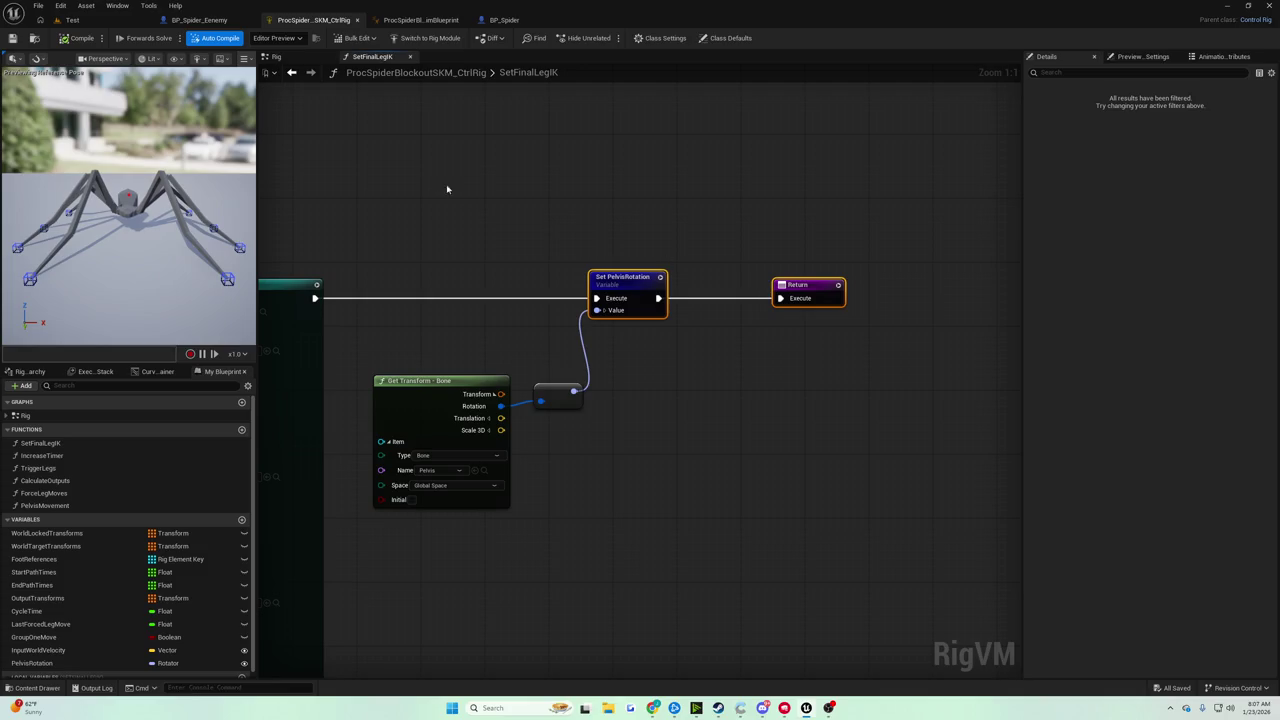
pyautogui.click(333, 74)
pyautogui.scroll(2, 618, 316)
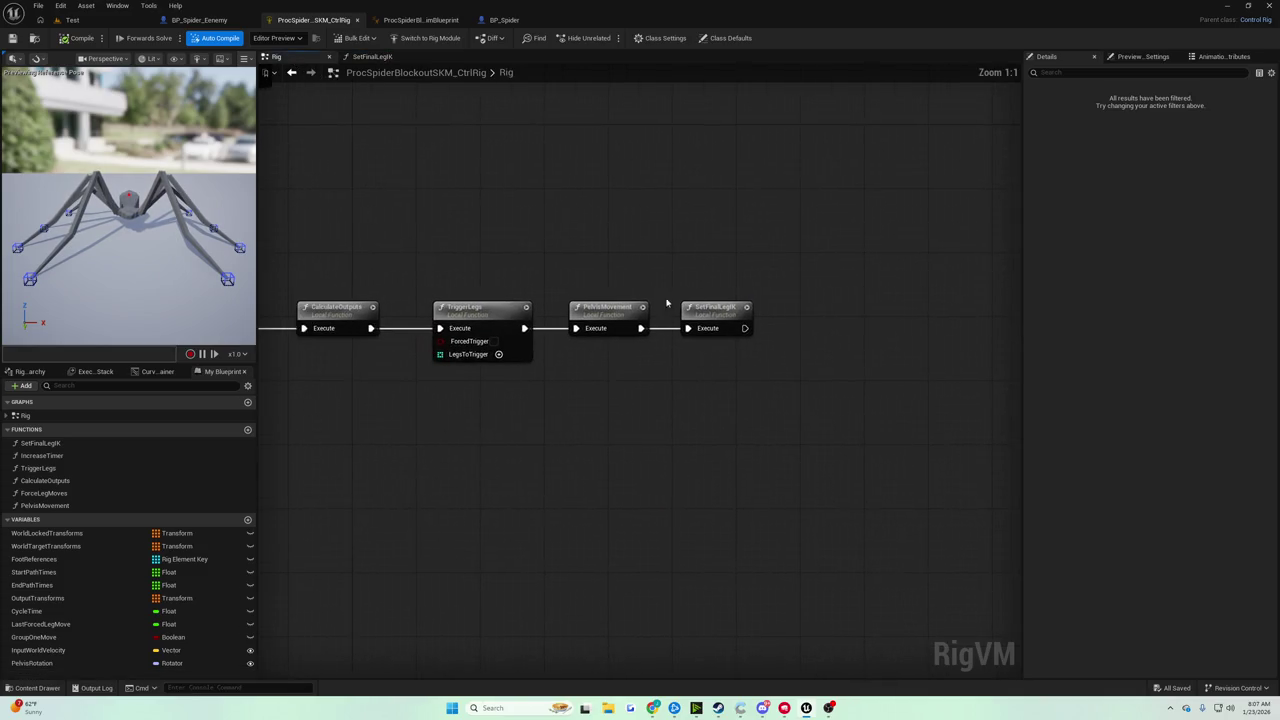
pyautogui.click(618, 316)
pyautogui.doubleClick(618, 316)
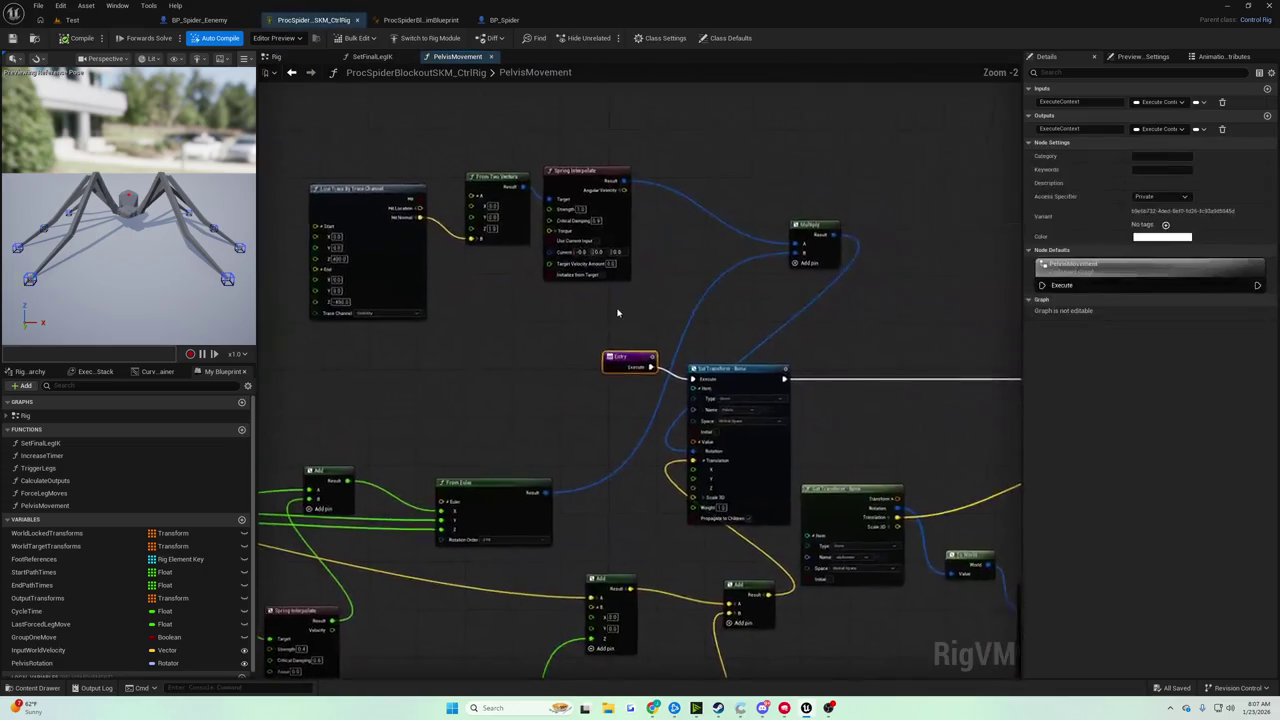
# Lower the pelvis Spring Interpolate's Critical Damping from 0.9 to 0.5.
pyautogui.moveTo(531, 277); pyautogui.dragTo(341, 230)
pyautogui.moveTo(514, 271); pyautogui.dragTo(963, 548)
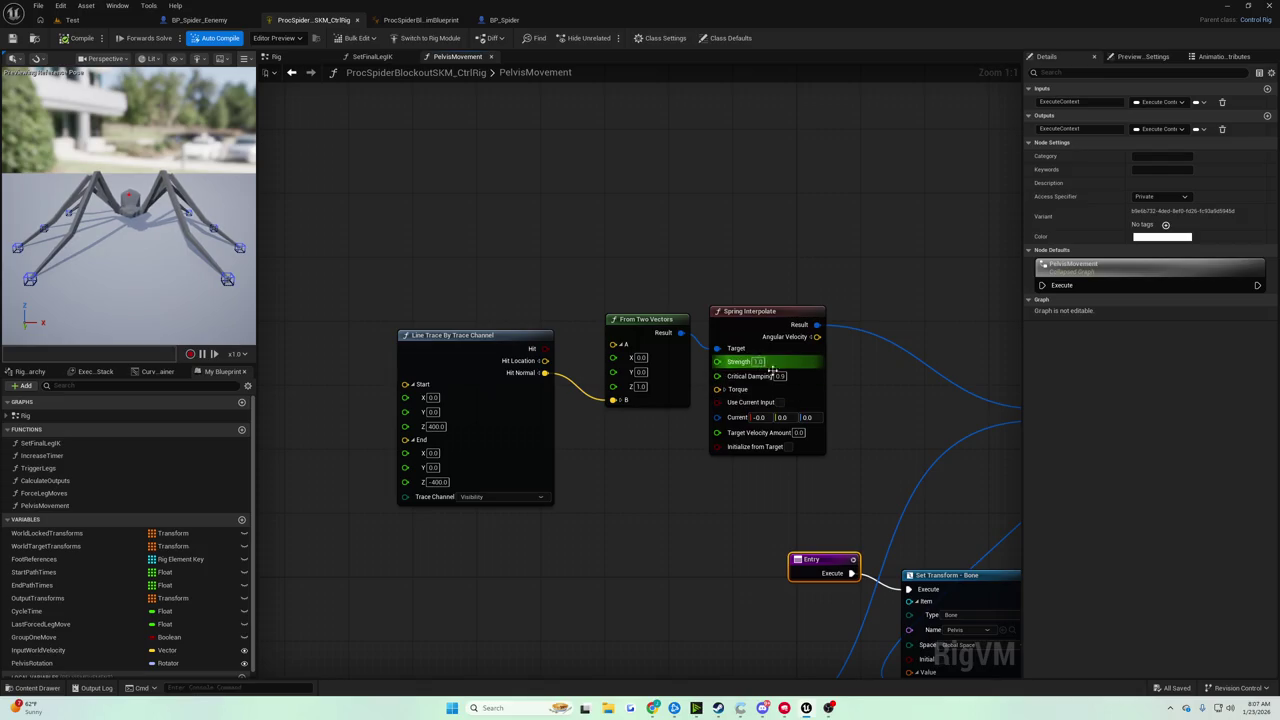
pyautogui.click(780, 376)
pyautogui.write('0.5')
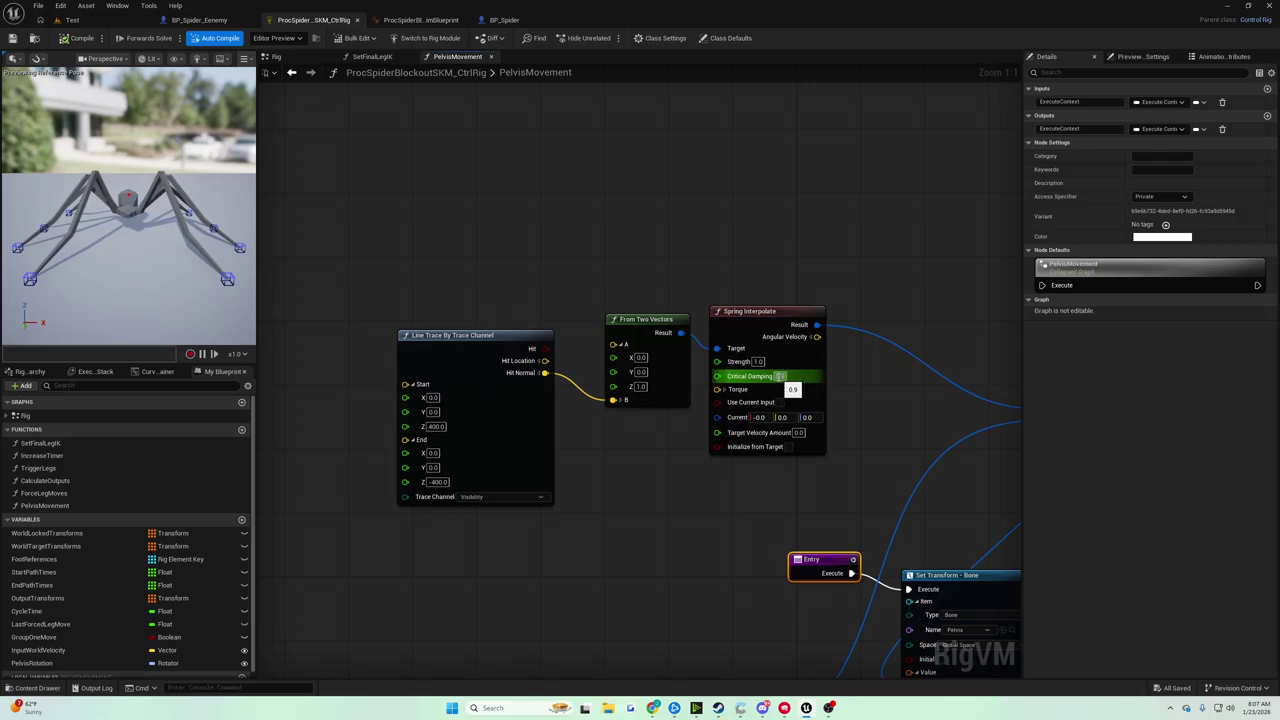
pyautogui.press('Return')
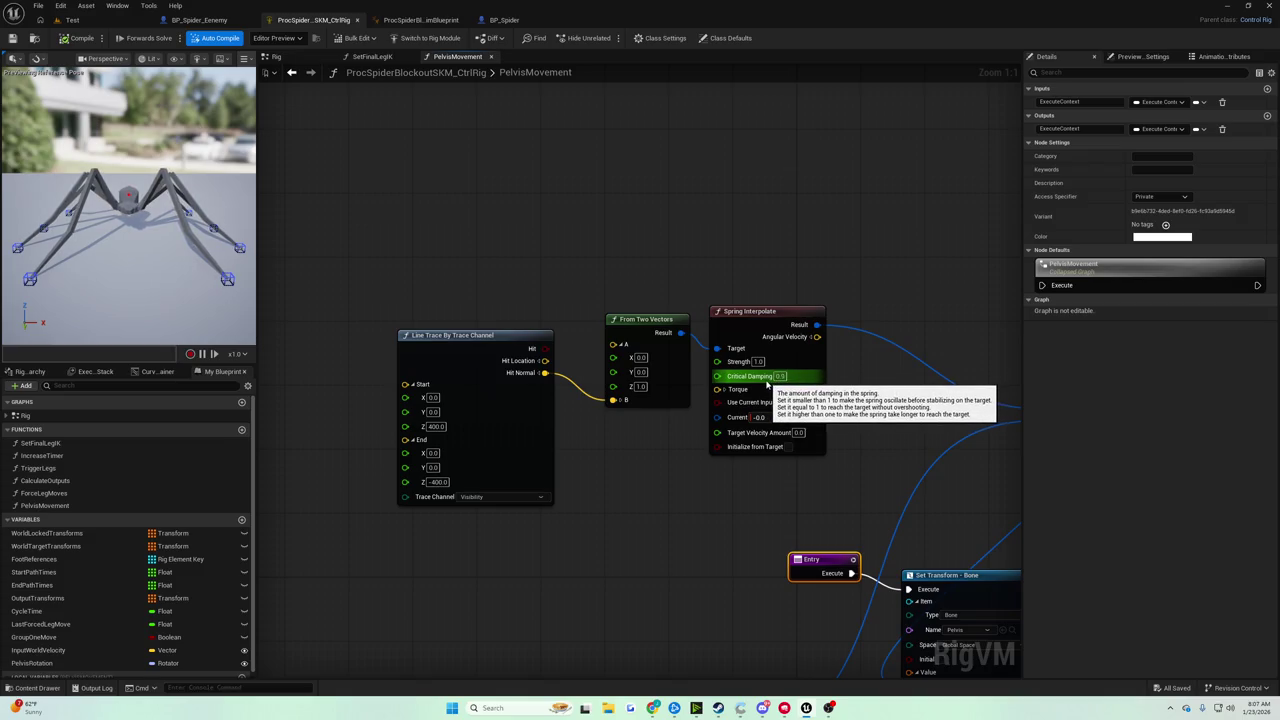
pyautogui.scroll(-5, 768, 383)
pyautogui.scroll(5, 629, 257)
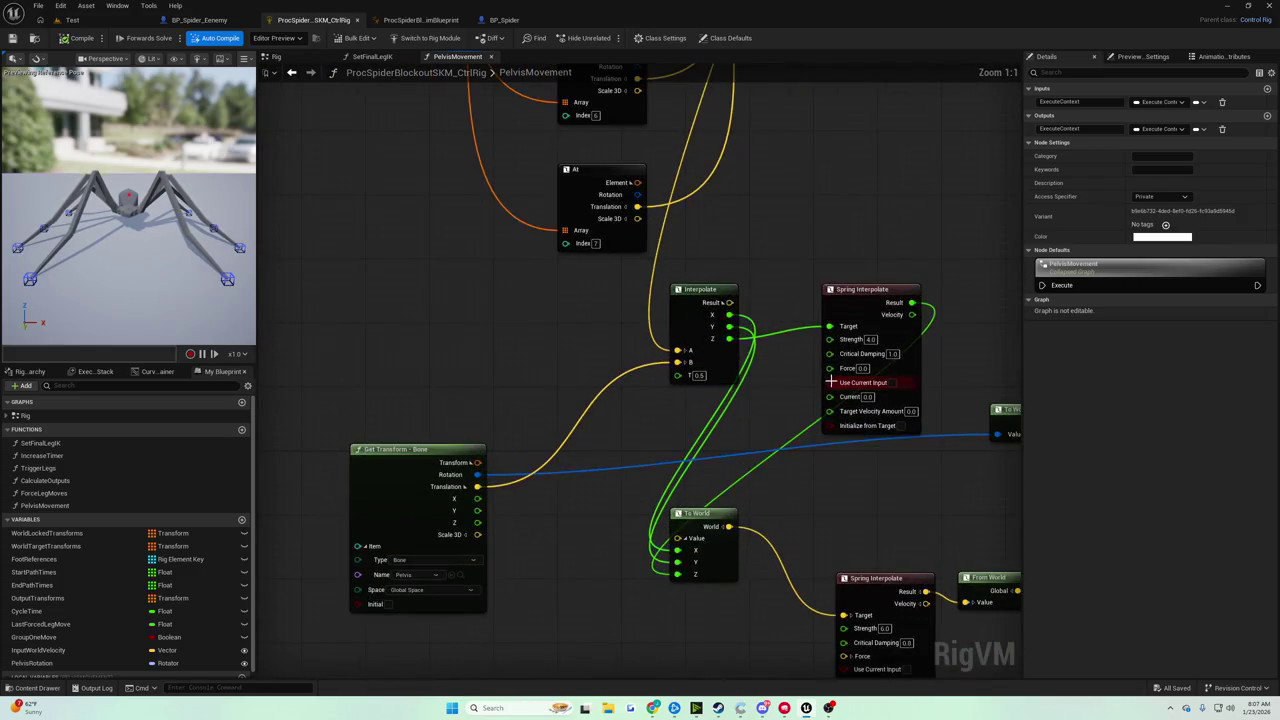
pyautogui.moveTo(643, 179)
pyautogui.mouseDown()
pyautogui.moveTo(793, 428)
pyautogui.moveTo(787, 414)
pyautogui.mouseUp()
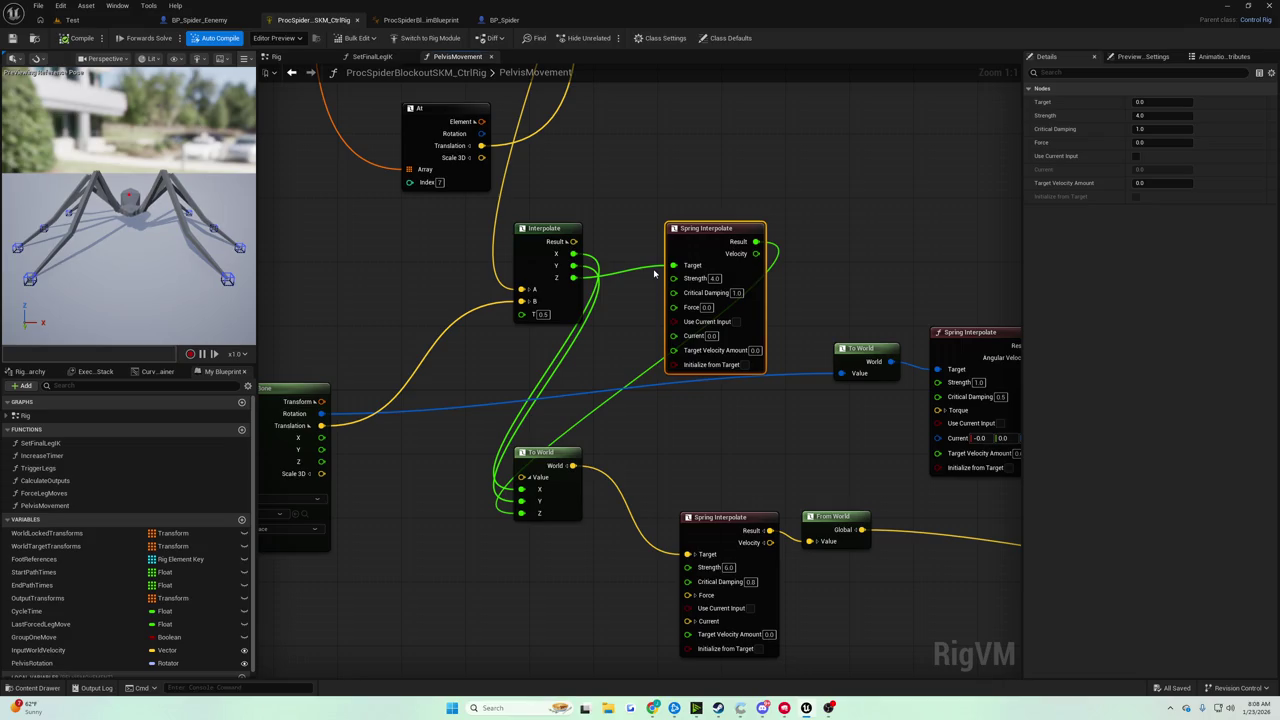
pyautogui.moveTo(686, 232)
pyautogui.mouseDown()
pyautogui.moveTo(688, 294)
pyautogui.moveTo(594, 331)
pyautogui.mouseUp()
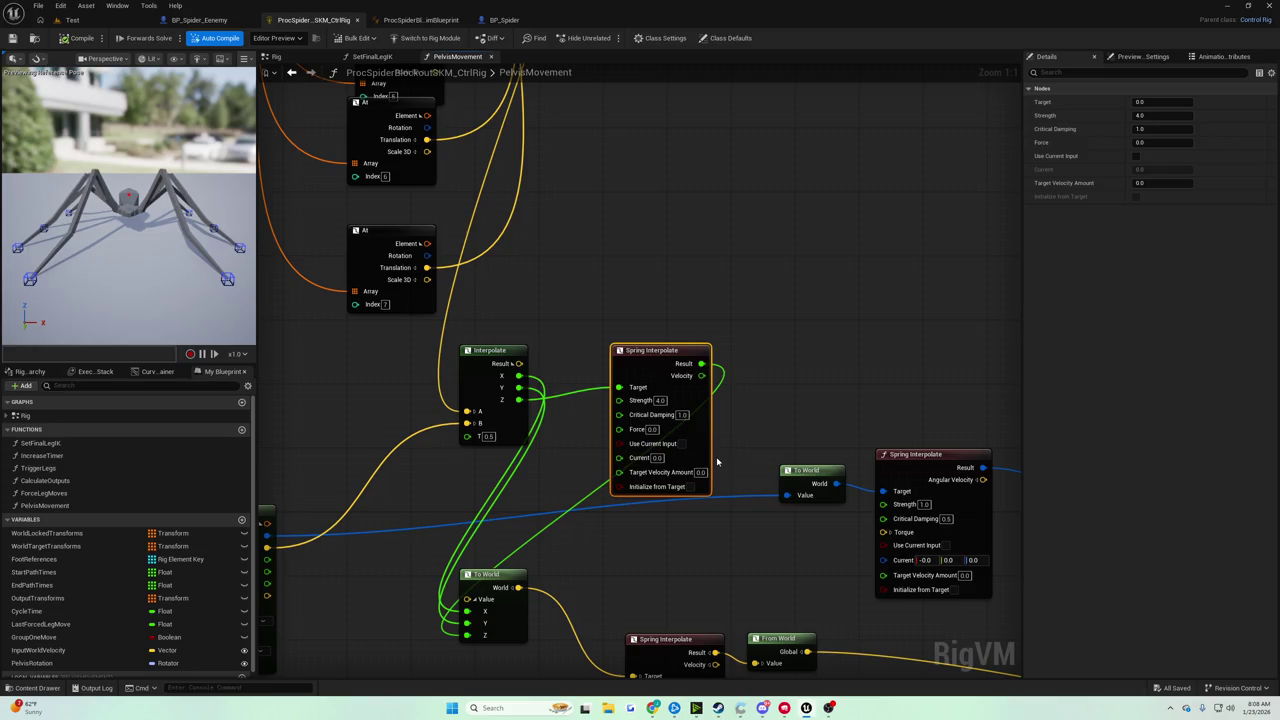
pyautogui.moveTo(716, 460)
pyautogui.mouseDown()
pyautogui.moveTo(773, 417)
pyautogui.moveTo(773, 400)
pyautogui.mouseUp()
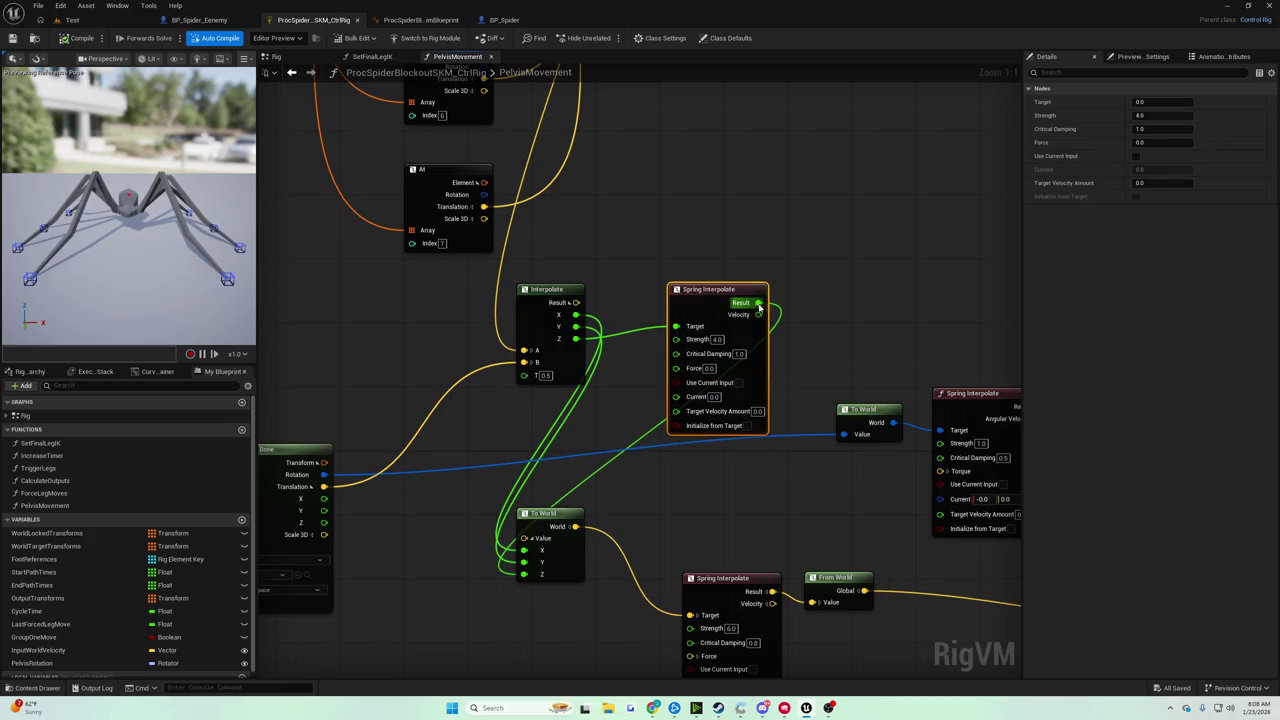
pyautogui.moveTo(759, 304); pyautogui.dragTo(807, 313)
pyautogui.write('clamp')
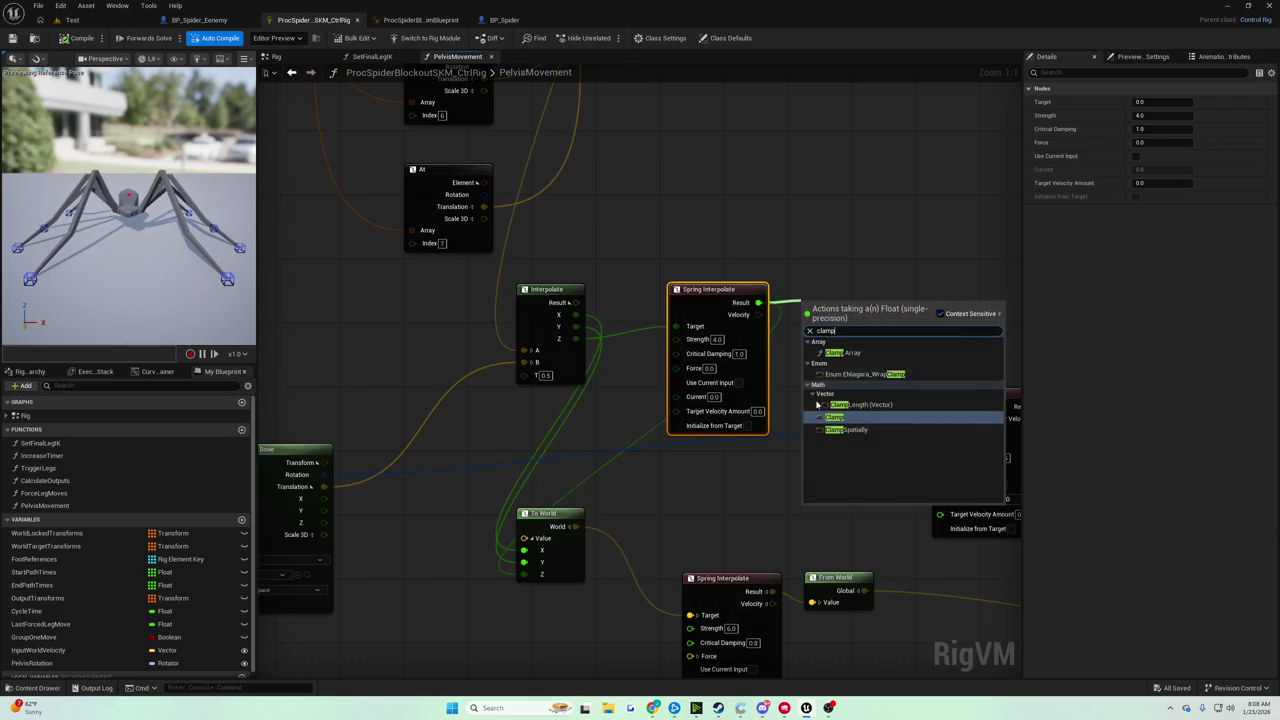
pyautogui.click(794, 266)
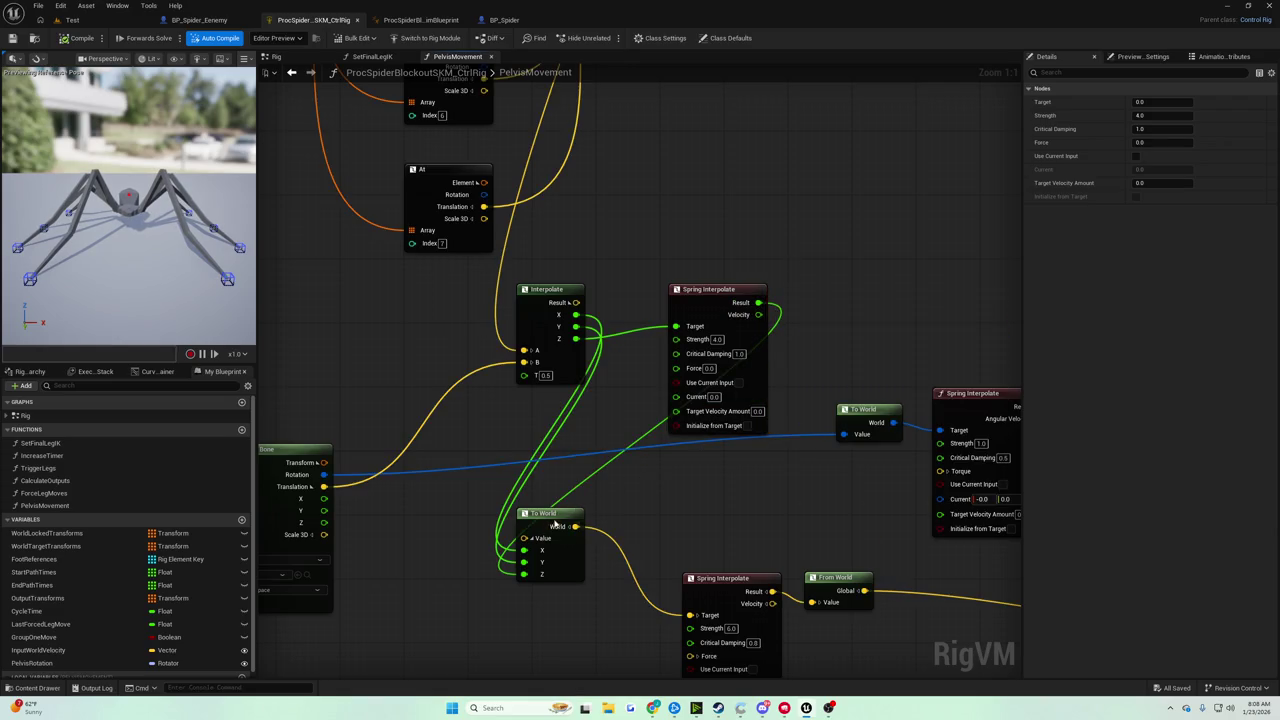
pyautogui.moveTo(555, 526); pyautogui.dragTo(612, 510)
pyautogui.moveTo(720, 313)
pyautogui.mouseDown()
pyautogui.moveTo(695, 257)
pyautogui.moveTo(695, 289)
pyautogui.moveTo(785, 302)
pyautogui.mouseUp()
pyautogui.write('clamp')
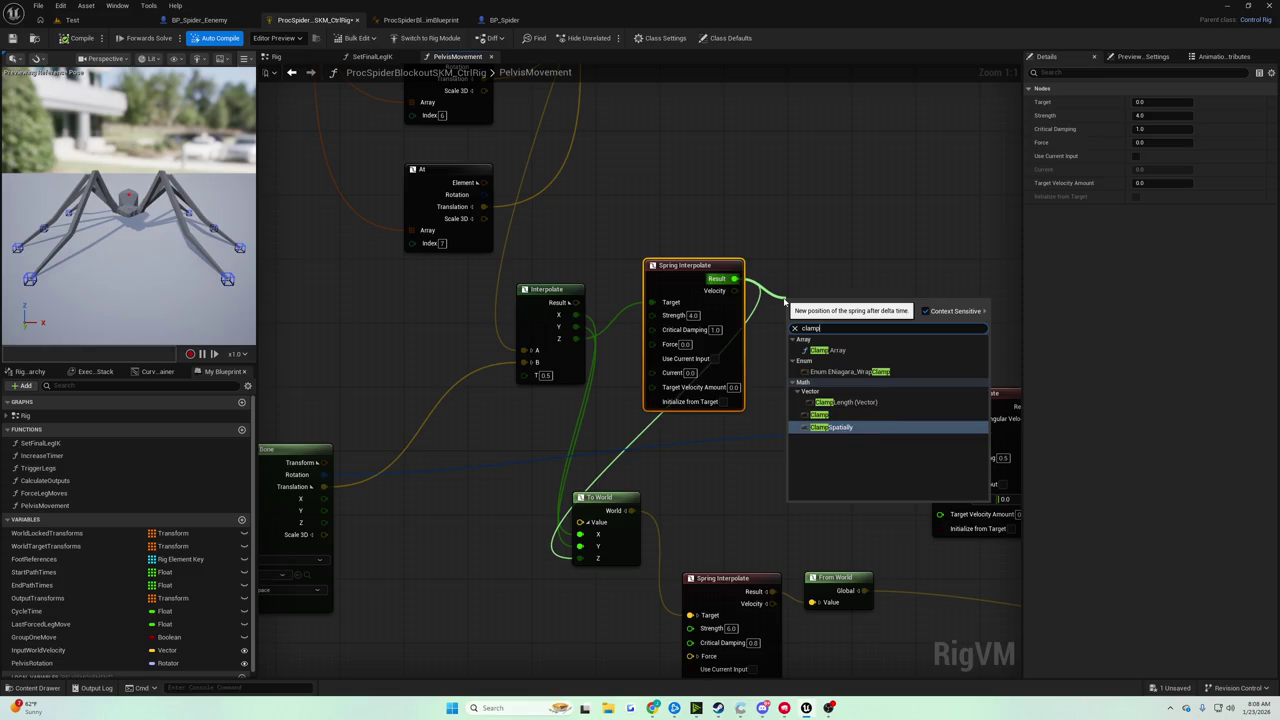
pyautogui.click(820, 414)
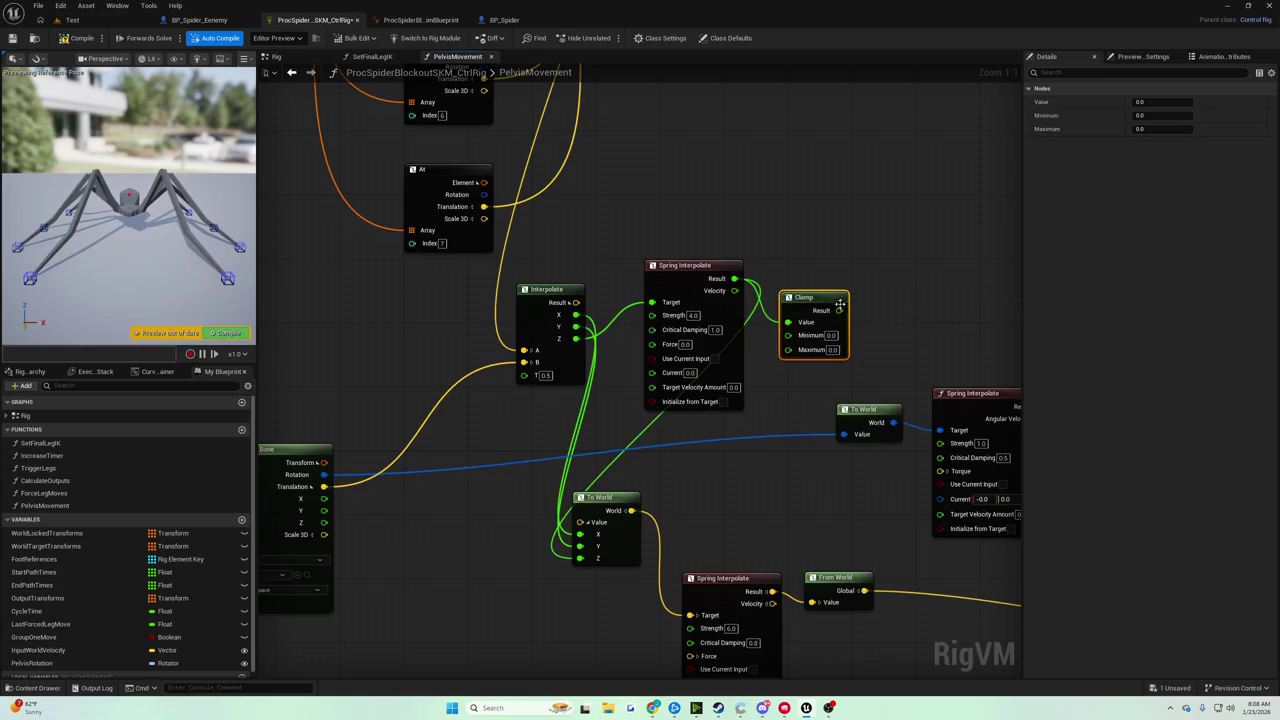
pyautogui.moveTo(839, 310)
pyautogui.mouseDown()
pyautogui.moveTo(860, 340)
pyautogui.moveTo(576, 567)
pyautogui.mouseUp()
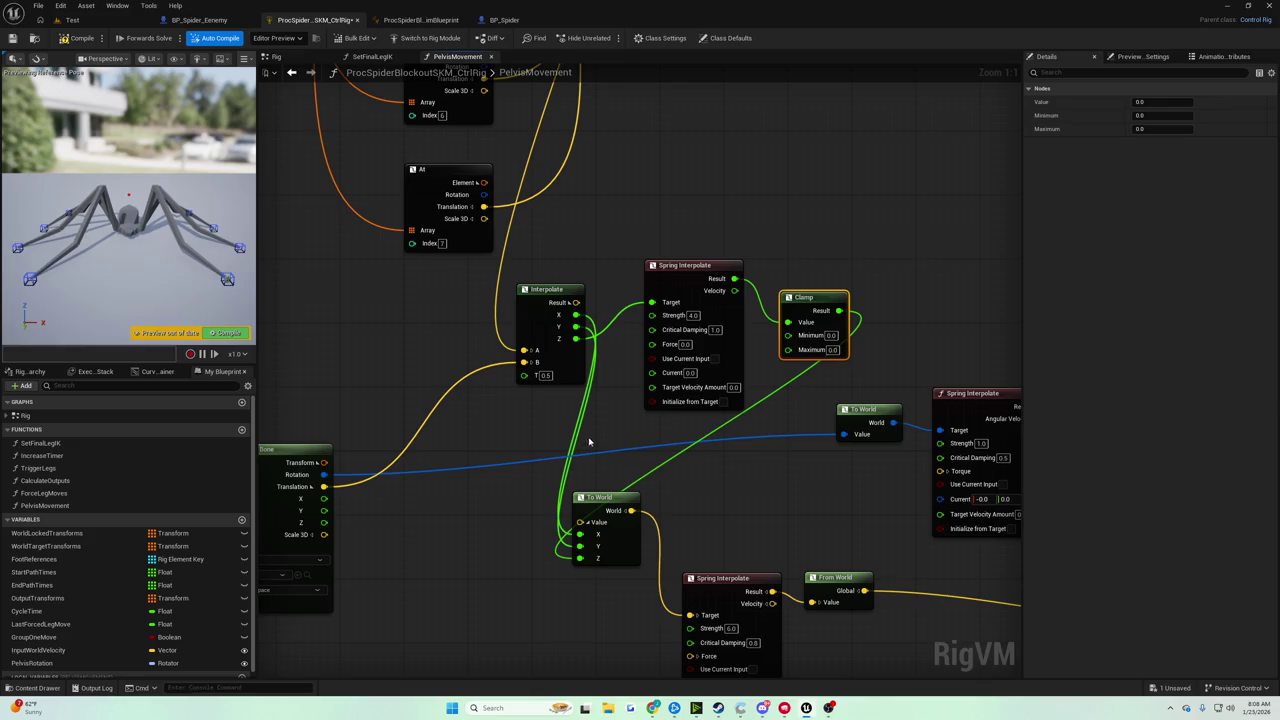
pyautogui.click(830, 279)
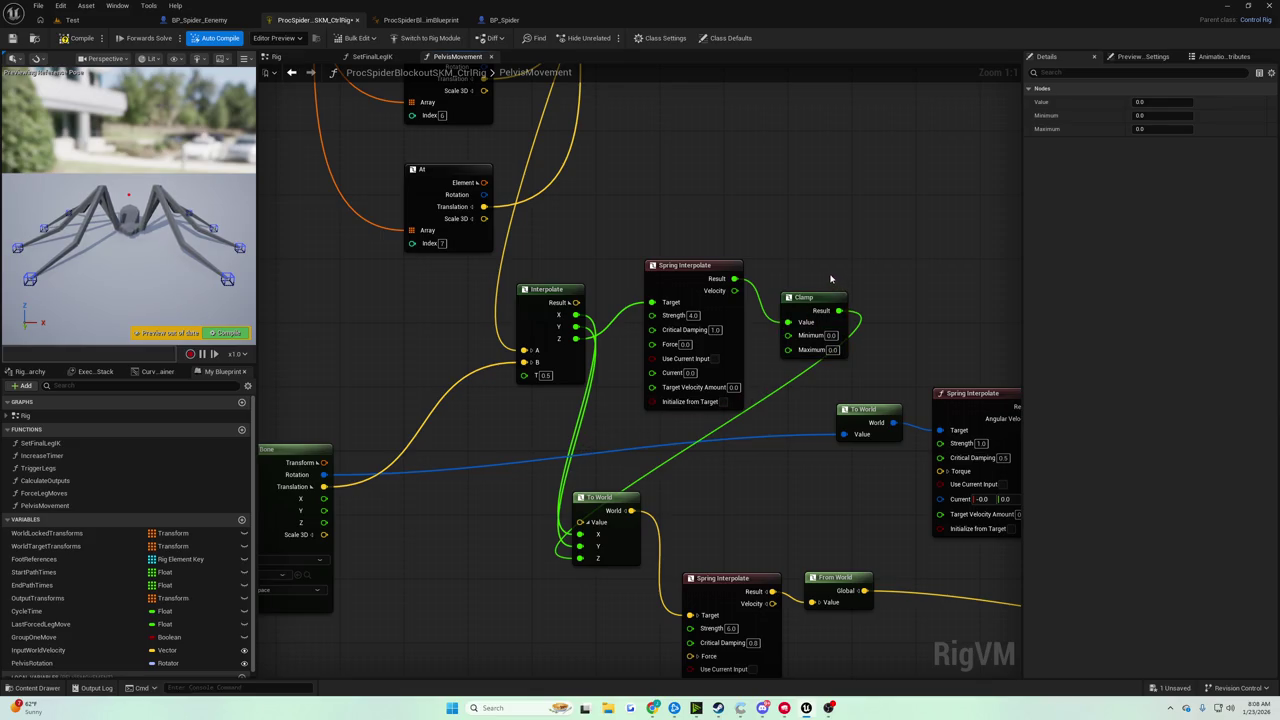
pyautogui.hotkey('ctrl', 'z')
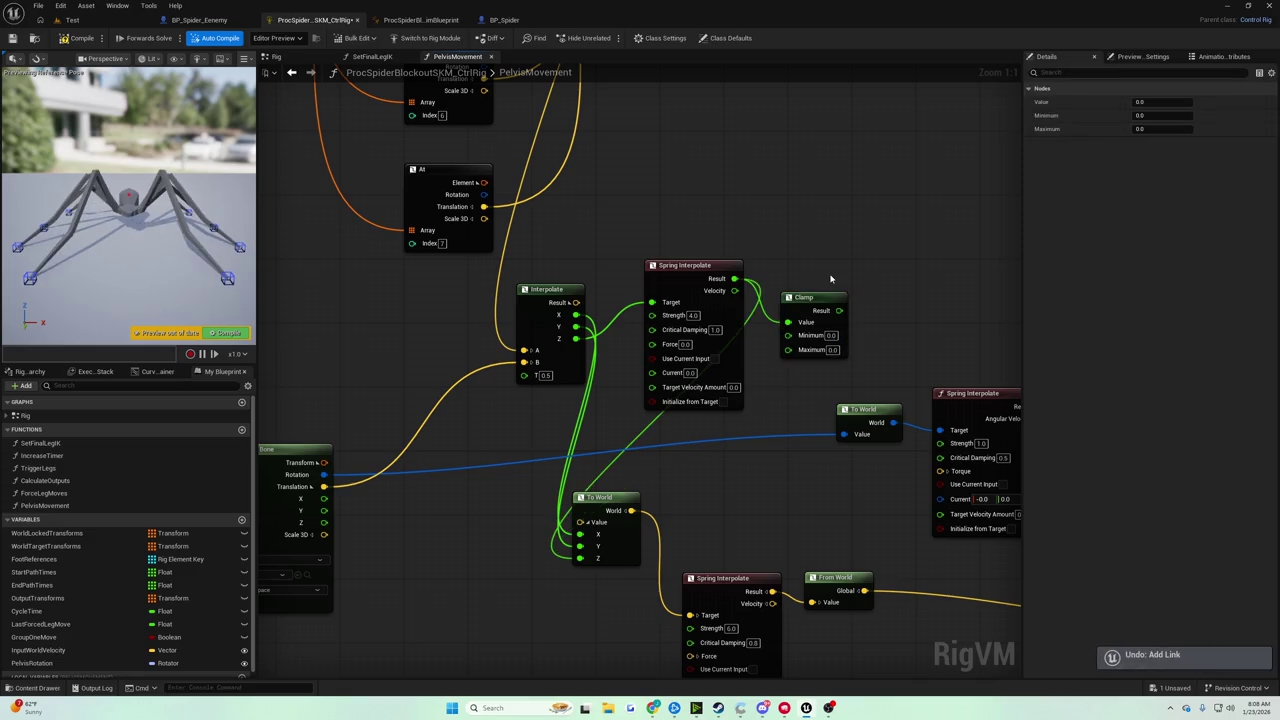
pyautogui.hotkey('ctrl', 'z')
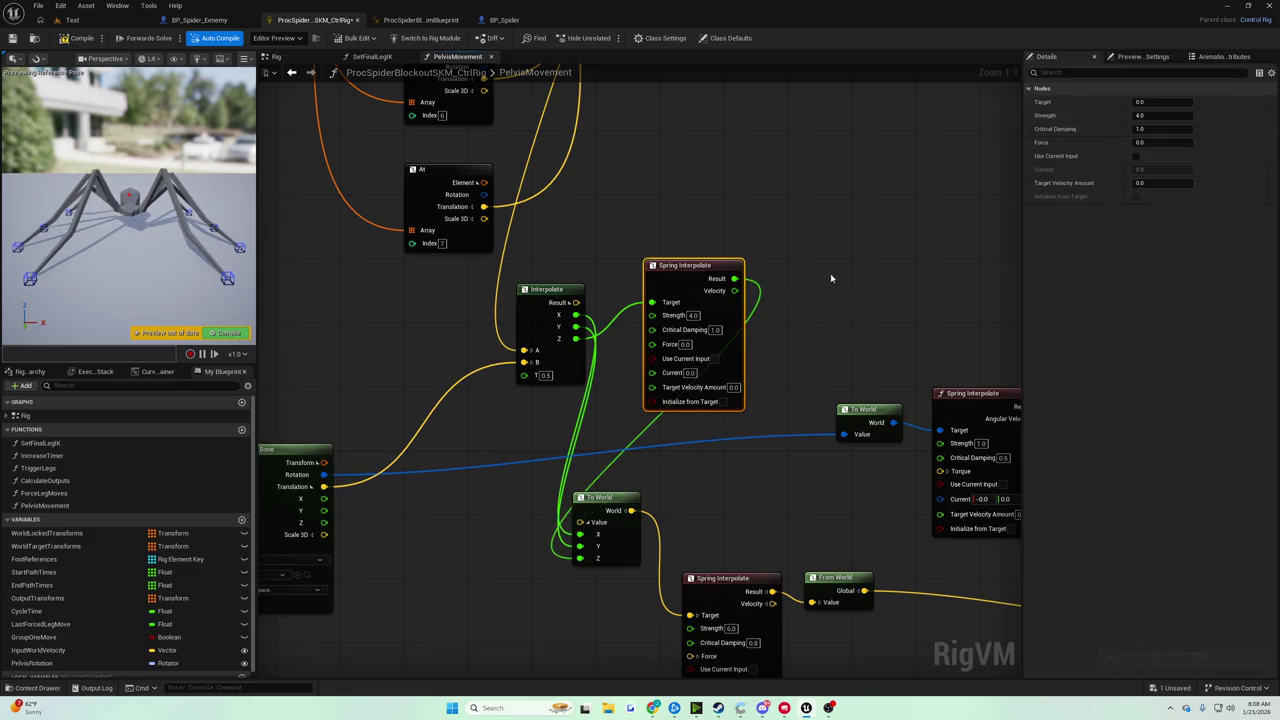
pyautogui.scroll(-1, 831, 278)
pyautogui.scroll(-5, 867, 320)
pyautogui.scroll(7, 652, 343)
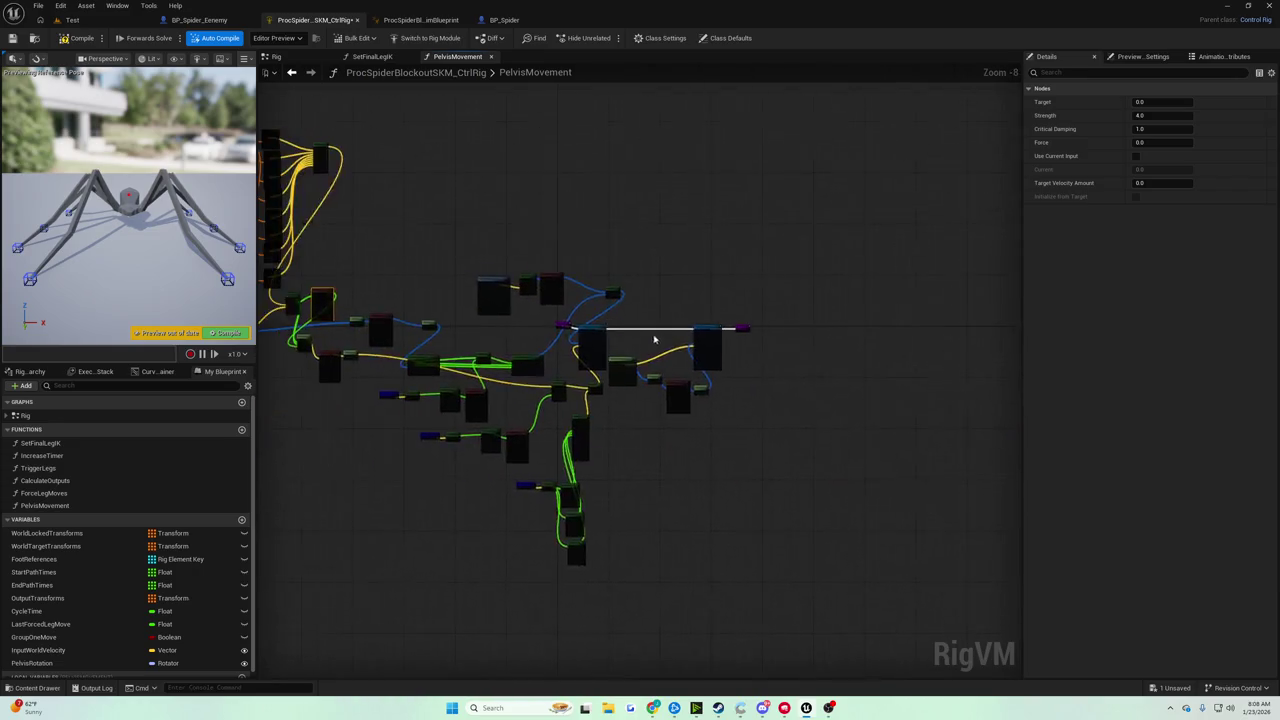
pyautogui.moveTo(592, 334); pyautogui.dragTo(580, 212)
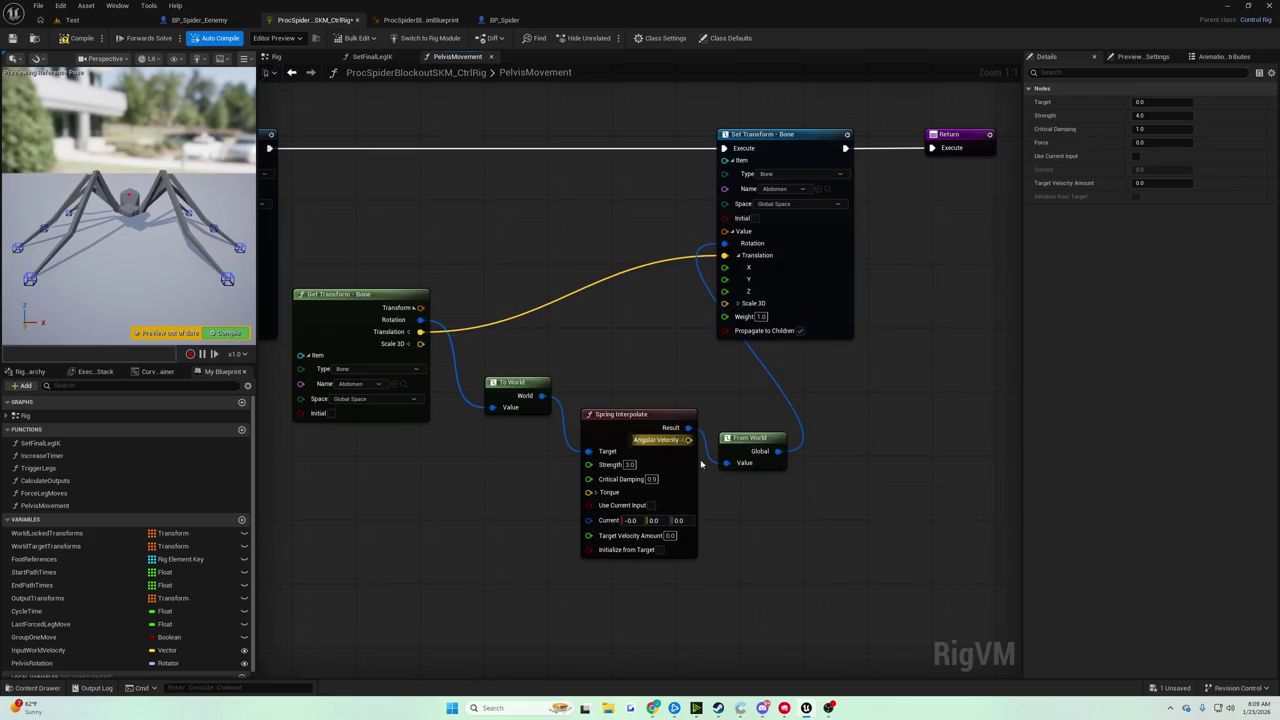
pyautogui.moveTo(601, 367)
pyautogui.mouseDown()
pyautogui.moveTo(675, 530)
pyautogui.moveTo(652, 521)
pyautogui.mouseUp()
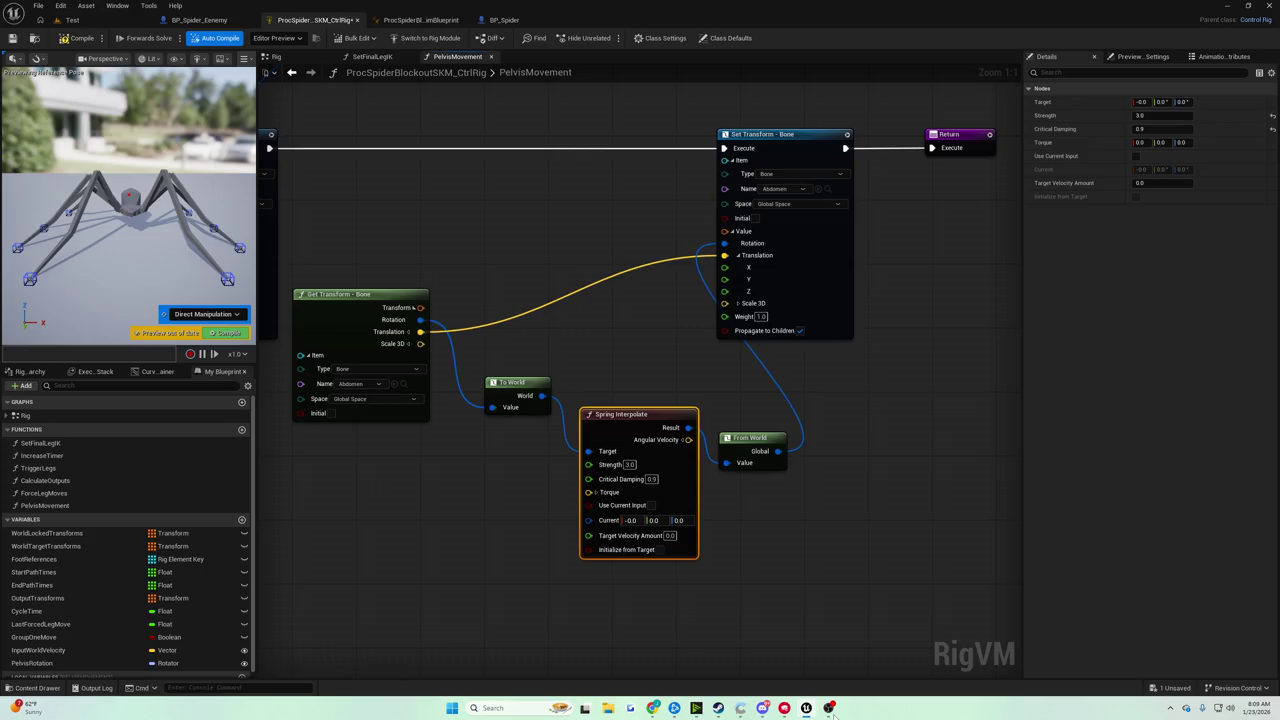
pyautogui.scroll(-2, 610, 520)
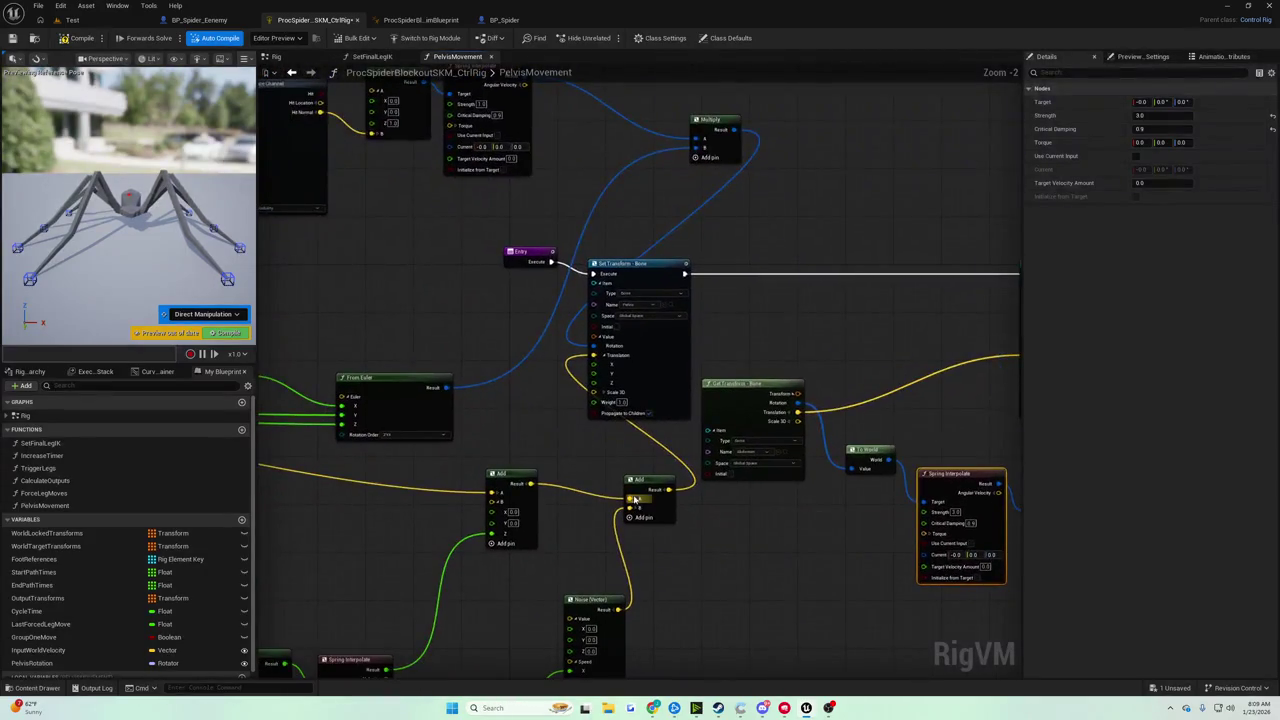
pyautogui.moveTo(634, 498)
pyautogui.mouseDown()
pyautogui.moveTo(701, 607)
pyautogui.moveTo(838, 559)
pyautogui.moveTo(637, 398)
pyautogui.moveTo(700, 443)
pyautogui.moveTo(634, 380)
pyautogui.moveTo(625, 105)
pyautogui.mouseUp()
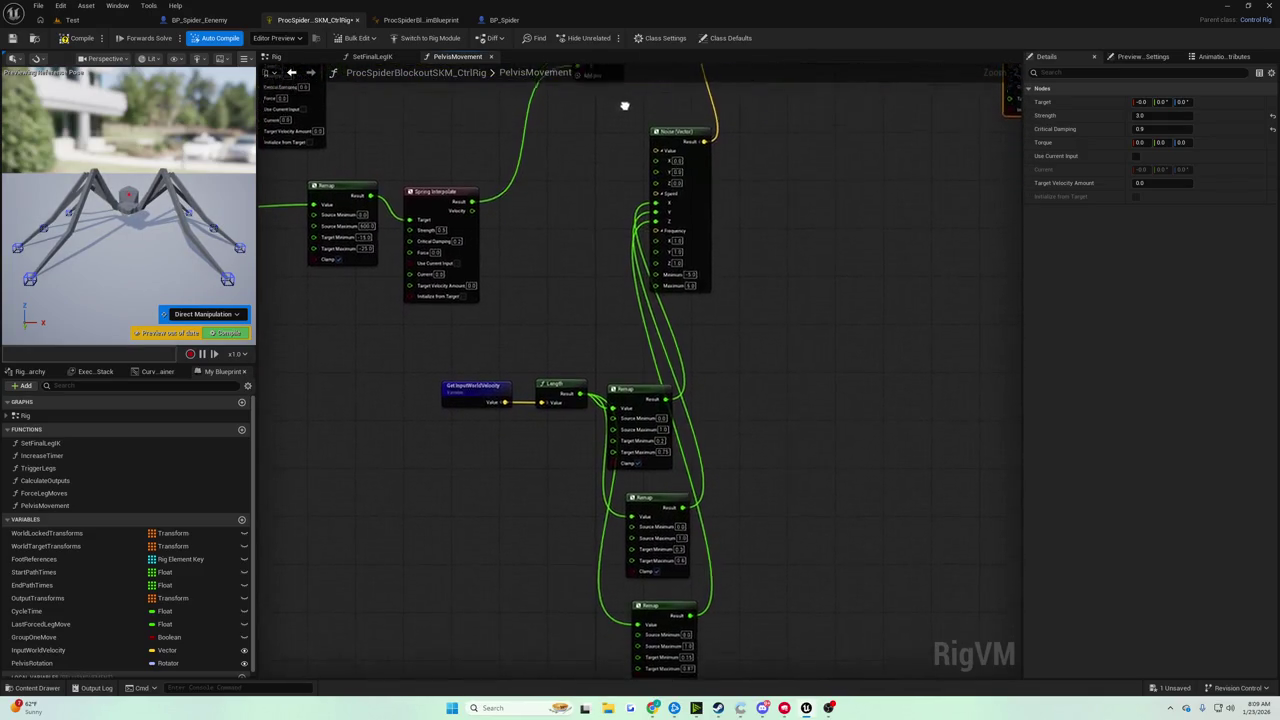
pyautogui.scroll(3, 748, 462)
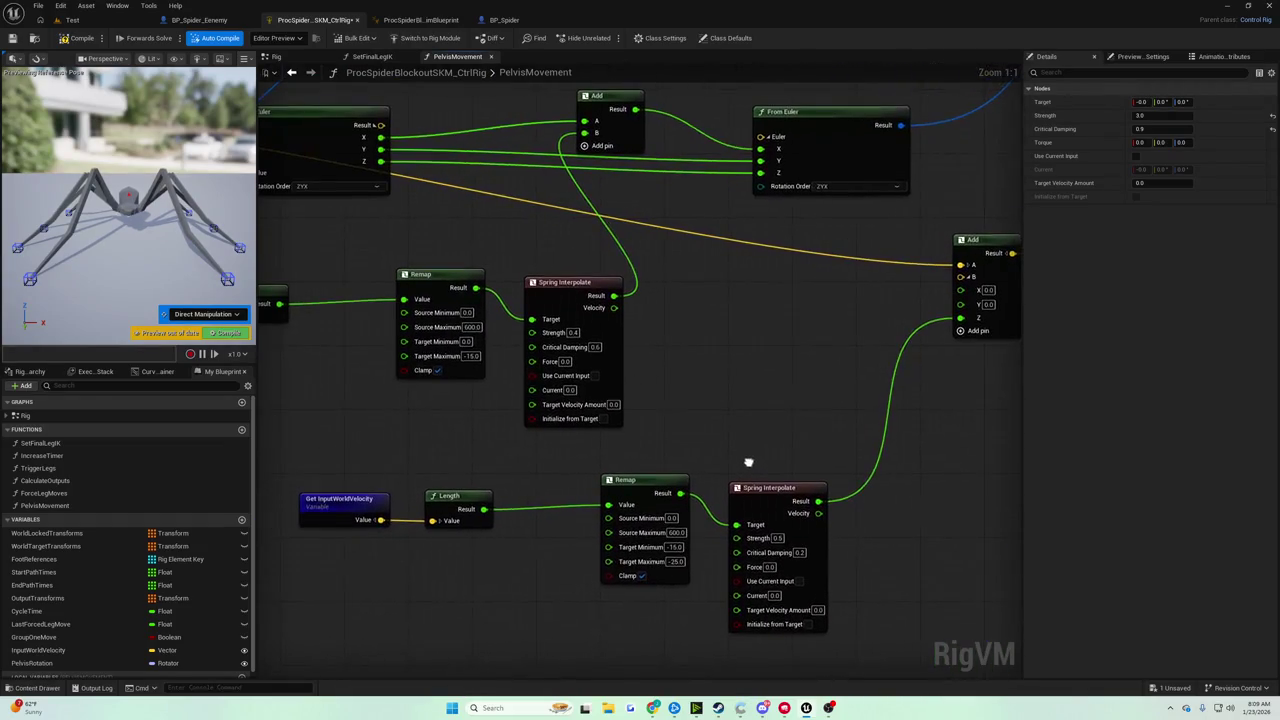
pyautogui.moveTo(740, 458); pyautogui.dragTo(738, 451)
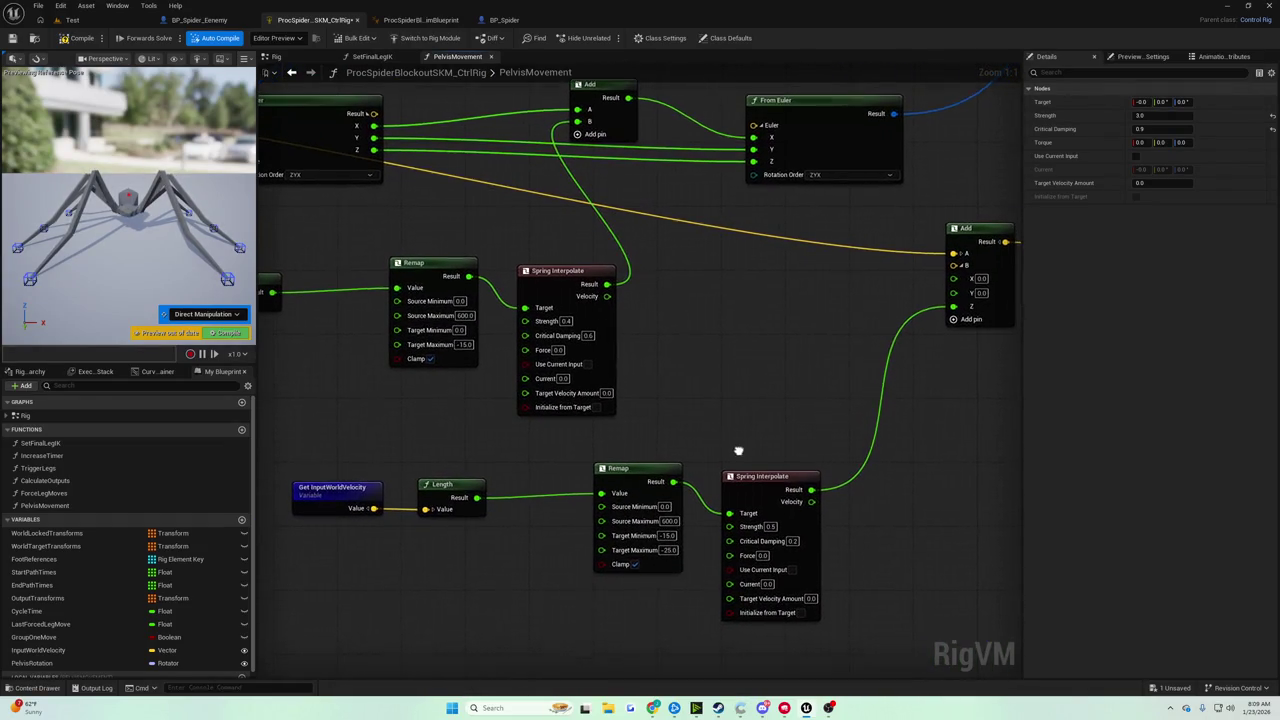
pyautogui.moveTo(366, 112); pyautogui.dragTo(693, 133)
pyautogui.moveTo(1000, 449)
pyautogui.mouseDown()
pyautogui.moveTo(944, 431)
pyautogui.moveTo(899, 465)
pyautogui.mouseUp()
pyautogui.moveTo(587, 268)
pyautogui.mouseDown()
pyautogui.moveTo(692, 388)
pyautogui.moveTo(808, 327)
pyautogui.mouseUp()
pyautogui.moveTo(808, 327); pyautogui.dragTo(603, 337)
pyautogui.click(575, 395)
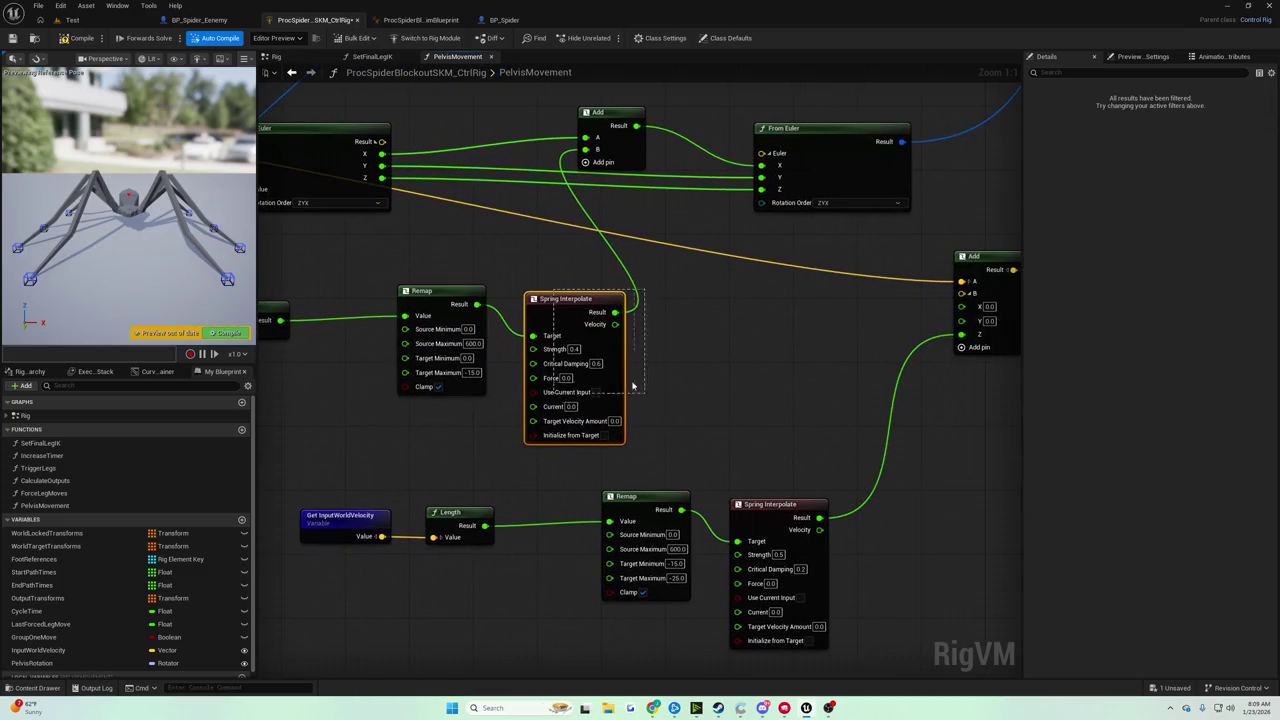
pyautogui.scroll(-2, 593, 485)
pyautogui.moveTo(497, 560)
pyautogui.mouseDown()
pyautogui.moveTo(491, 648)
pyautogui.moveTo(472, 662)
pyautogui.mouseUp()
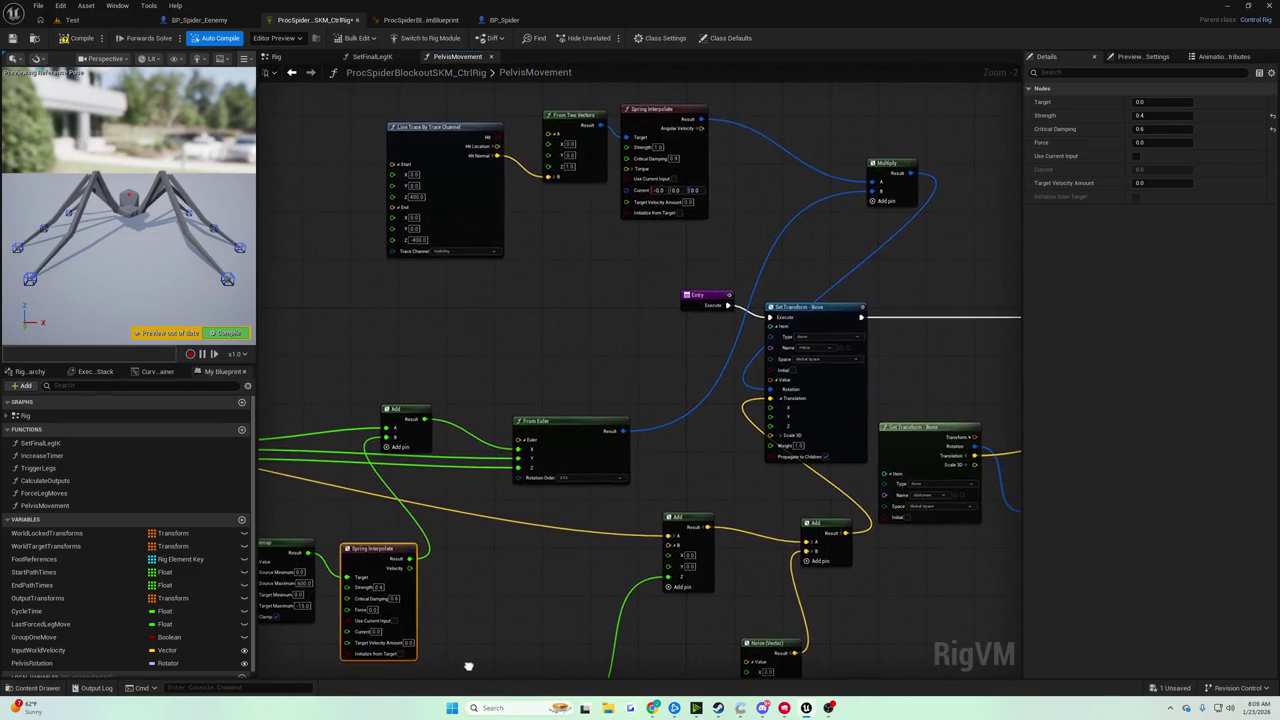
pyautogui.moveTo(524, 524); pyautogui.dragTo(510, 622)
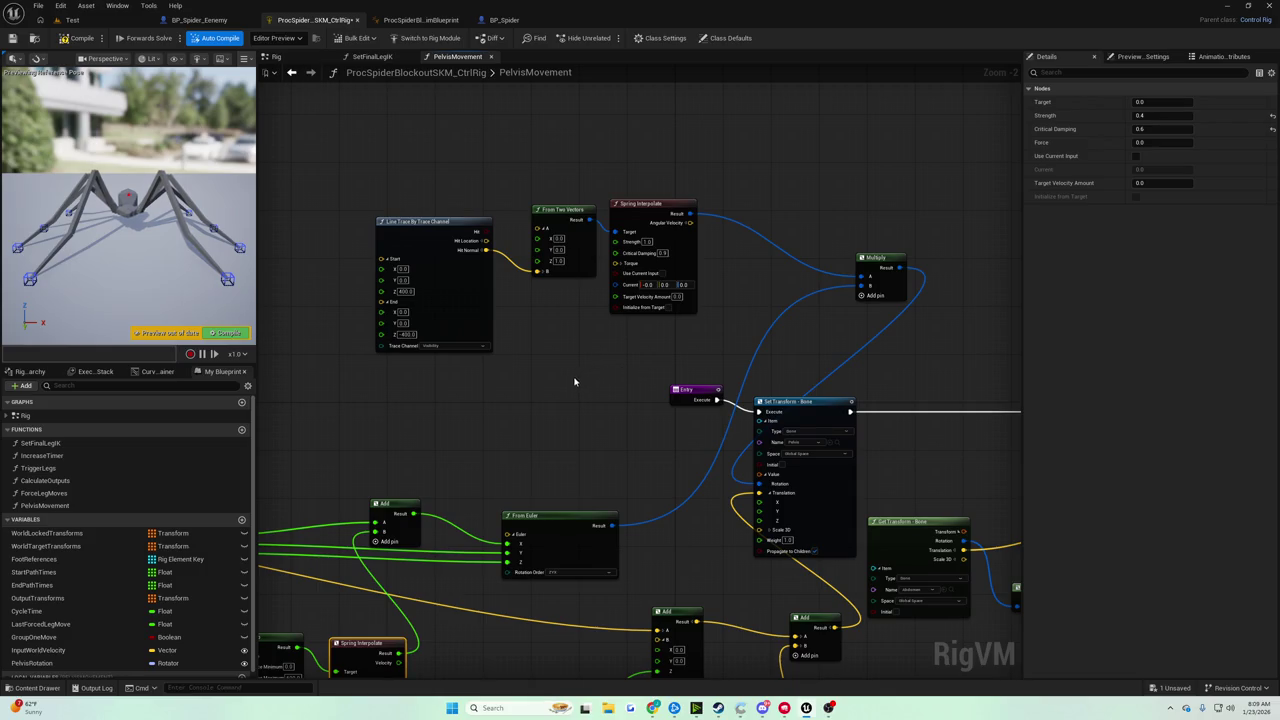
pyautogui.scroll(2, 555, 375)
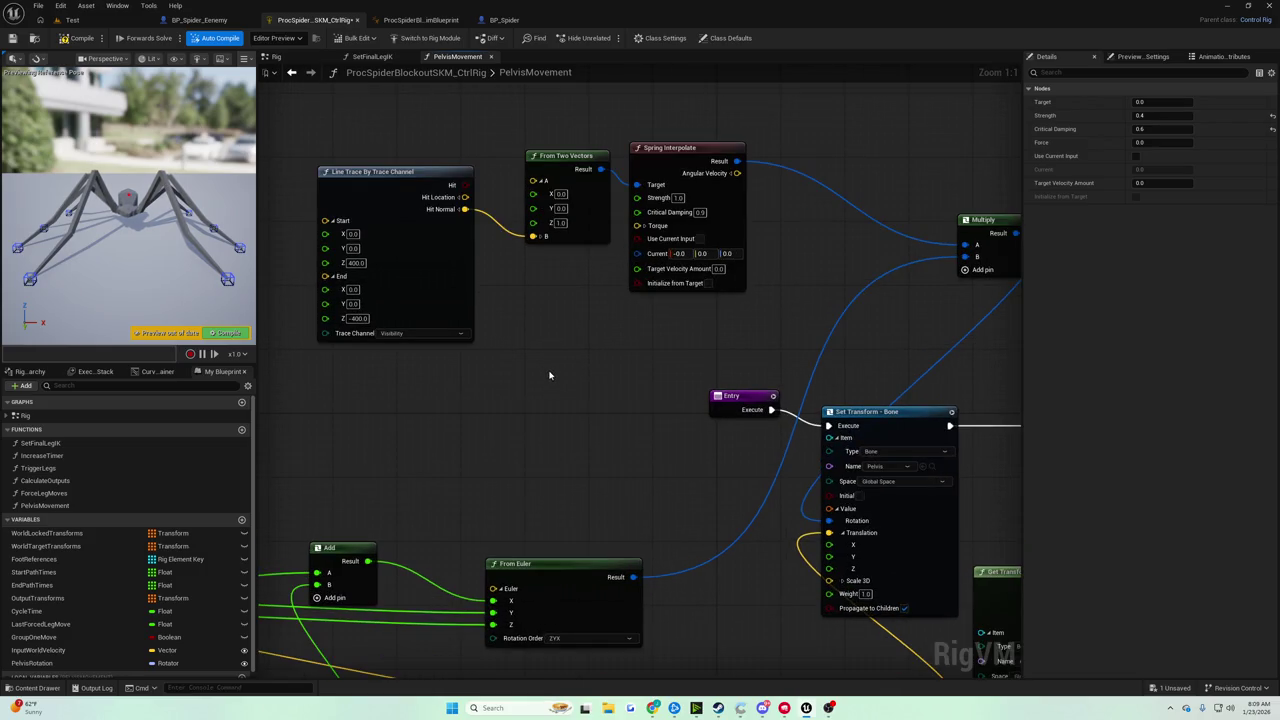
pyautogui.scroll(-4, 547, 375)
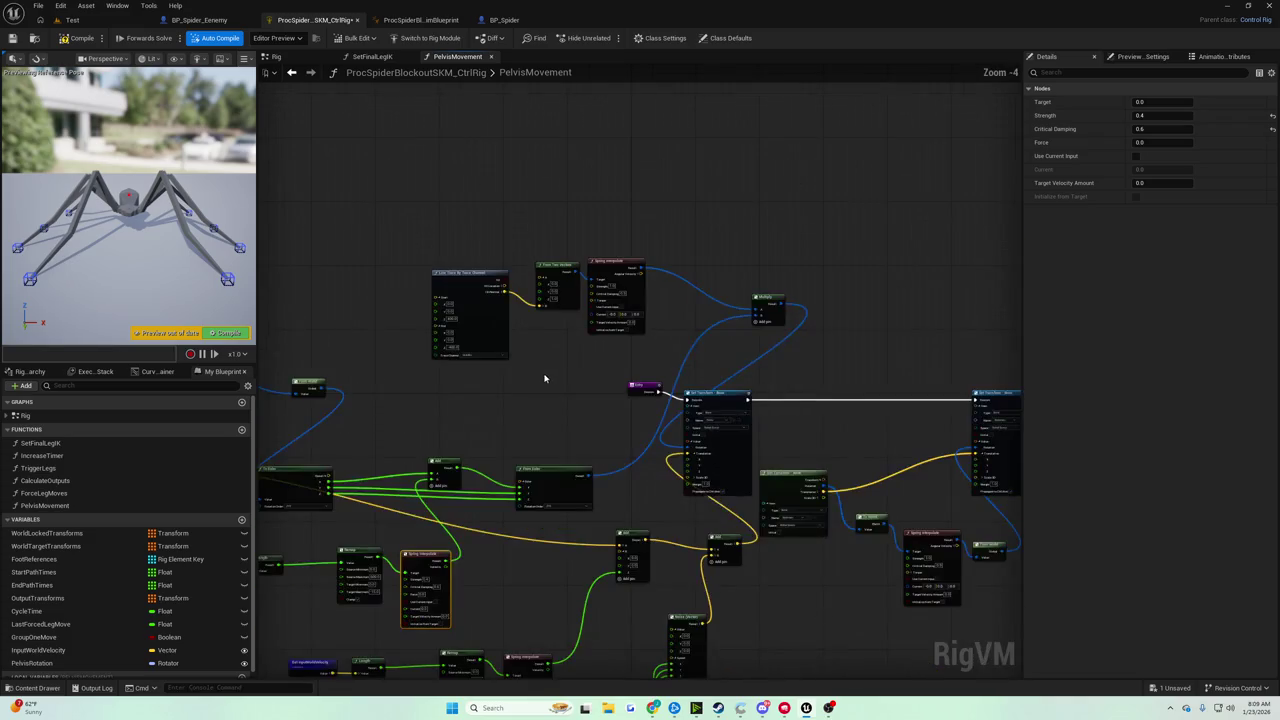
pyautogui.scroll(4, 403, 331)
pyautogui.moveTo(468, 318)
pyautogui.mouseDown()
pyautogui.moveTo(462, 250)
pyautogui.moveTo(328, 216)
pyautogui.moveTo(634, 323)
pyautogui.mouseUp()
pyautogui.scroll(-2, 634, 323)
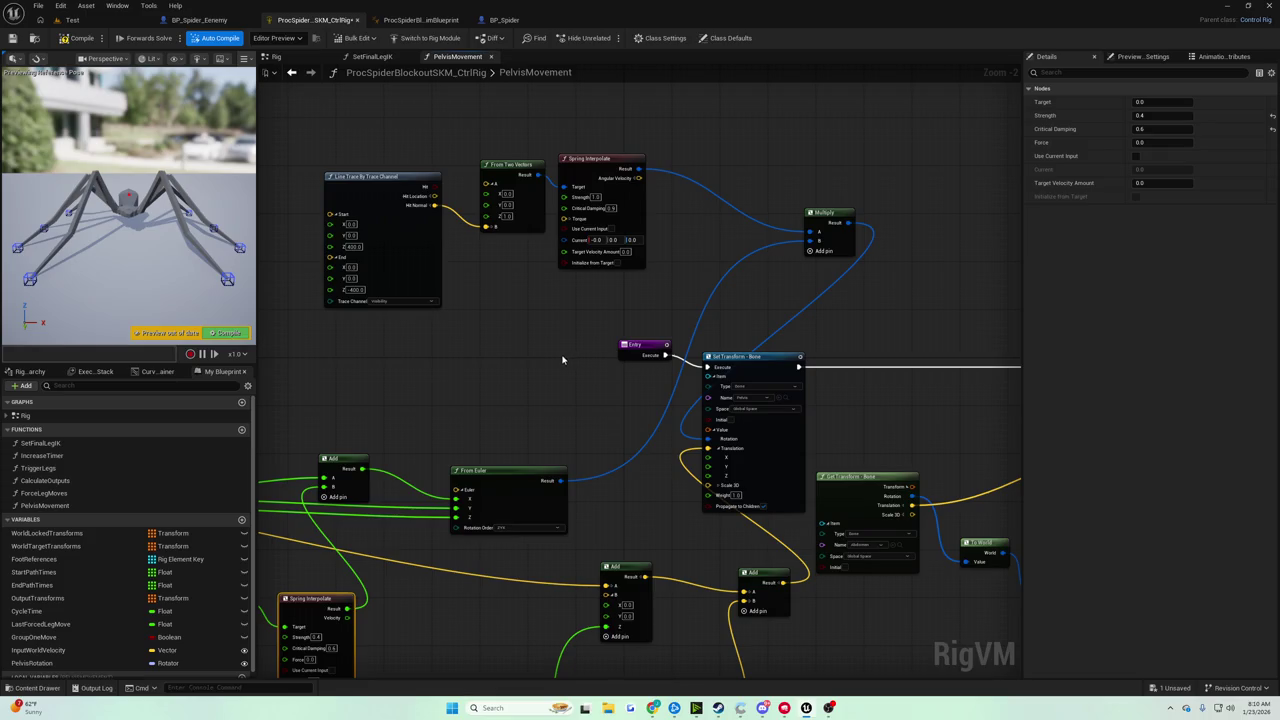
pyautogui.scroll(-3, 540, 343)
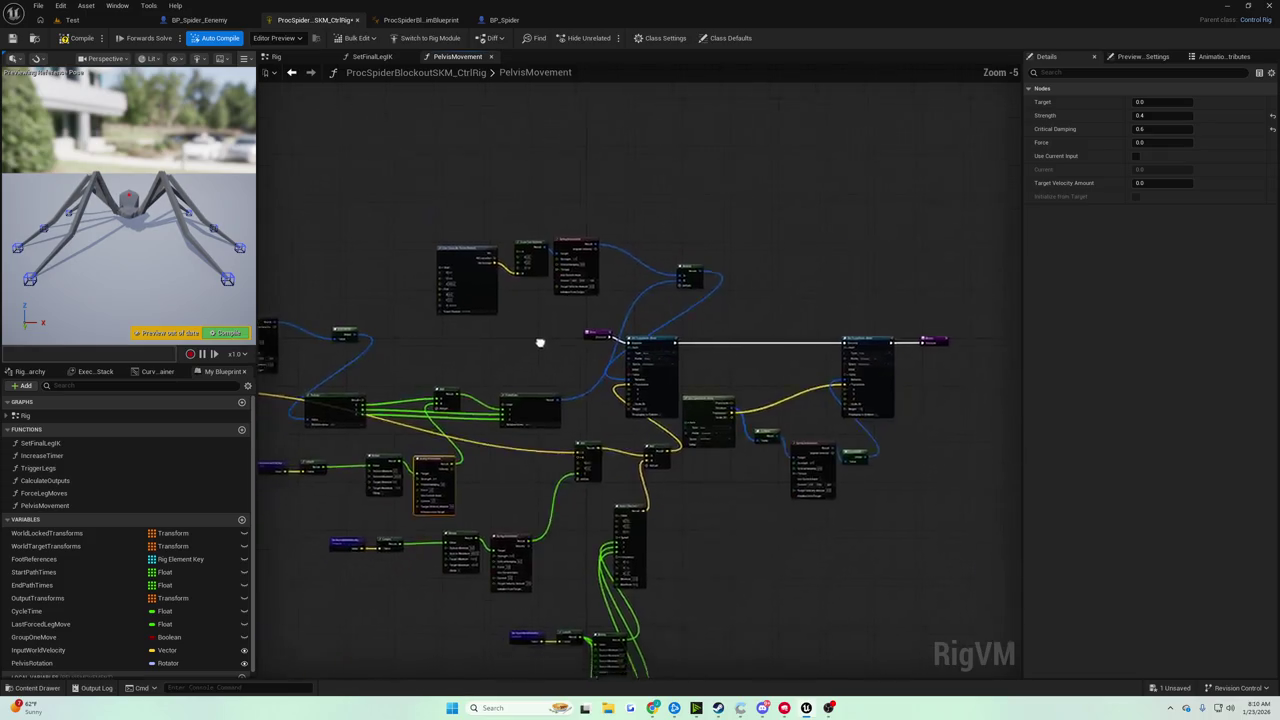
pyautogui.scroll(5, 828, 276)
pyautogui.scroll(-3, 828, 276)
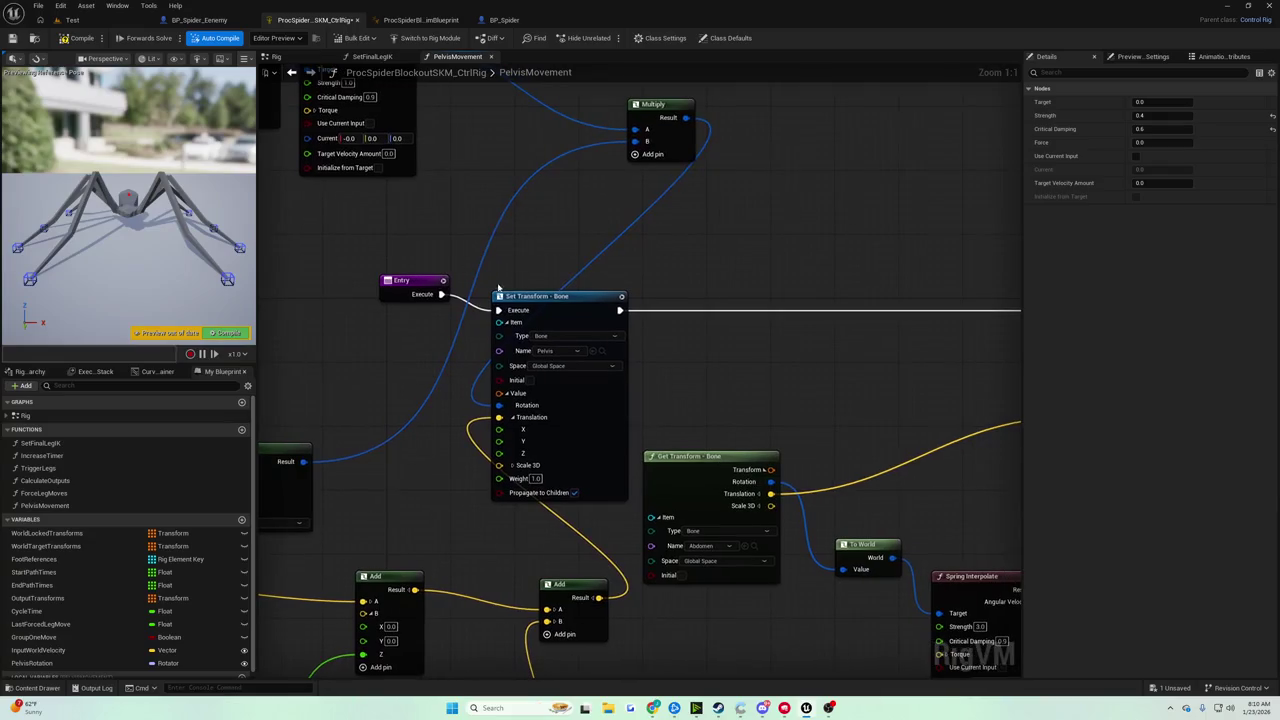
pyautogui.moveTo(664, 287)
pyautogui.mouseDown()
pyautogui.moveTo(371, 271)
pyautogui.moveTo(765, 228)
pyautogui.mouseUp()
pyautogui.scroll(3, 371, 271)
pyautogui.moveTo(655, 249)
pyautogui.mouseDown()
pyautogui.moveTo(808, 271)
pyautogui.moveTo(906, 240)
pyautogui.moveTo(1035, 248)
pyautogui.mouseUp()
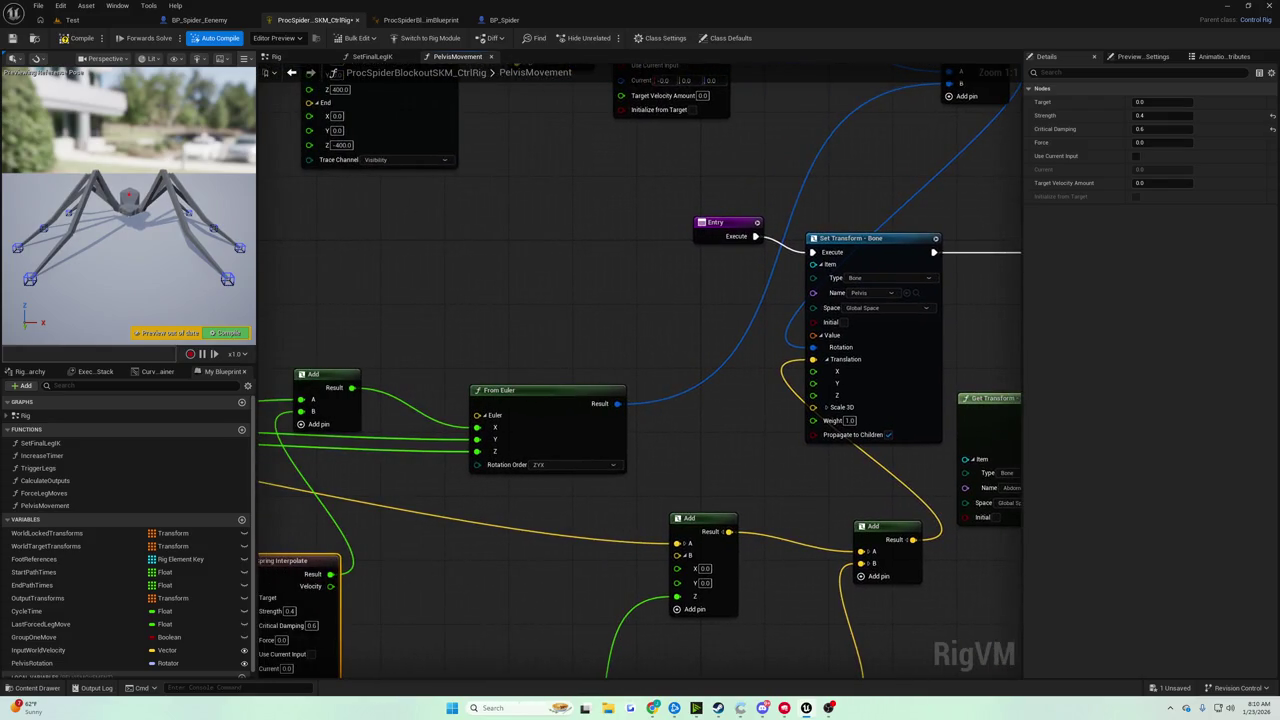
pyautogui.scroll(-2, 640, 370)
pyautogui.moveTo(887, 294)
pyautogui.mouseDown()
pyautogui.moveTo(707, 217)
pyautogui.moveTo(867, 202)
pyautogui.moveTo(900, 212)
pyautogui.moveTo(940, 266)
pyautogui.moveTo(925, 340)
pyautogui.mouseUp()
pyautogui.scroll(-2, 925, 405)
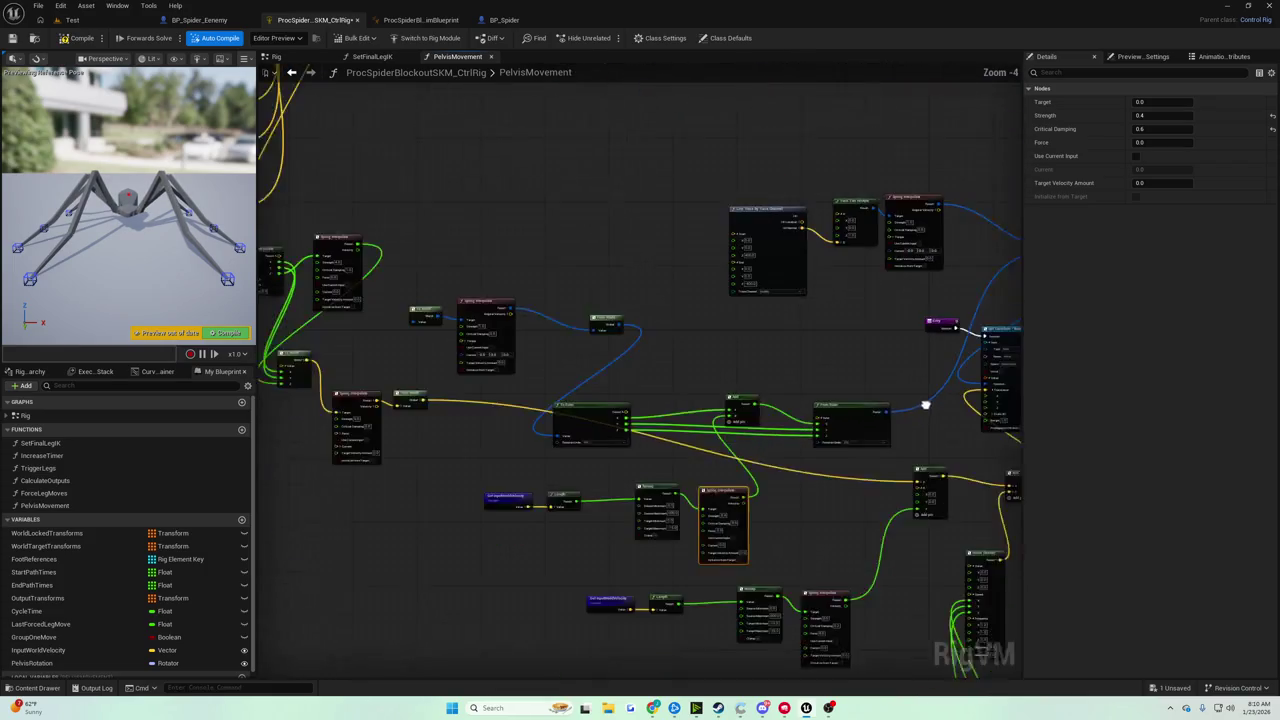
pyautogui.scroll(2, 789, 363)
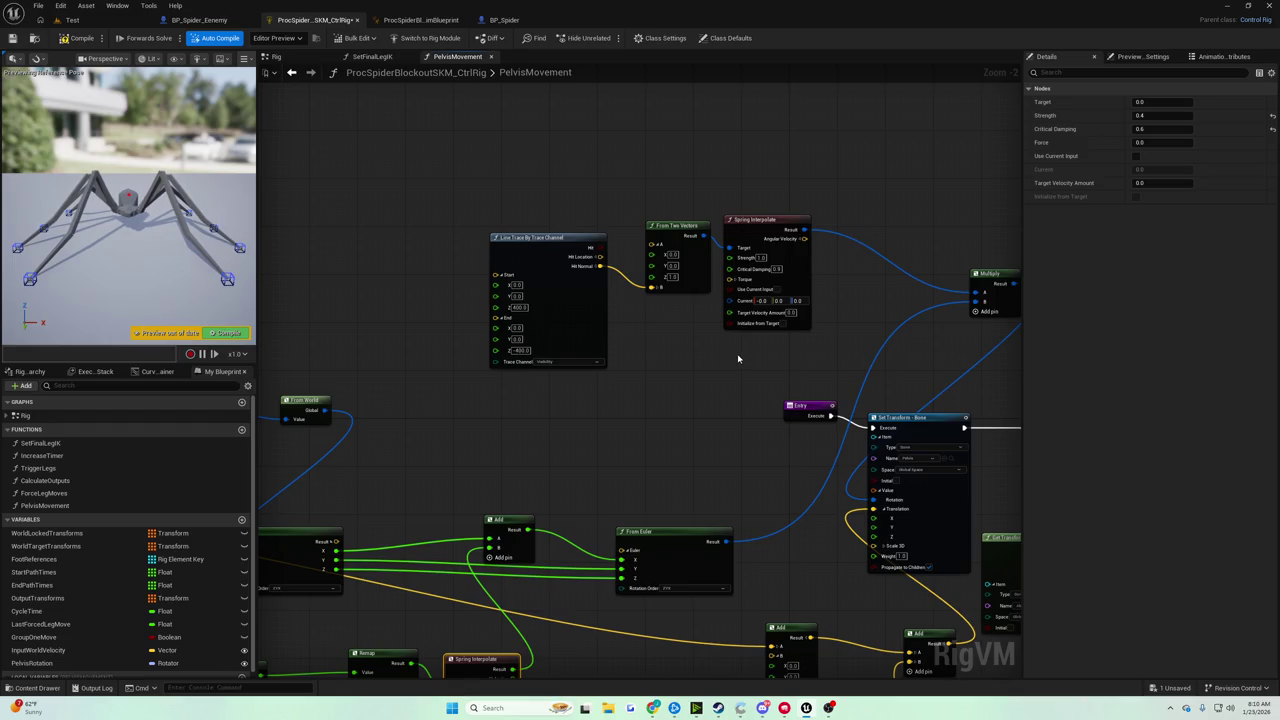
pyautogui.moveTo(869, 417); pyautogui.dragTo(696, 333)
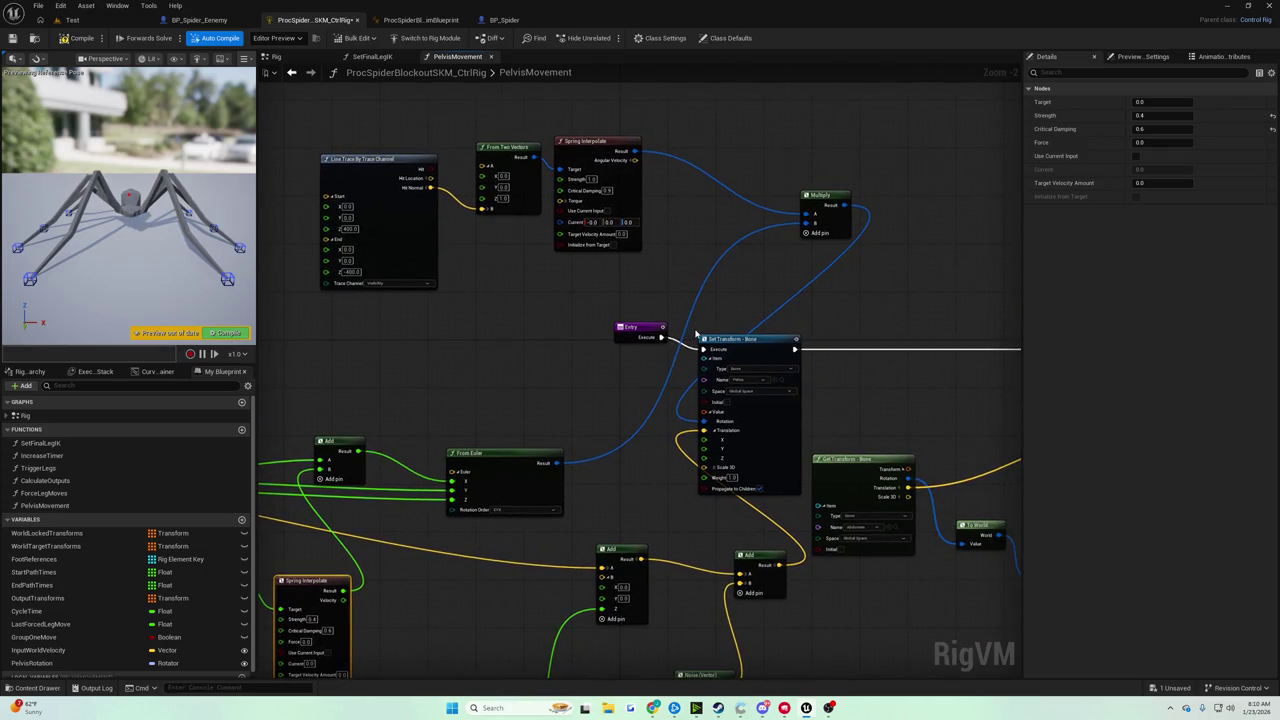
pyautogui.moveTo(693, 335)
pyautogui.mouseDown()
pyautogui.moveTo(262, 330)
pyautogui.moveTo(551, 315)
pyautogui.moveTo(646, 259)
pyautogui.mouseUp()
pyautogui.scroll(1, 591, 320)
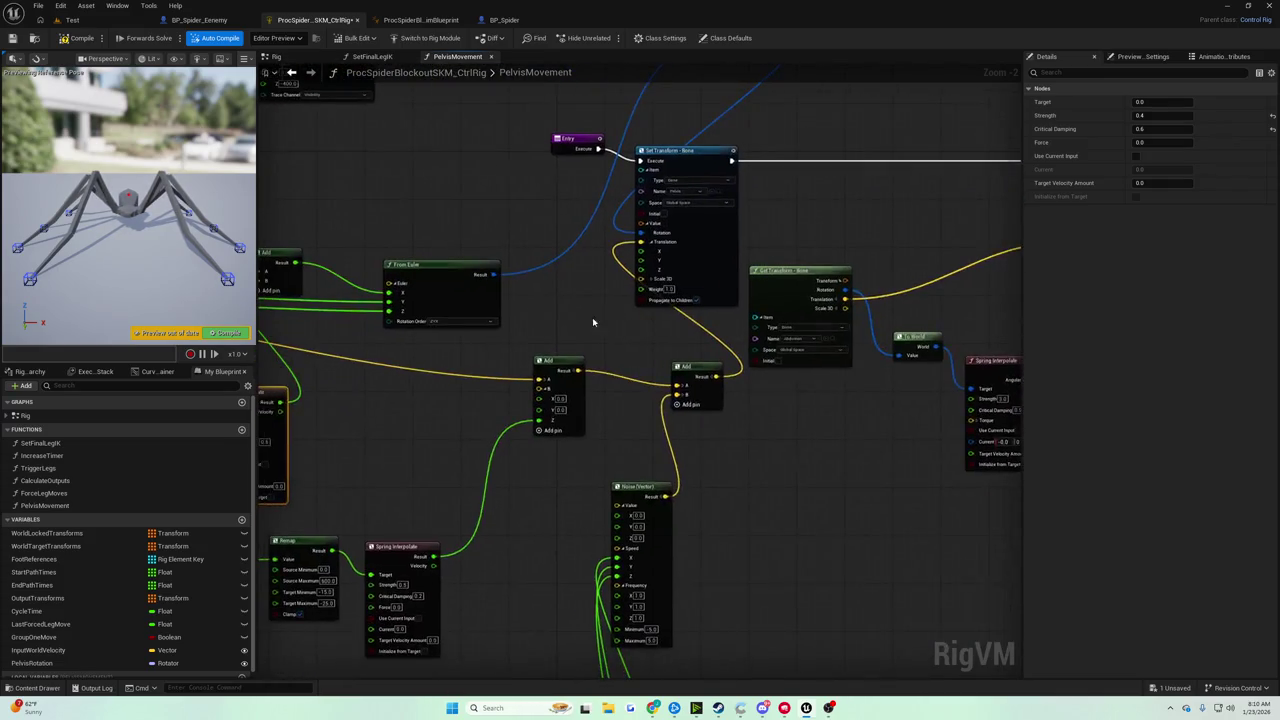
pyautogui.moveTo(573, 322); pyautogui.dragTo(871, 286)
pyautogui.moveTo(720, 300)
pyautogui.mouseDown()
pyautogui.moveTo(826, 320)
pyautogui.moveTo(849, 343)
pyautogui.moveTo(1010, 330)
pyautogui.moveTo(753, 381)
pyautogui.mouseUp()
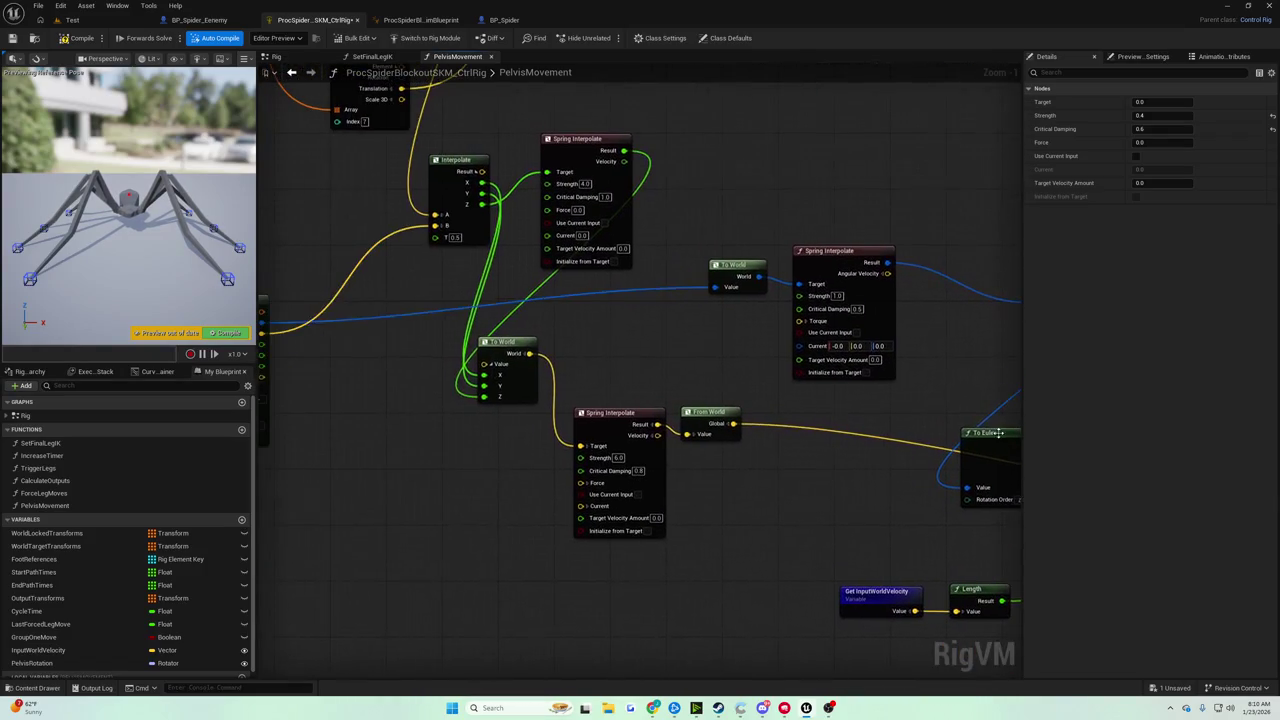
pyautogui.moveTo(656, 371); pyautogui.dragTo(743, 409)
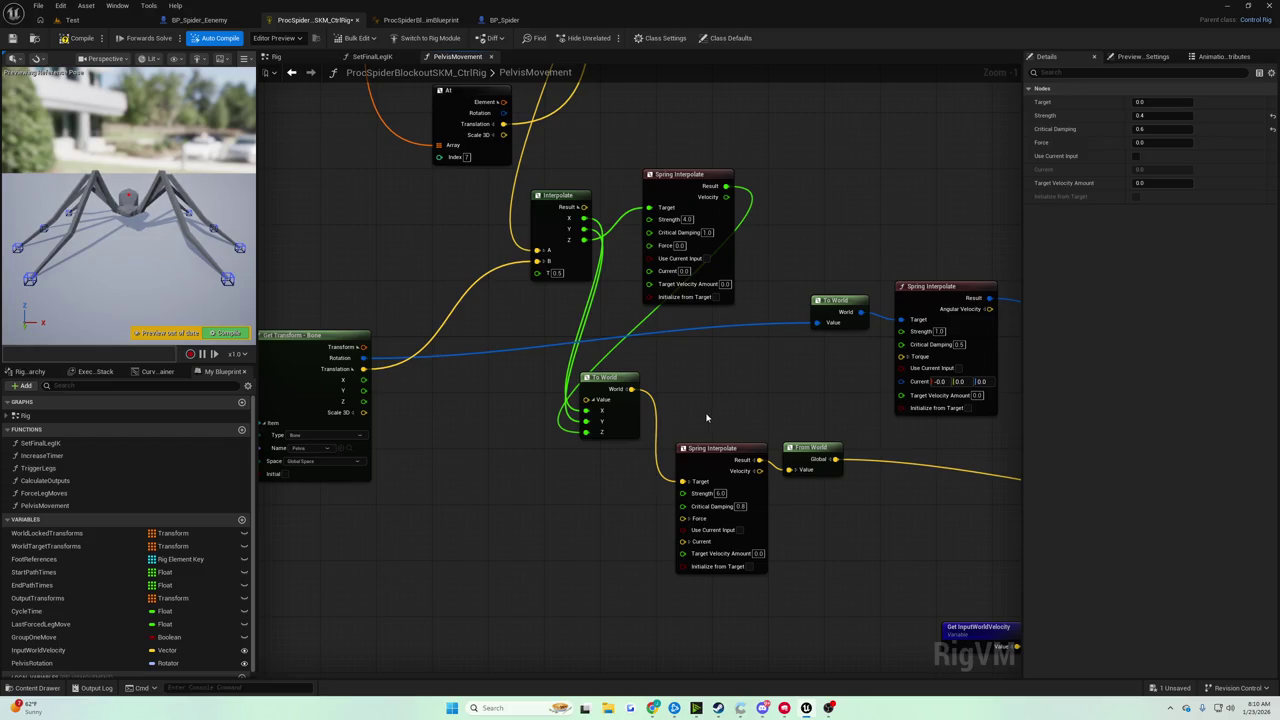
pyautogui.scroll(1, 706, 418)
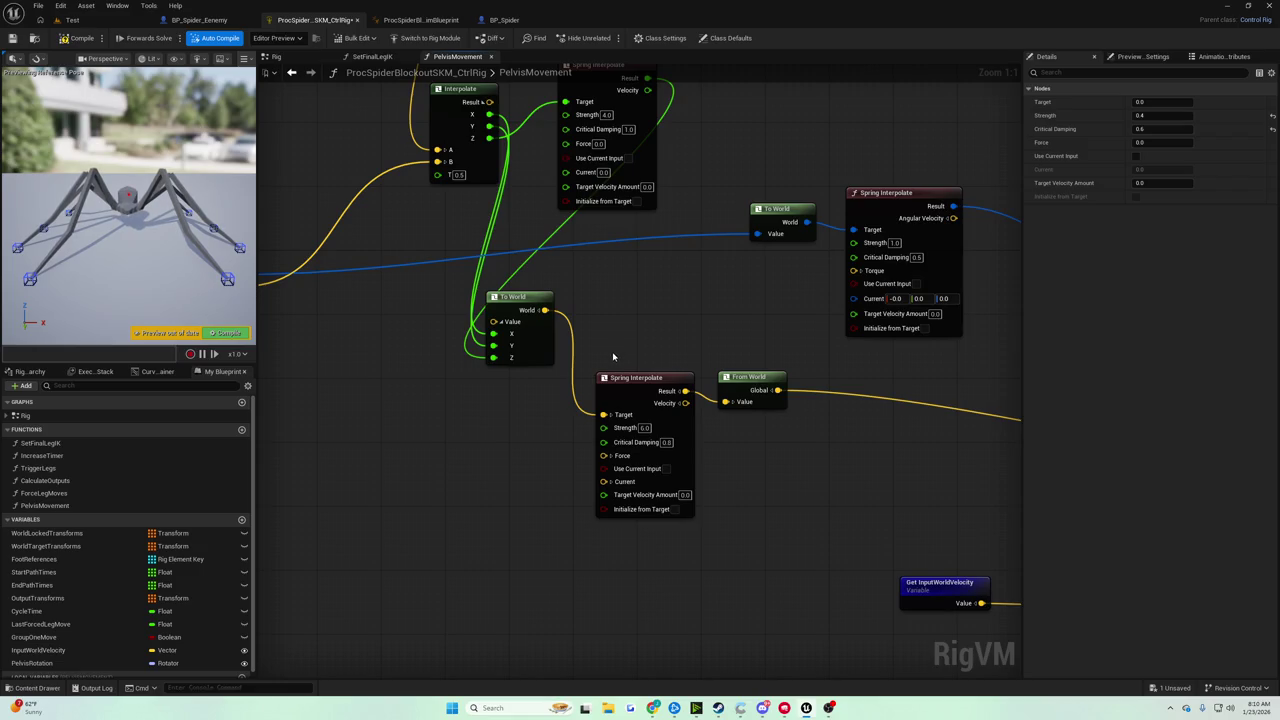
pyautogui.scroll(-5, 614, 356)
pyautogui.moveTo(820, 575)
pyautogui.mouseDown()
pyautogui.moveTo(814, 600)
pyautogui.moveTo(667, 436)
pyautogui.moveTo(557, 376)
pyautogui.moveTo(522, 391)
pyautogui.moveTo(511, 466)
pyautogui.moveTo(678, 111)
pyautogui.mouseUp()
pyautogui.scroll(3, 557, 376)
pyautogui.moveTo(630, 236)
pyautogui.mouseDown()
pyautogui.moveTo(600, 45)
pyautogui.moveTo(806, 434)
pyautogui.moveTo(706, 408)
pyautogui.moveTo(491, 469)
pyautogui.moveTo(569, 431)
pyautogui.moveTo(817, 366)
pyautogui.moveTo(645, 521)
pyautogui.moveTo(615, 525)
pyautogui.mouseUp()
pyautogui.moveTo(527, 455); pyautogui.dragTo(433, 427)
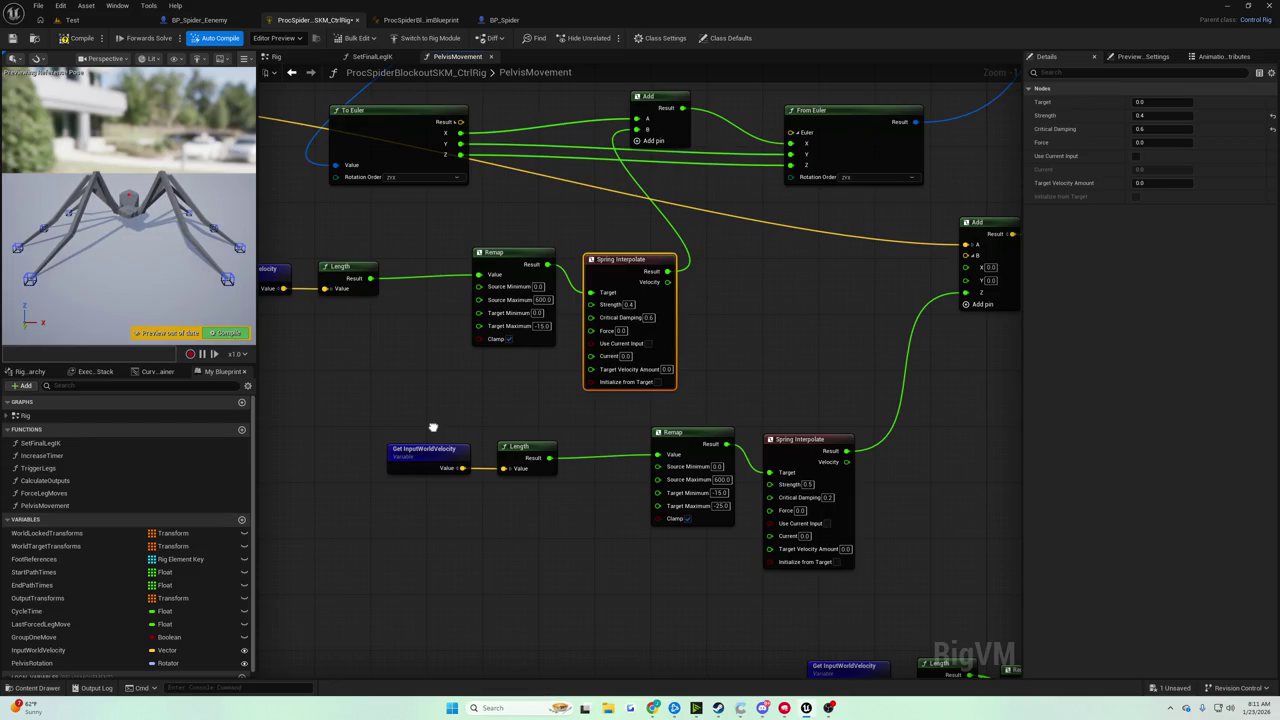
pyautogui.moveTo(433, 427); pyautogui.dragTo(430, 427)
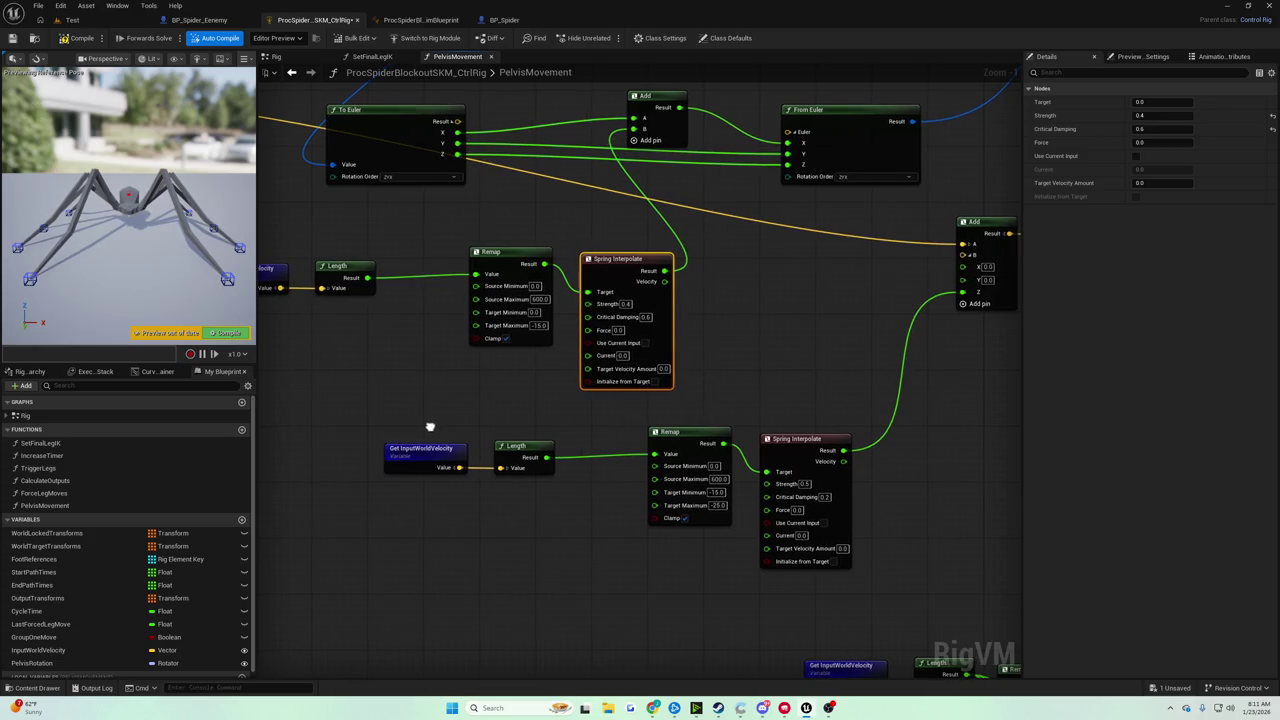
pyautogui.moveTo(430, 427); pyautogui.dragTo(429, 430)
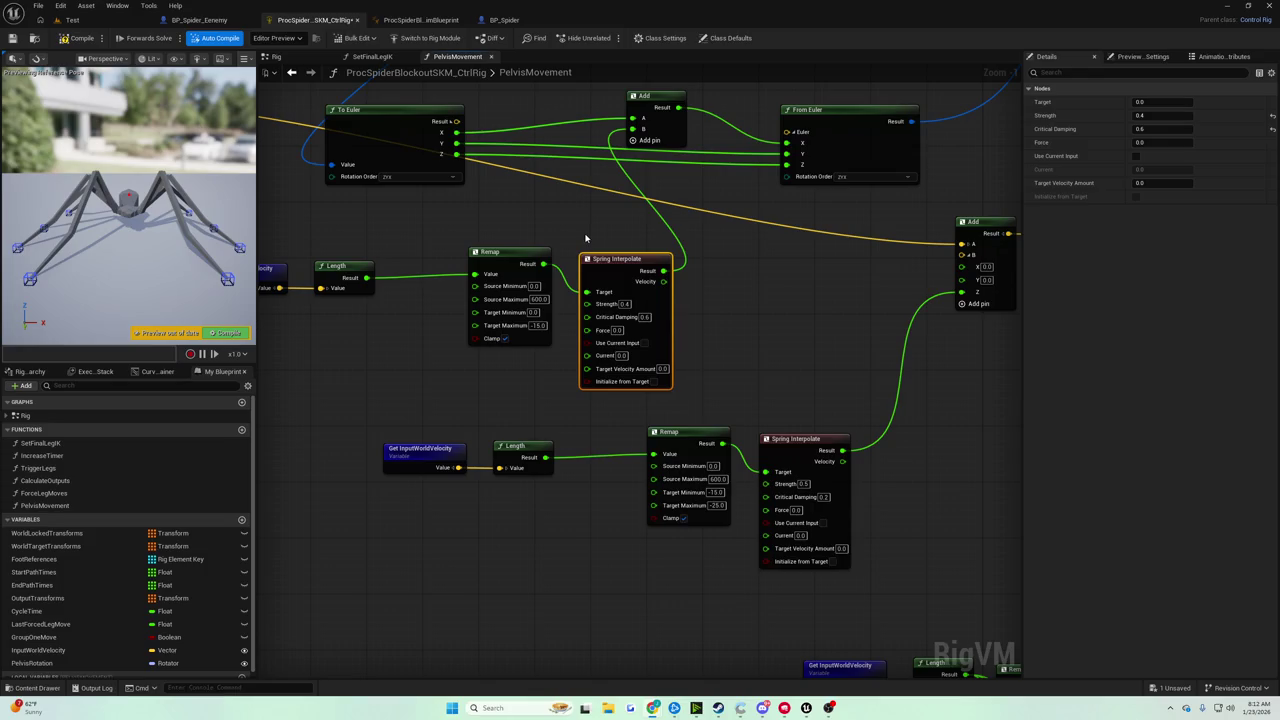
pyautogui.scroll(1, 586, 238)
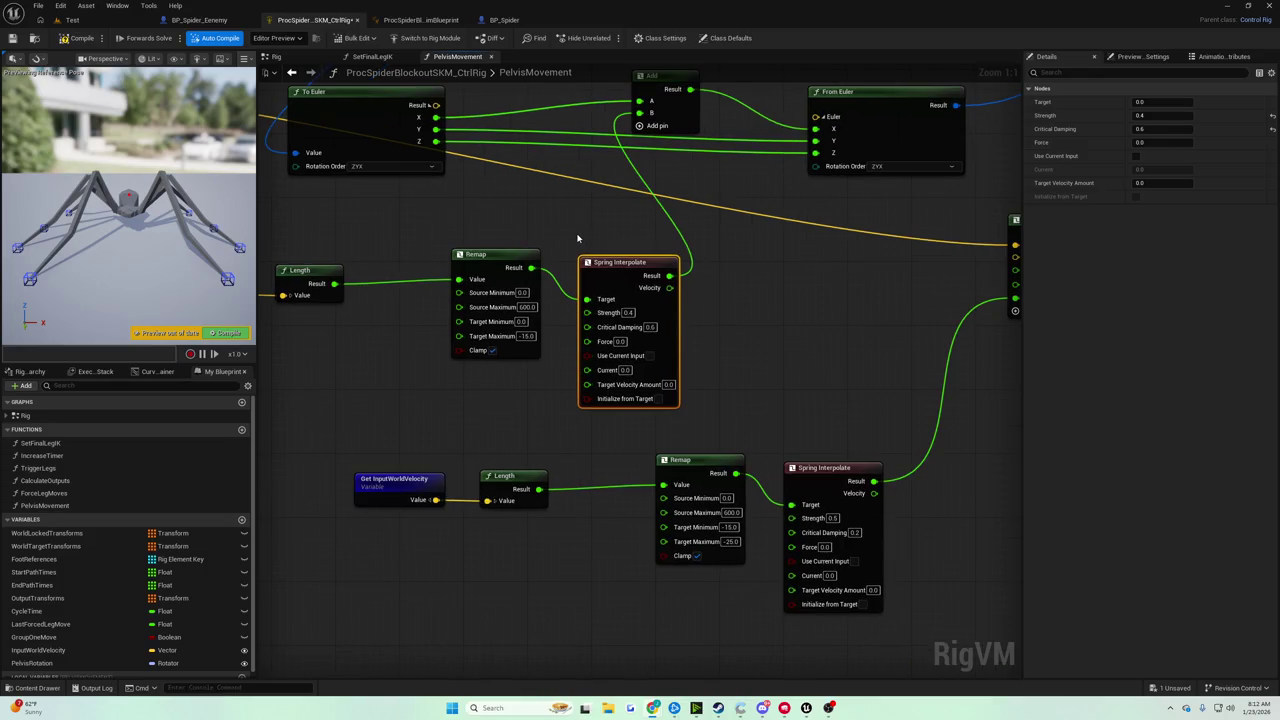
pyautogui.scroll(-2, 575, 233)
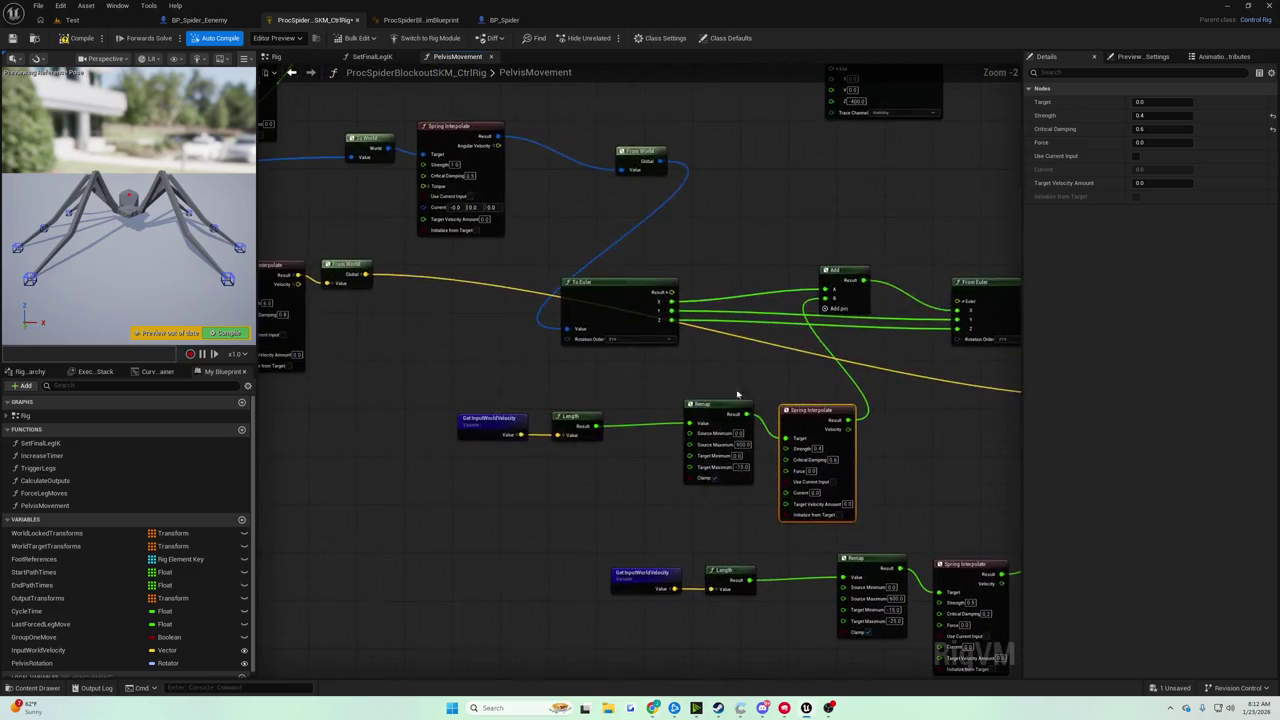
pyautogui.scroll(2, 548, 427)
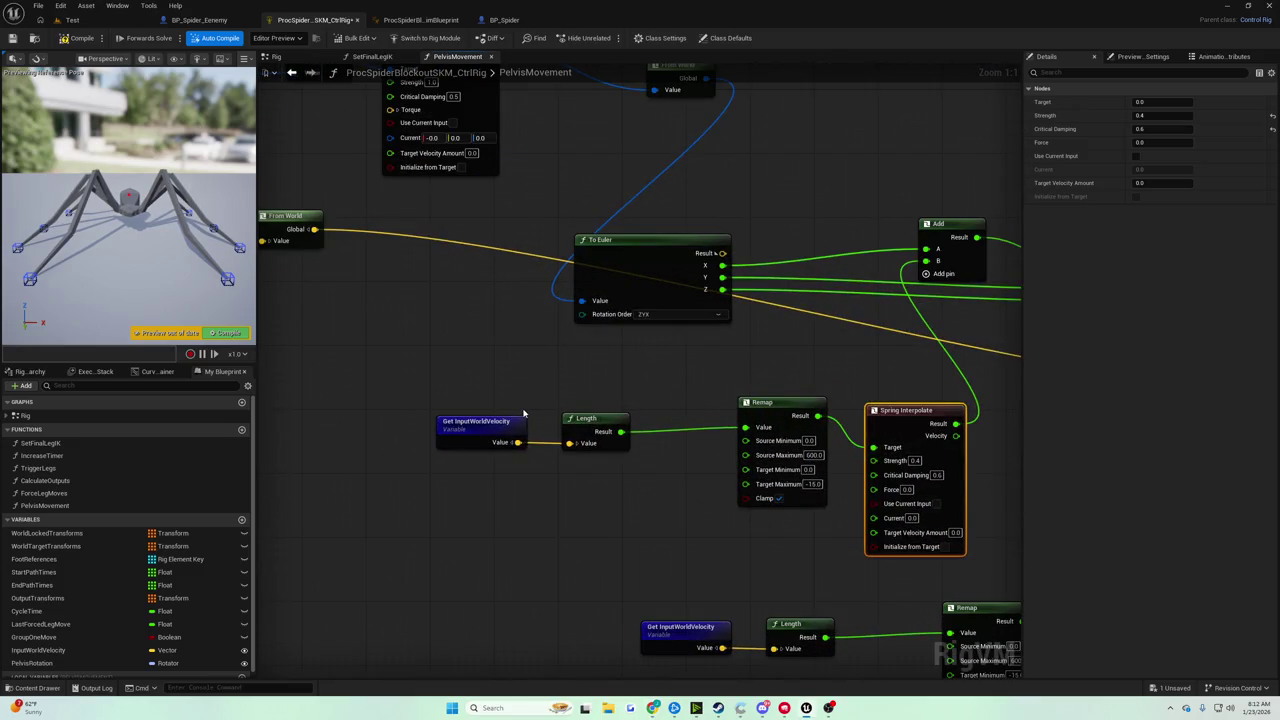
pyautogui.moveTo(522, 411); pyautogui.dragTo(458, 378)
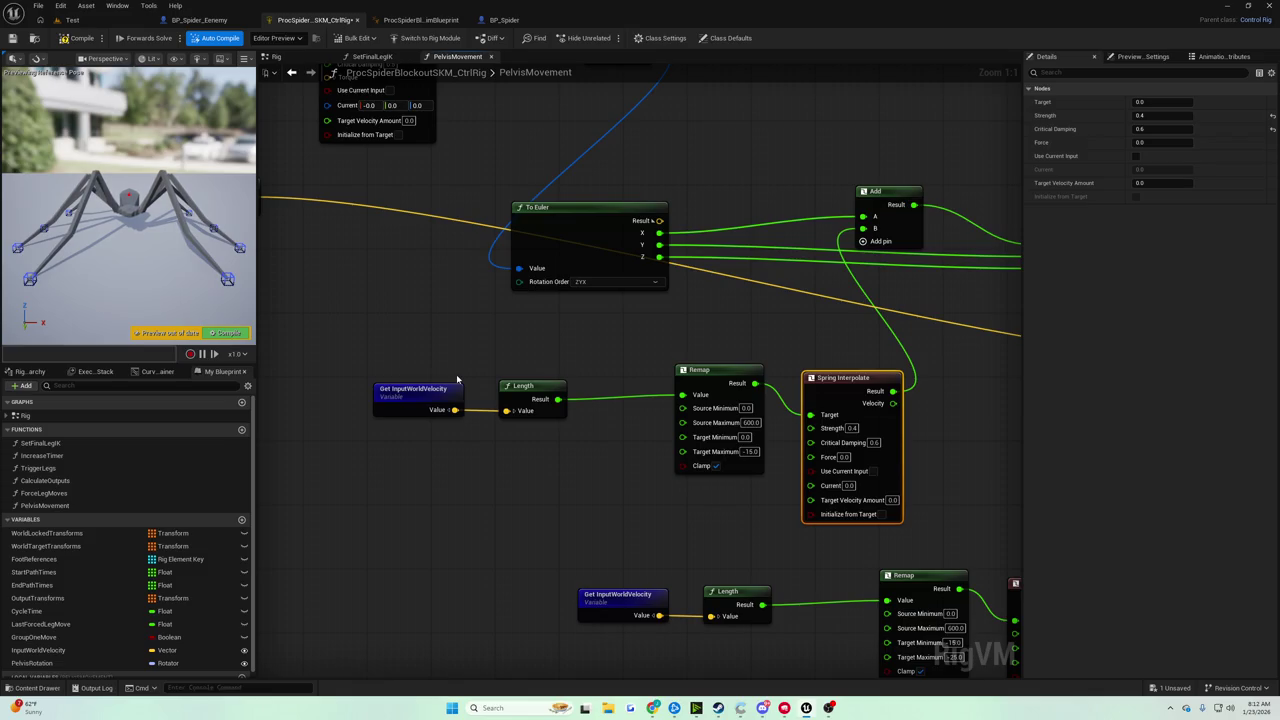
pyautogui.moveTo(451, 379); pyautogui.dragTo(746, 495)
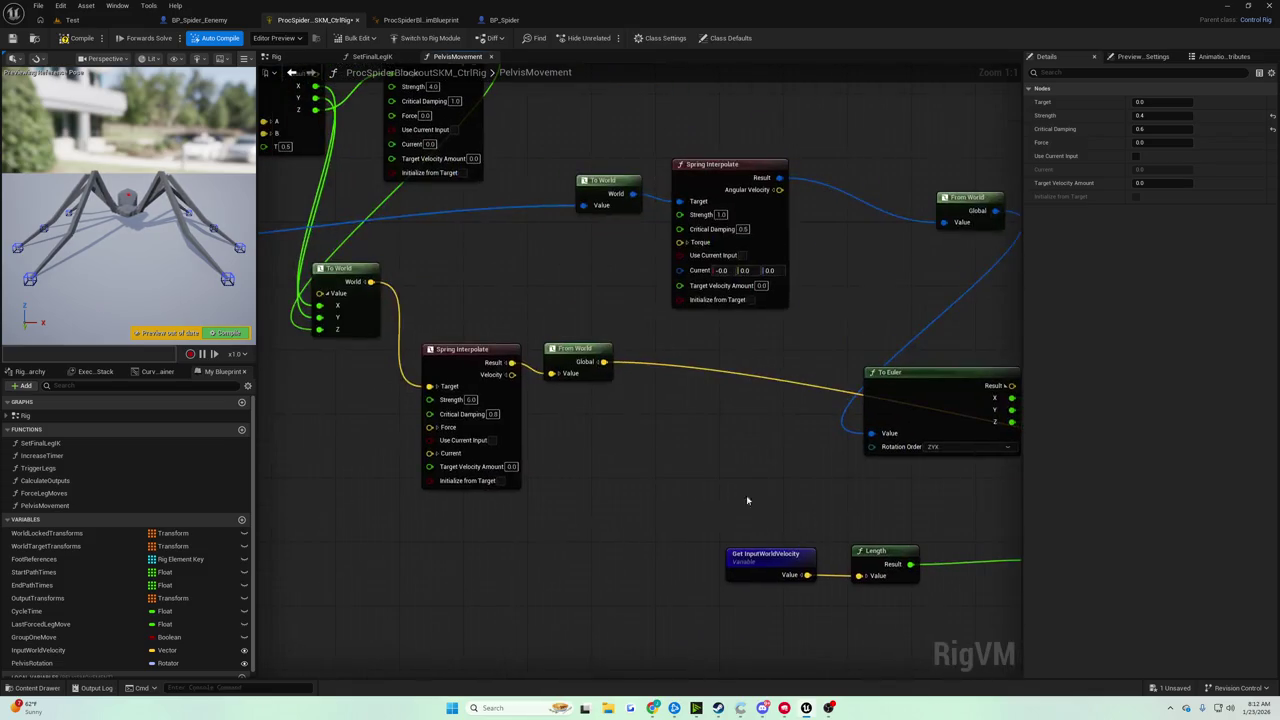
pyautogui.moveTo(610, 440)
pyautogui.mouseDown()
pyautogui.moveTo(729, 520)
pyautogui.moveTo(860, 700)
pyautogui.moveTo(940, 660)
pyautogui.moveTo(975, 620)
pyautogui.mouseUp()
pyautogui.scroll(-2, 975, 620)
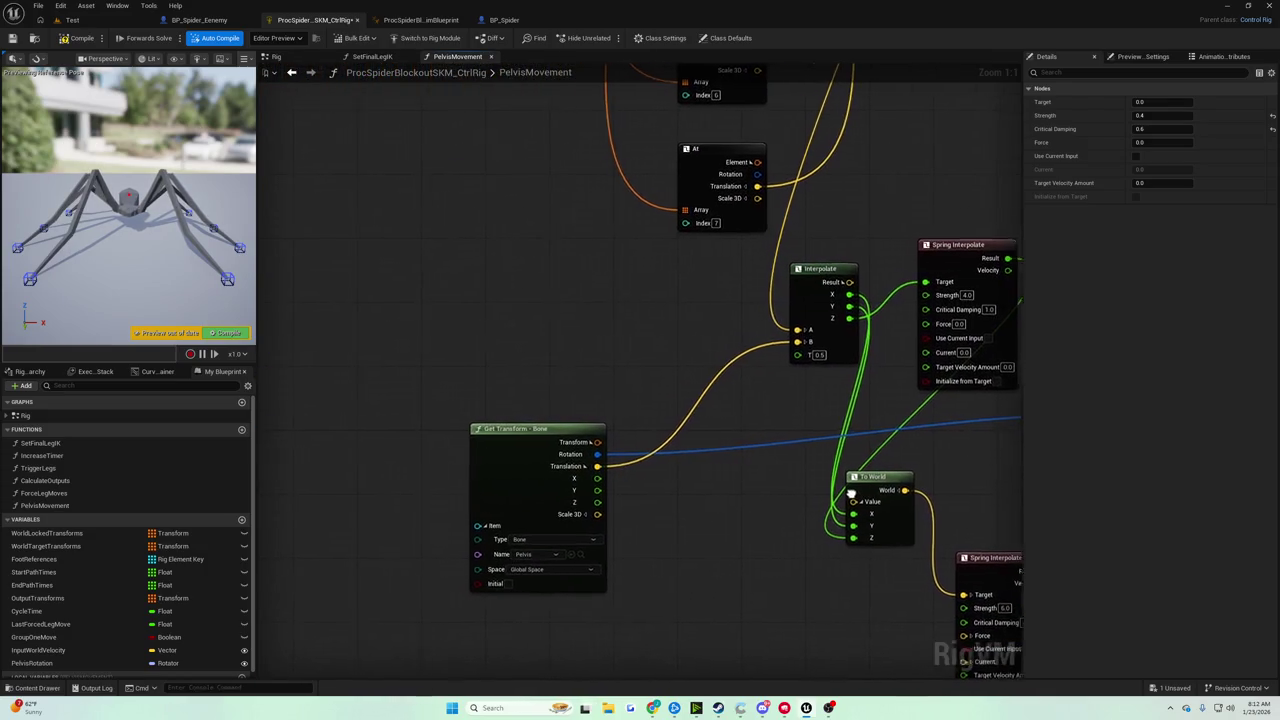
pyautogui.moveTo(640, 300)
pyautogui.mouseDown()
pyautogui.moveTo(603, 670)
pyautogui.moveTo(589, 674)
pyautogui.moveTo(580, 568)
pyautogui.moveTo(500, 302)
pyautogui.mouseUp()
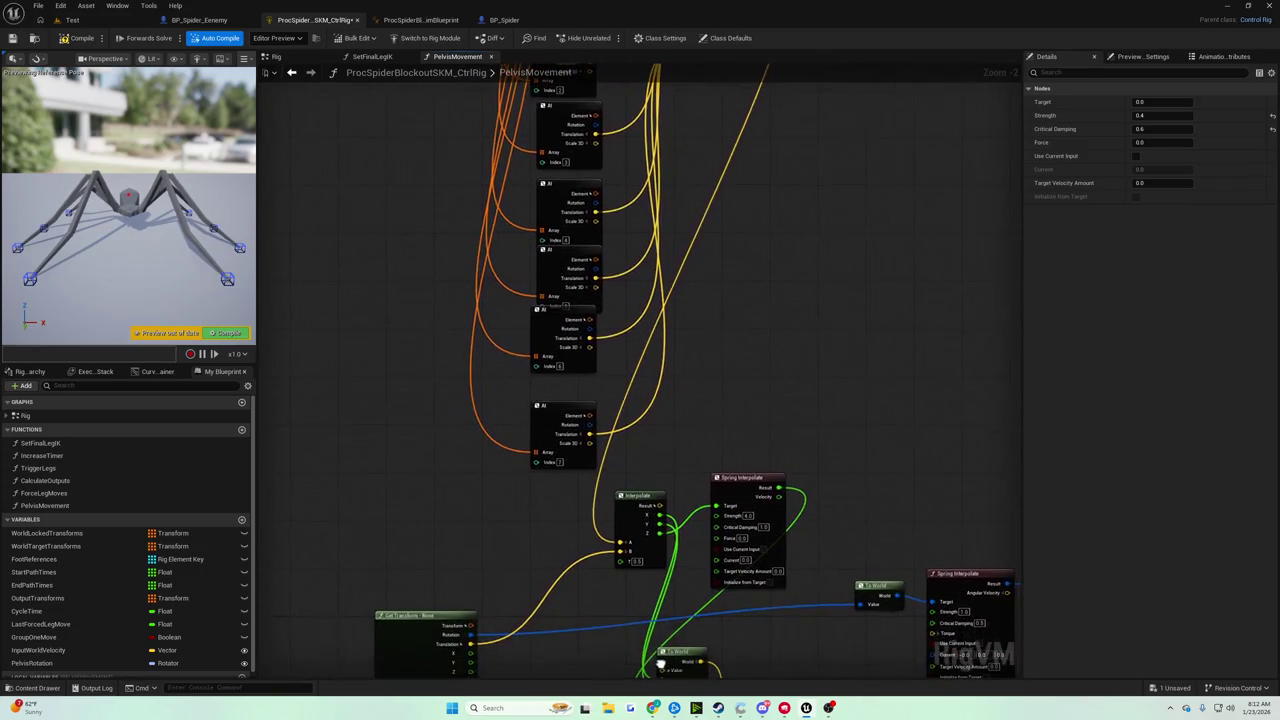
pyautogui.moveTo(660, 648)
pyautogui.mouseDown()
pyautogui.moveTo(668, 657)
pyautogui.moveTo(667, 455)
pyautogui.mouseUp()
pyautogui.scroll(3, 663, 450)
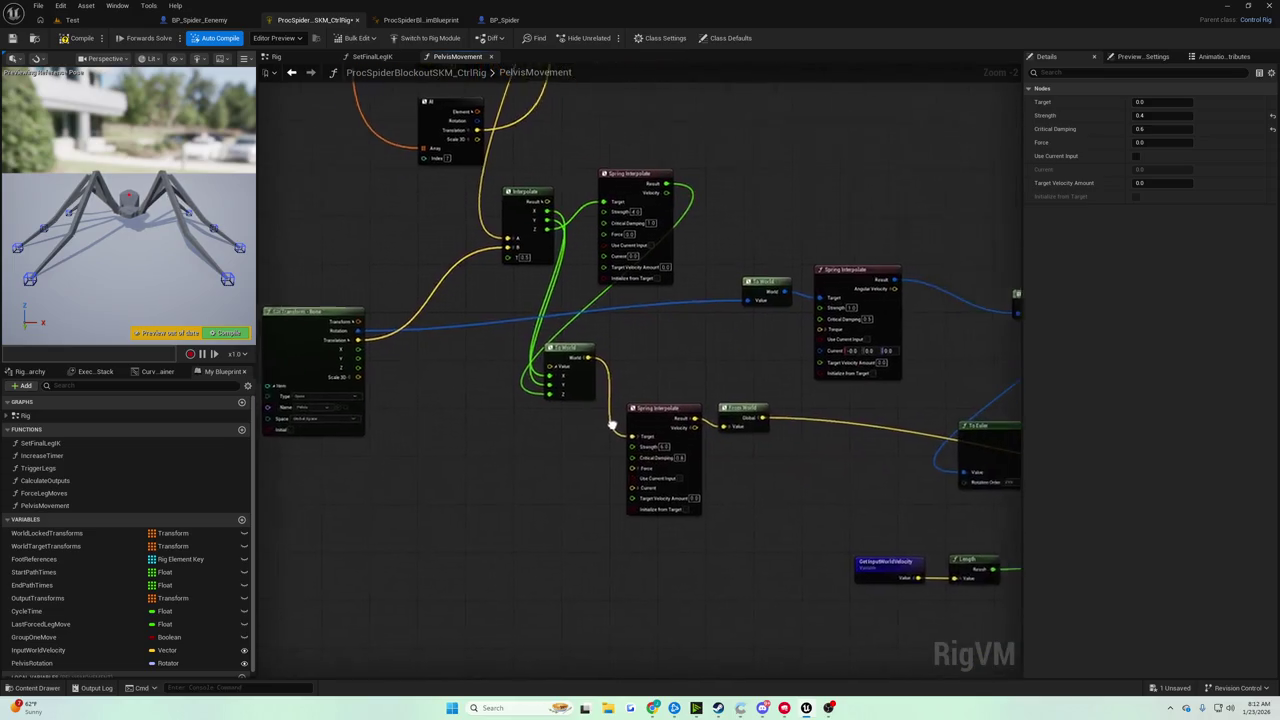
pyautogui.moveTo(454, 386)
pyautogui.mouseDown()
pyautogui.moveTo(409, 380)
pyautogui.moveTo(580, 395)
pyautogui.mouseUp()
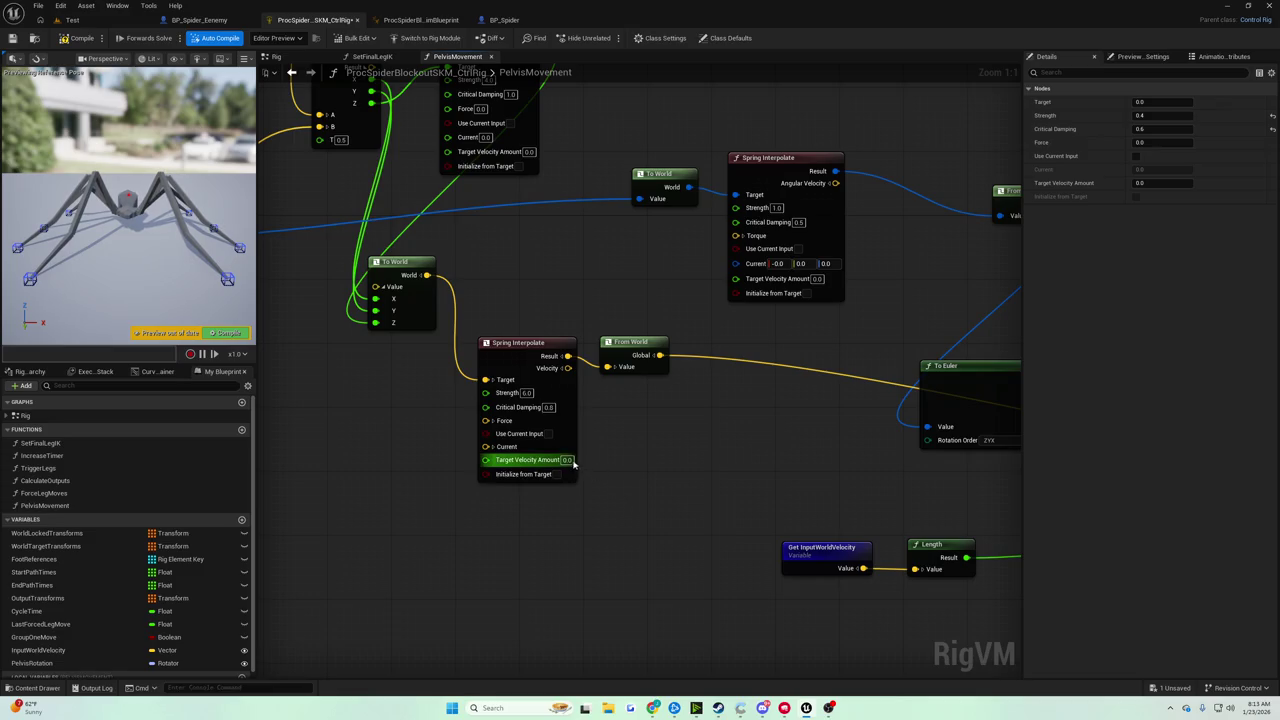
pyautogui.moveTo(556, 462)
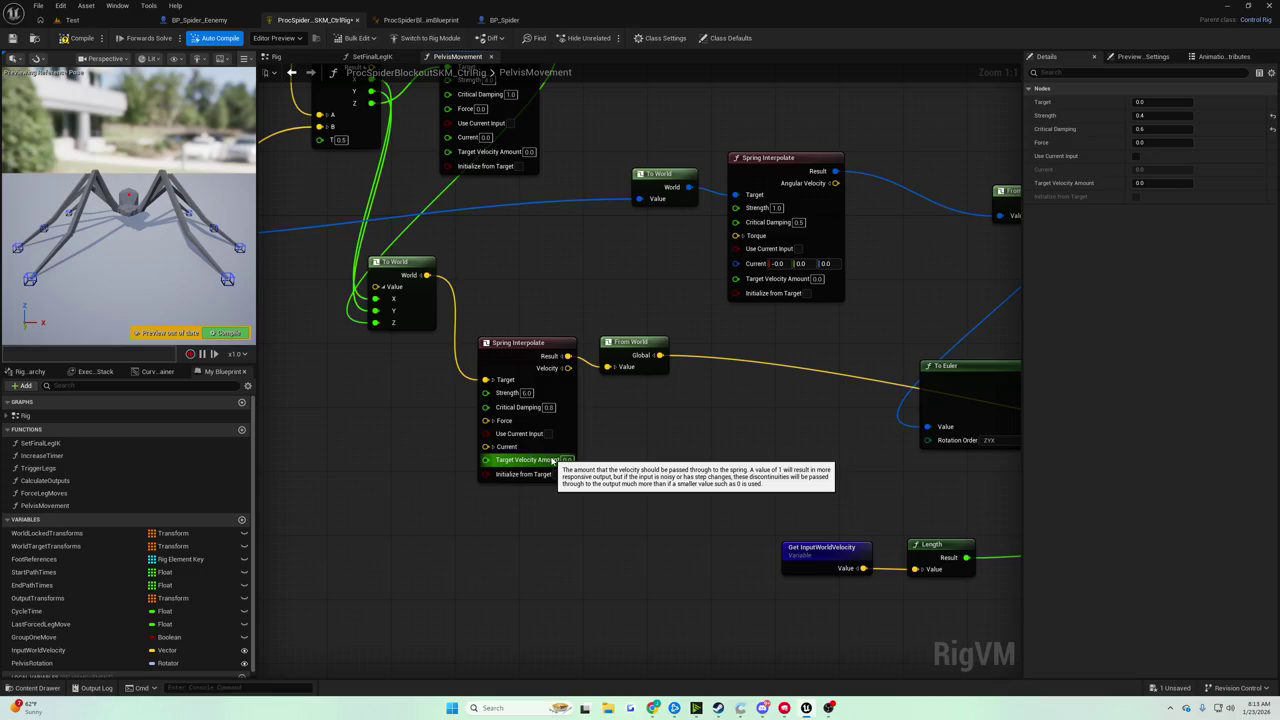
pyautogui.moveTo(552, 461)
pyautogui.mouseDown()
pyautogui.moveTo(474, 247)
pyautogui.moveTo(522, 384)
pyautogui.mouseUp()
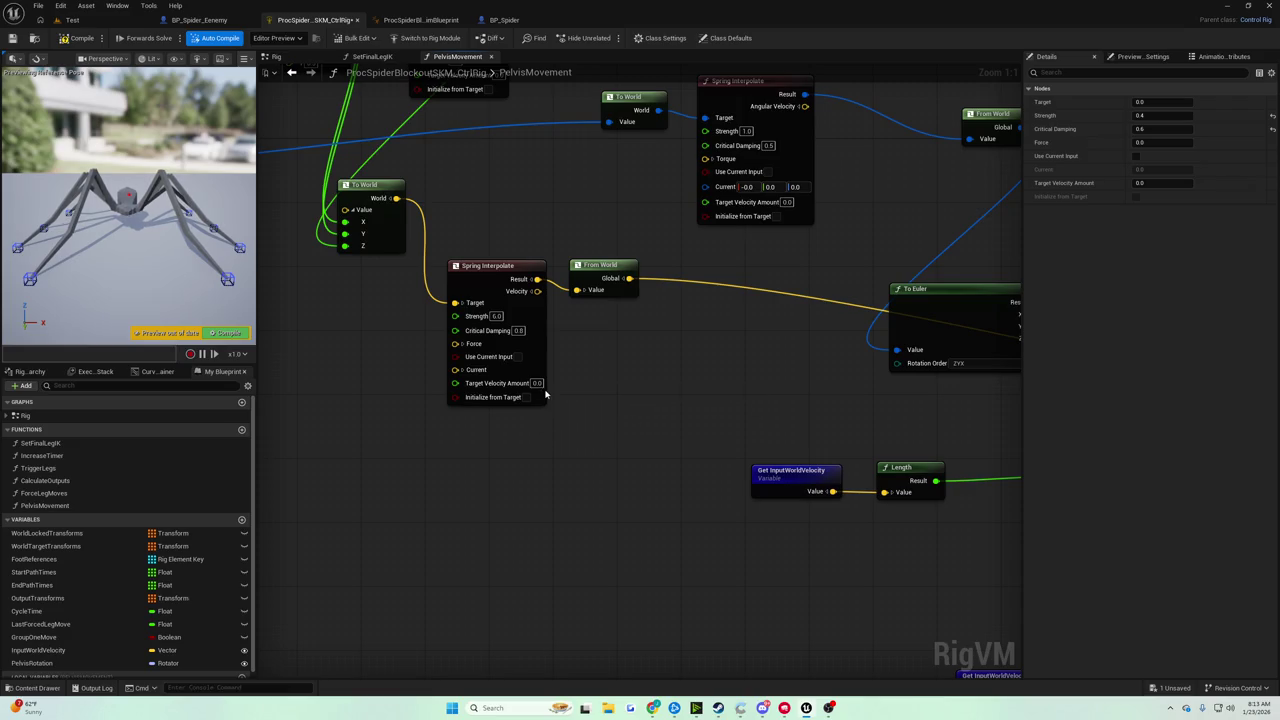
pyautogui.scroll(-4, 581, 473)
pyautogui.scroll(5, 581, 473)
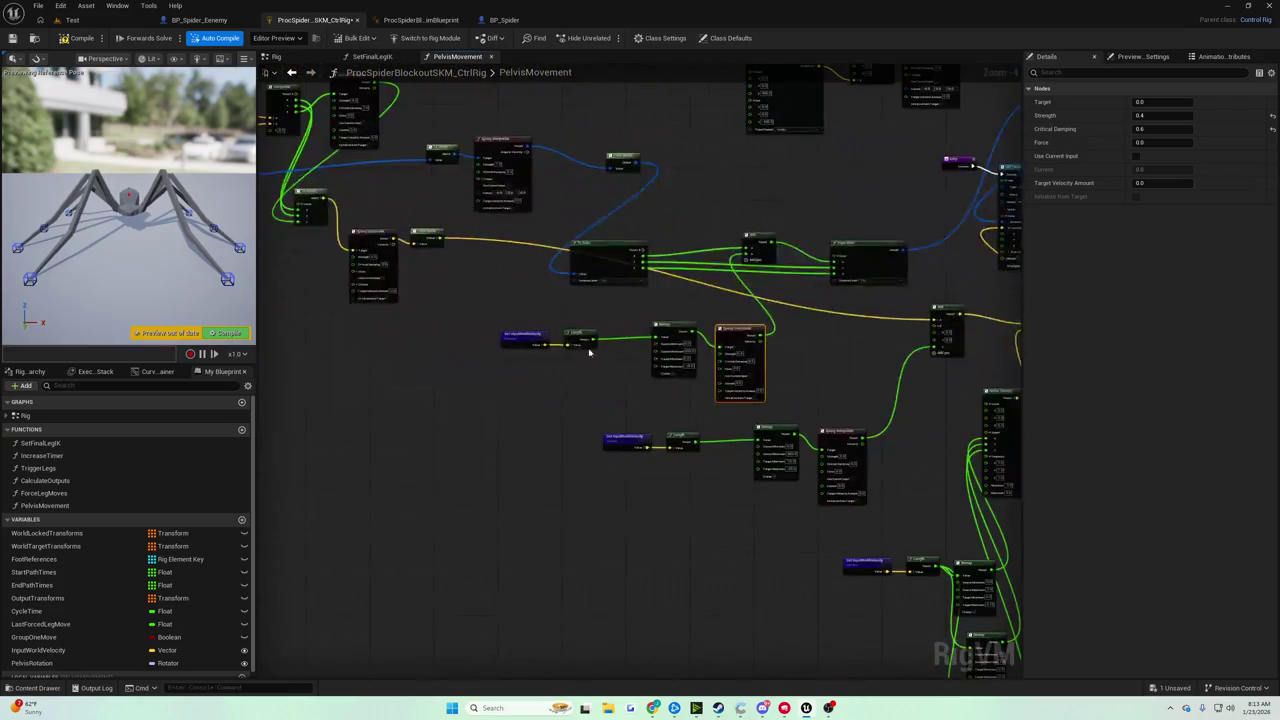
pyautogui.moveTo(494, 266); pyautogui.dragTo(608, 409)
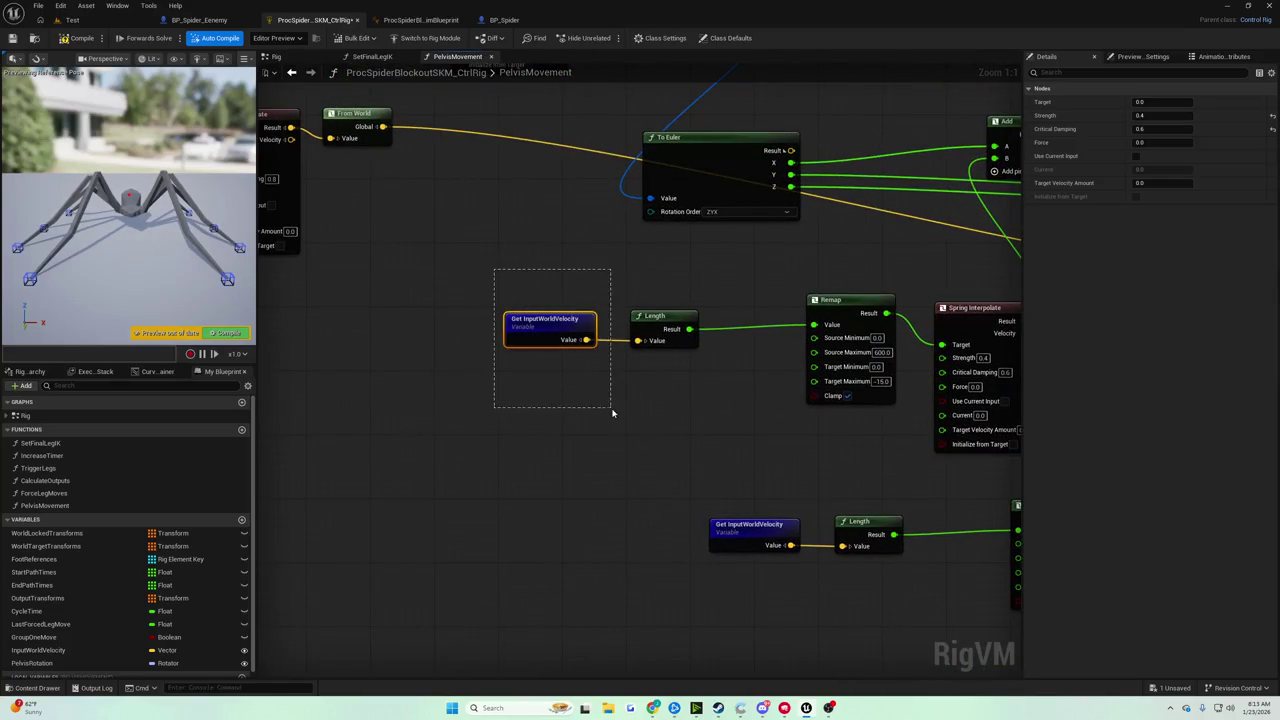
pyautogui.moveTo(552, 372)
pyautogui.mouseDown()
pyautogui.moveTo(636, 452)
pyautogui.moveTo(646, 491)
pyautogui.mouseUp()
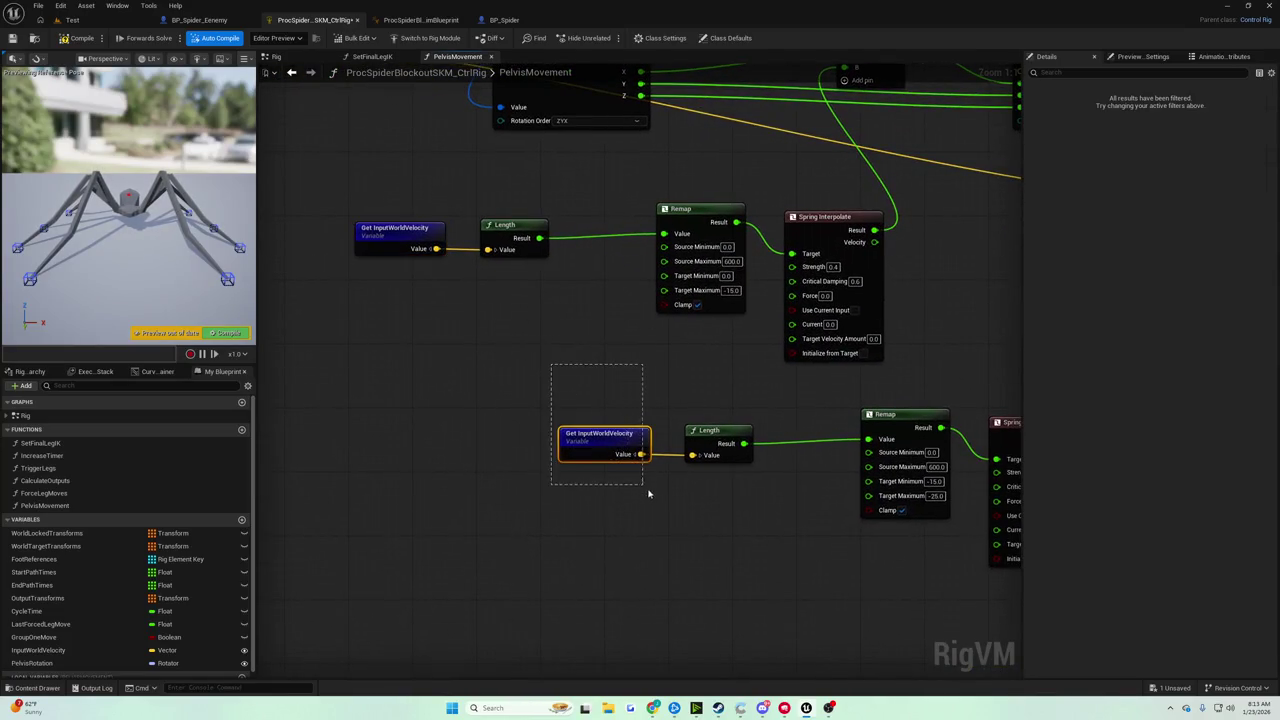
pyautogui.moveTo(366, 205); pyautogui.dragTo(516, 350)
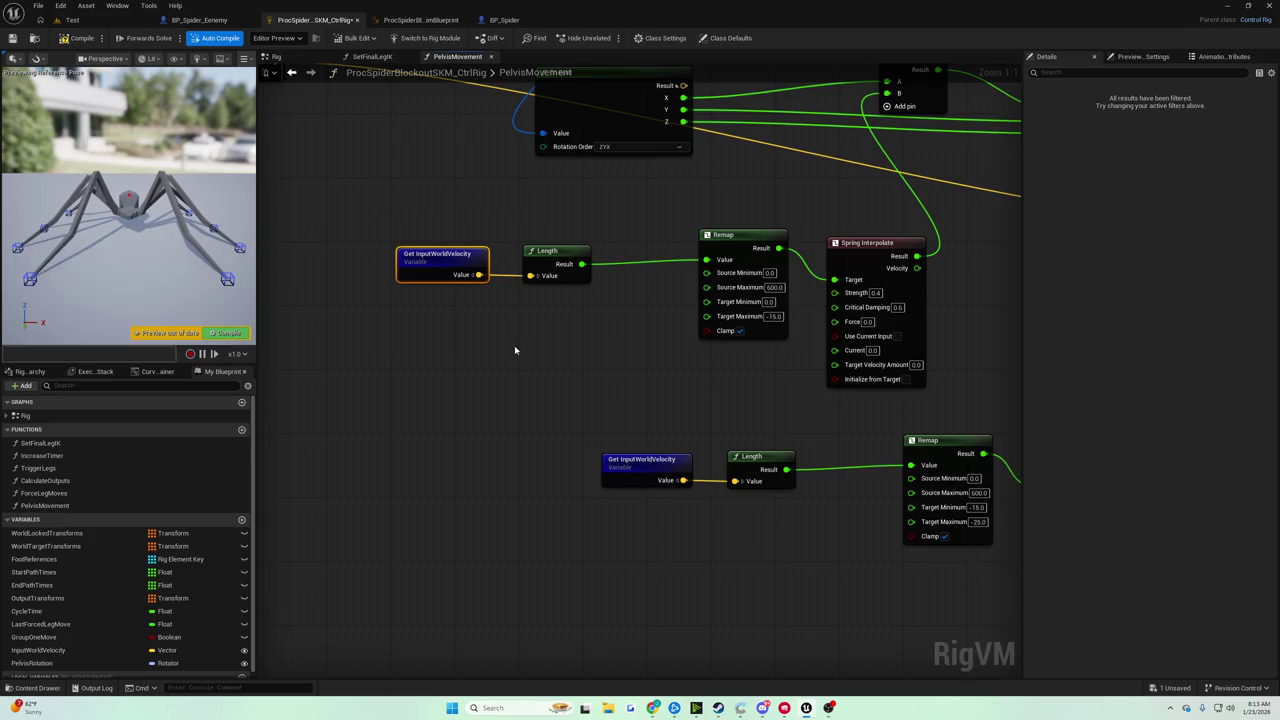
pyautogui.moveTo(340, 222)
pyautogui.mouseDown()
pyautogui.moveTo(529, 376)
pyautogui.moveTo(657, 542)
pyautogui.moveTo(591, 551)
pyautogui.mouseUp()
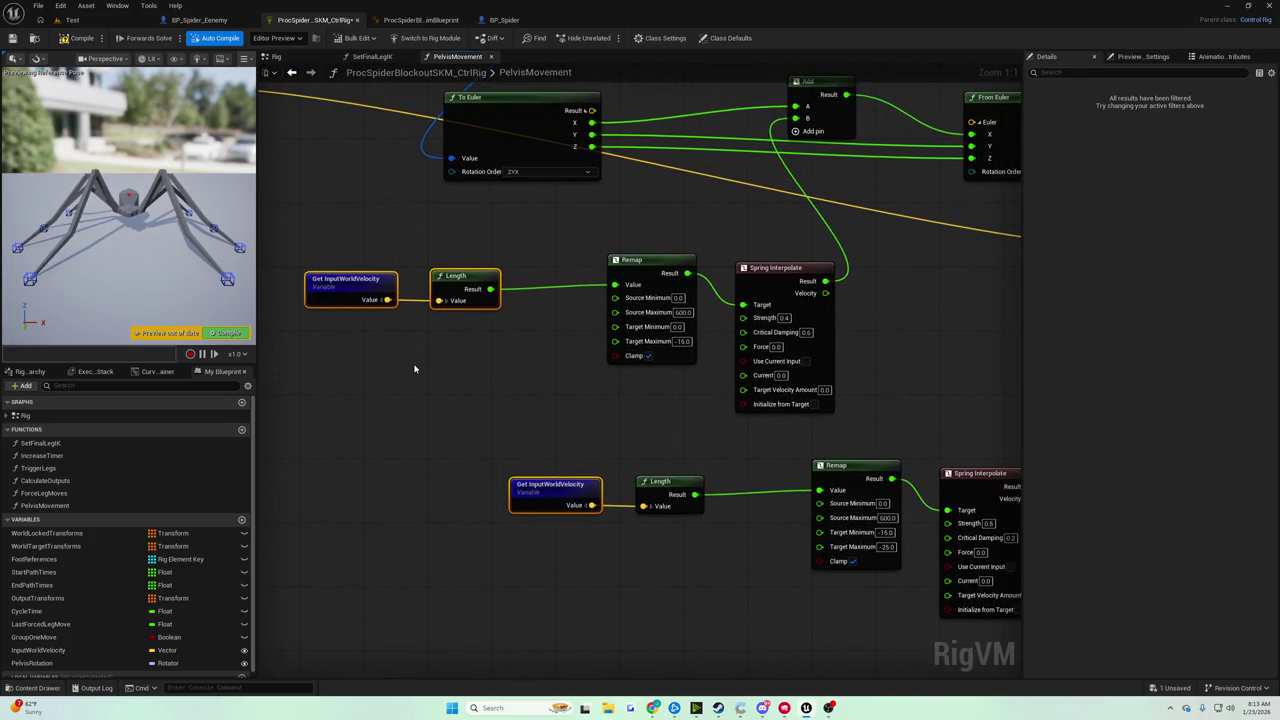
pyautogui.moveTo(416, 372); pyautogui.dragTo(408, 381)
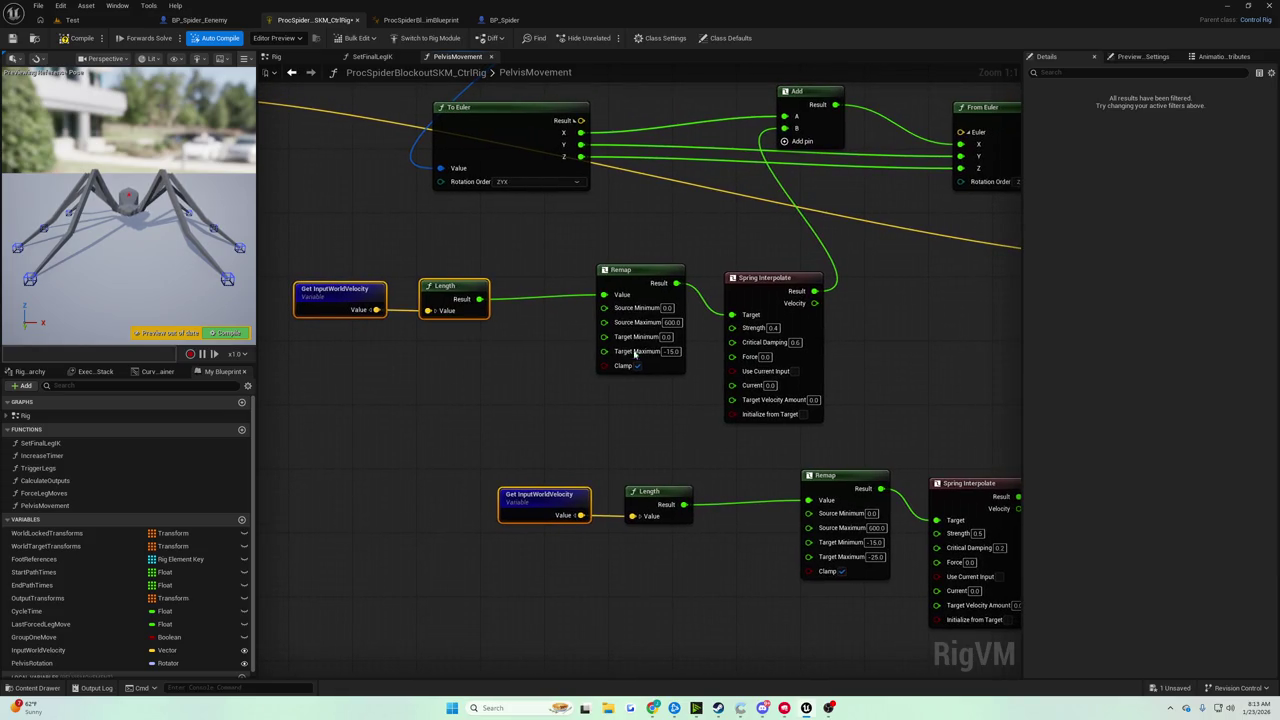
pyautogui.moveTo(706, 237)
pyautogui.mouseDown()
pyautogui.moveTo(828, 443)
pyautogui.moveTo(589, 443)
pyautogui.moveTo(609, 460)
pyautogui.mouseUp()
pyautogui.moveTo(728, 466); pyautogui.dragTo(975, 587)
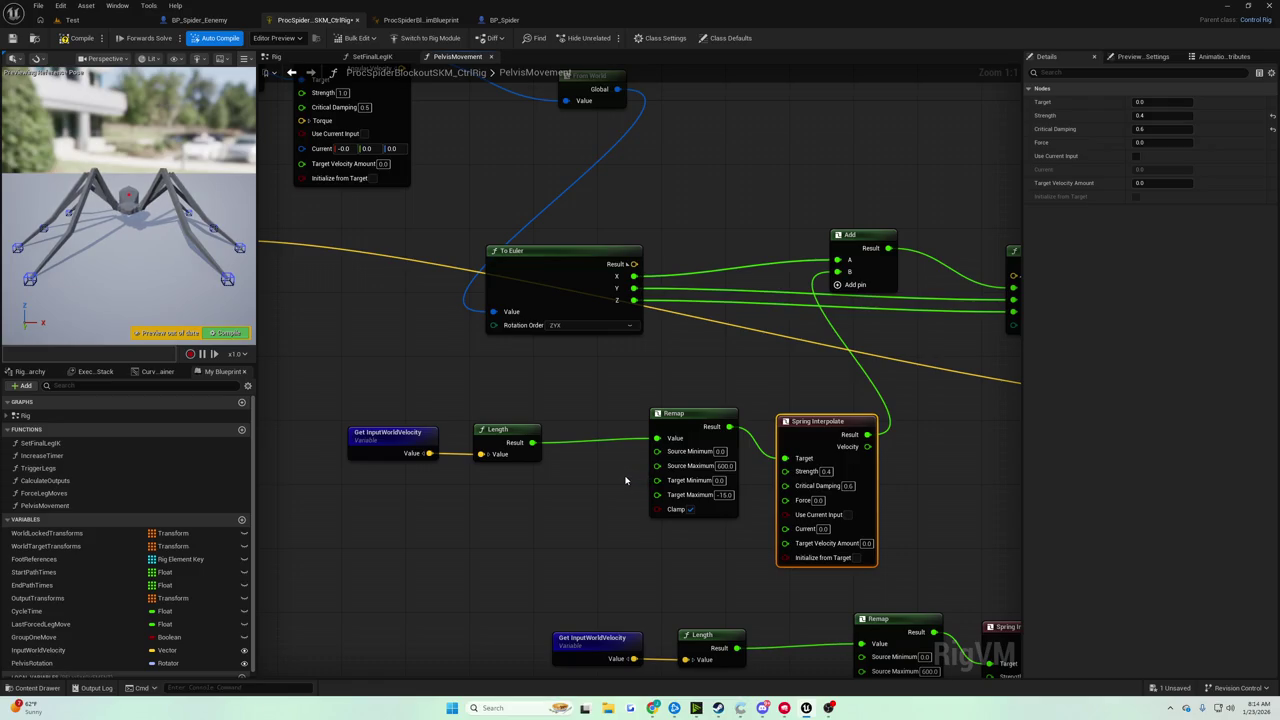
pyautogui.moveTo(606, 477)
pyautogui.mouseDown()
pyautogui.moveTo(808, 528)
pyautogui.moveTo(631, 470)
pyautogui.moveTo(689, 522)
pyautogui.moveTo(550, 455)
pyautogui.mouseUp()
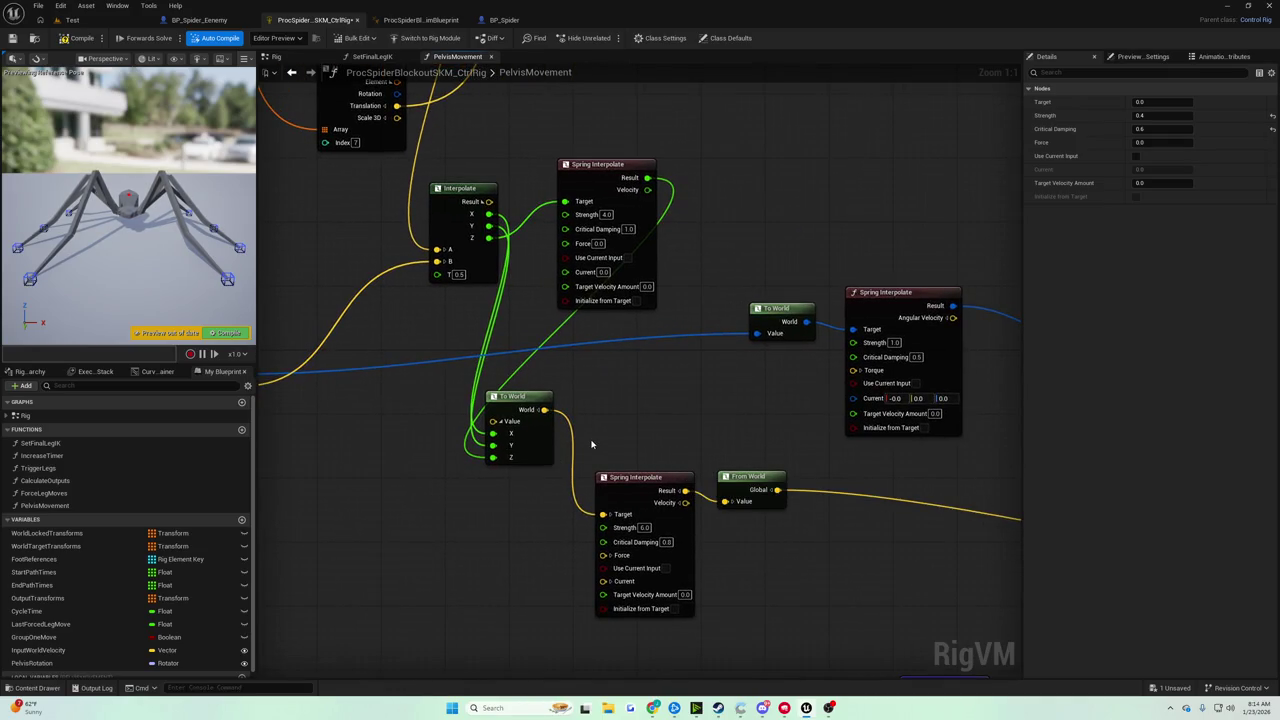
pyautogui.scroll(-4, 591, 444)
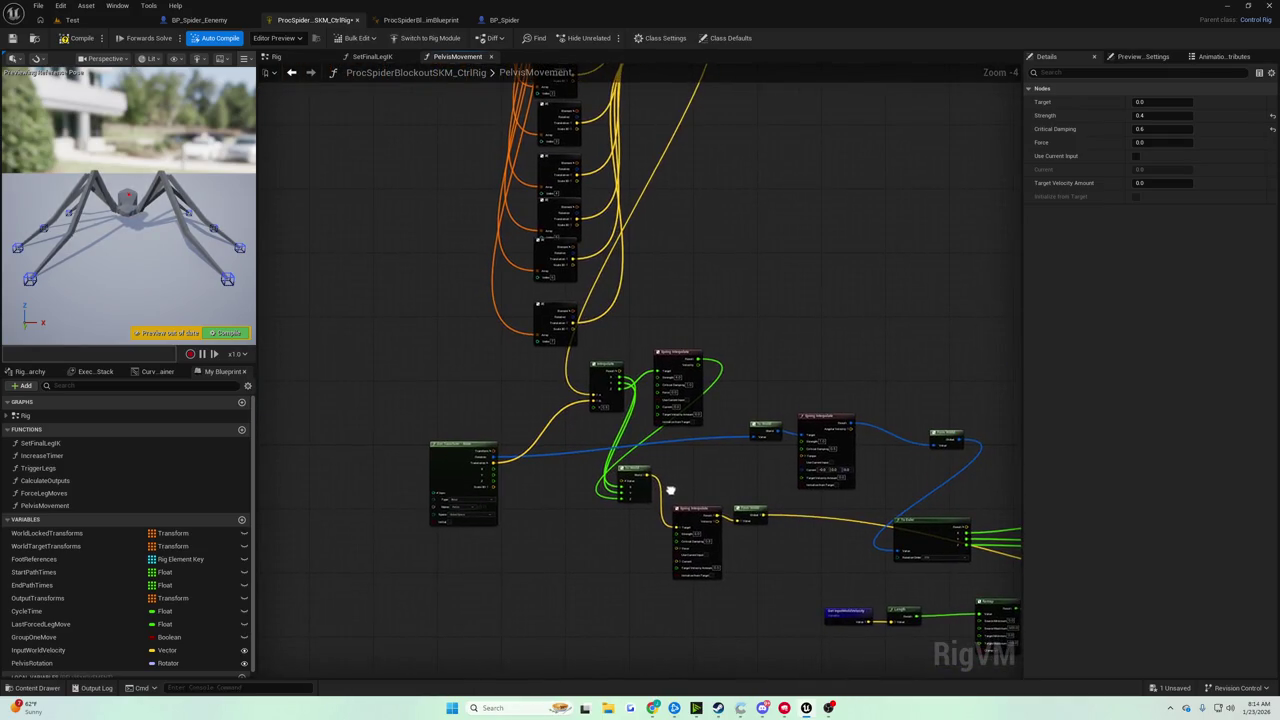
# Search the graph for 'spring interp' and jump to the first and third Spring Interpolate matches.
pyautogui.hotkey('ctrl', 'f')
pyautogui.write('spring interp')
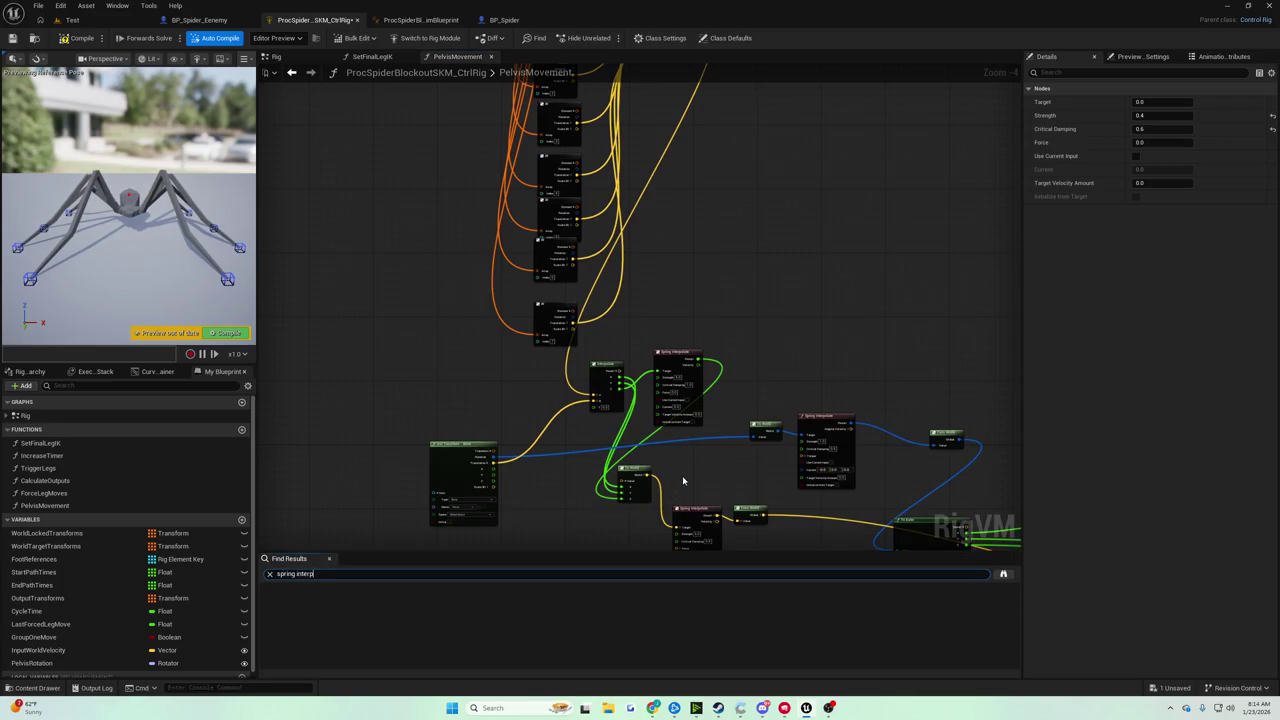
pyautogui.press('Return')
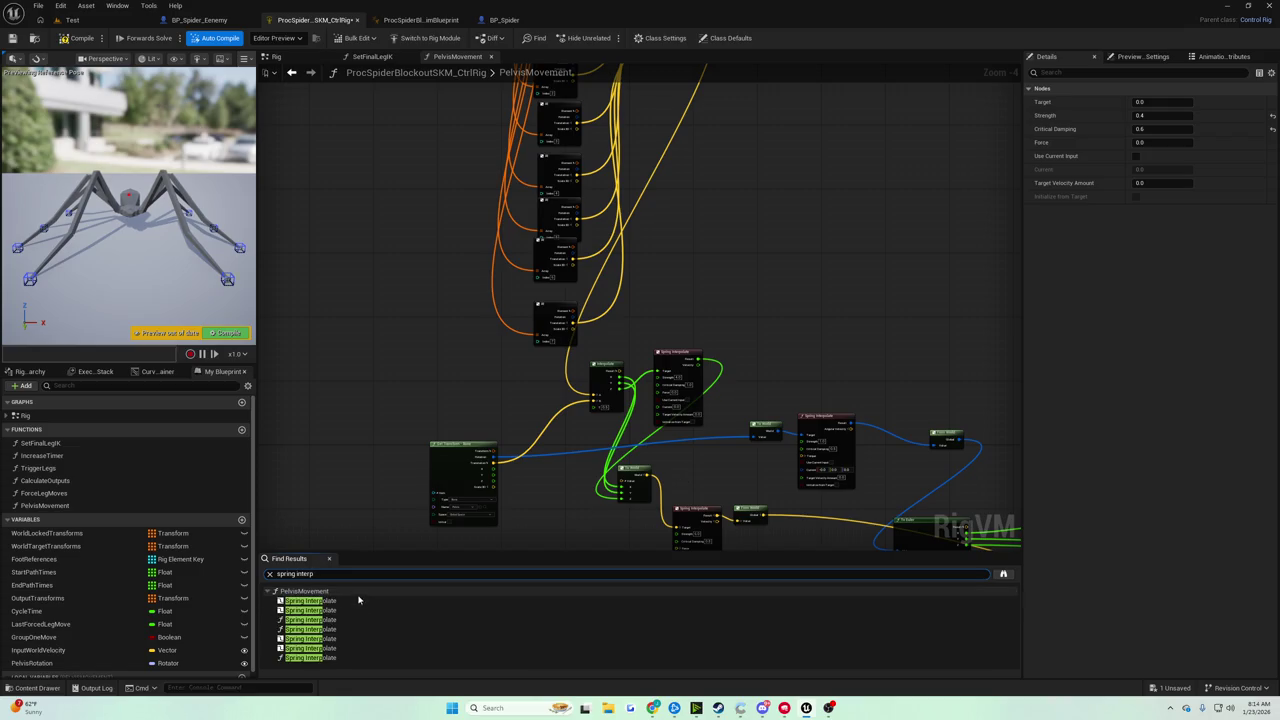
pyautogui.click(358, 601)
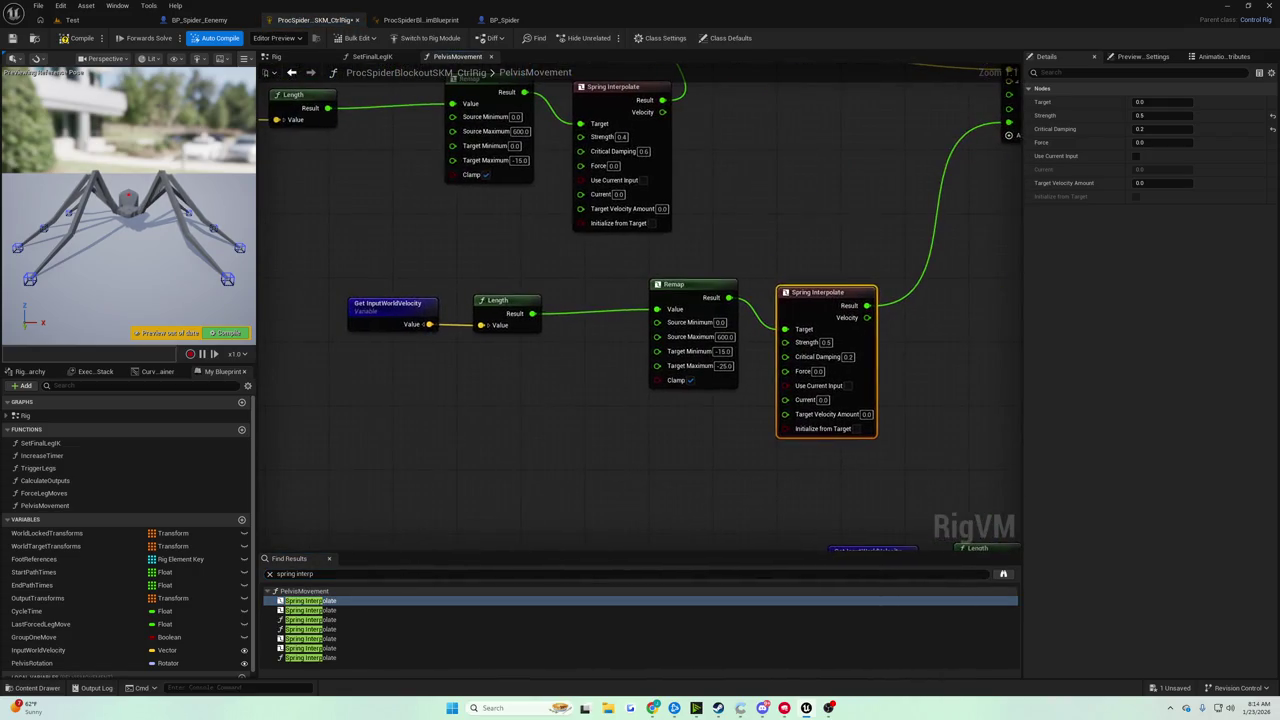
pyautogui.click(310, 620)
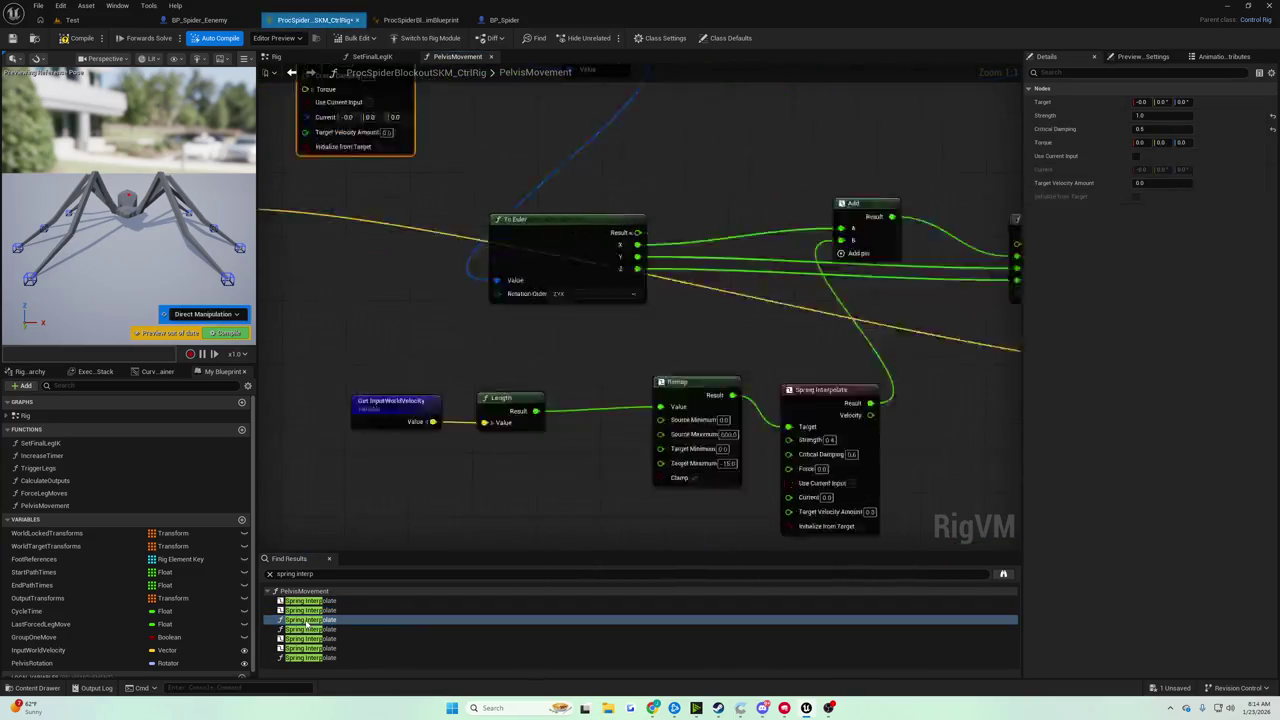
pyautogui.moveTo(450, 300)
pyautogui.mouseDown()
pyautogui.moveTo(890, 362)
pyautogui.moveTo(595, 357)
pyautogui.moveTo(465, 377)
pyautogui.moveTo(473, 361)
pyautogui.moveTo(562, 353)
pyautogui.moveTo(845, 368)
pyautogui.mouseUp()
# Step through the fourth, fifth and sixth Spring Interpolate matches.
pyautogui.click(318, 629)
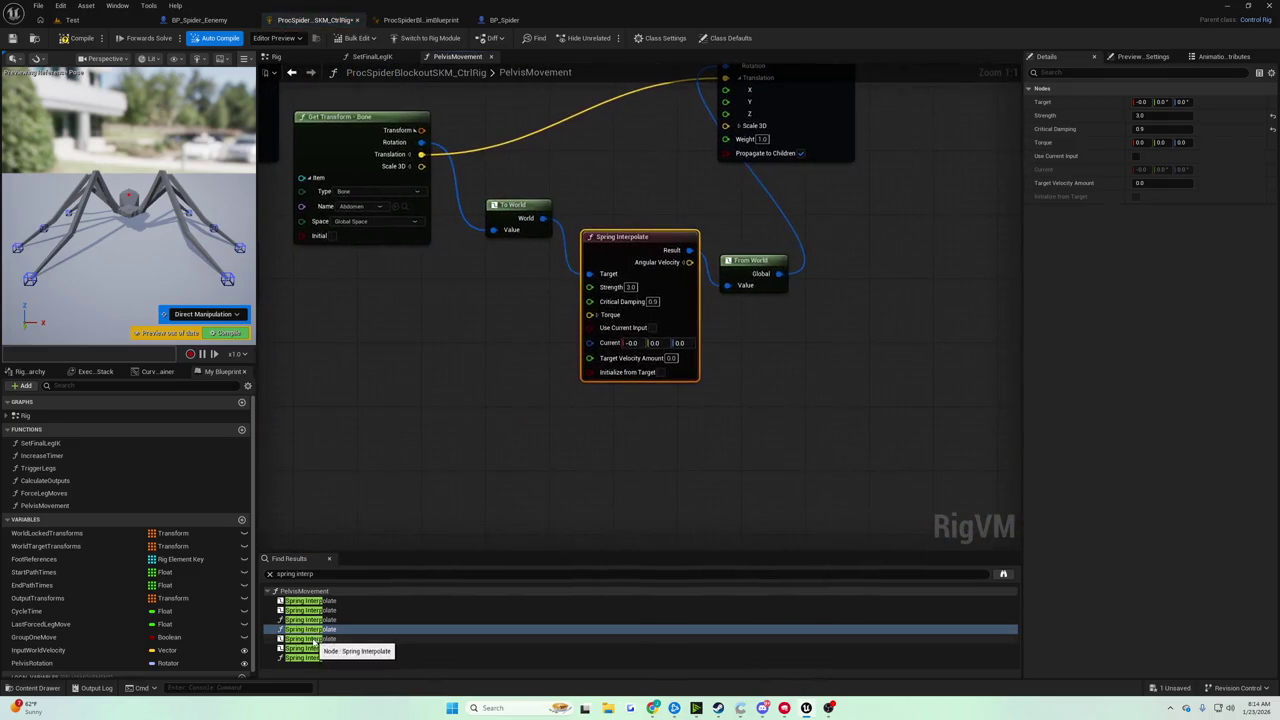
pyautogui.click(314, 638)
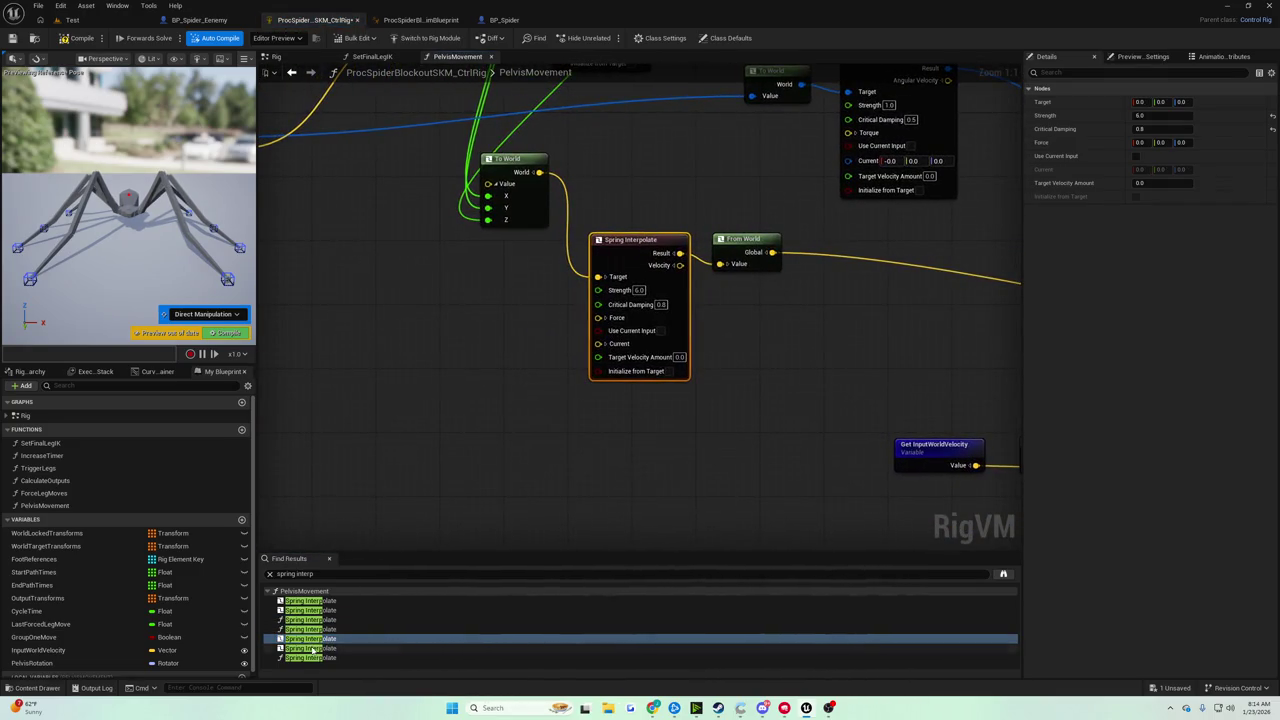
pyautogui.click(314, 648)
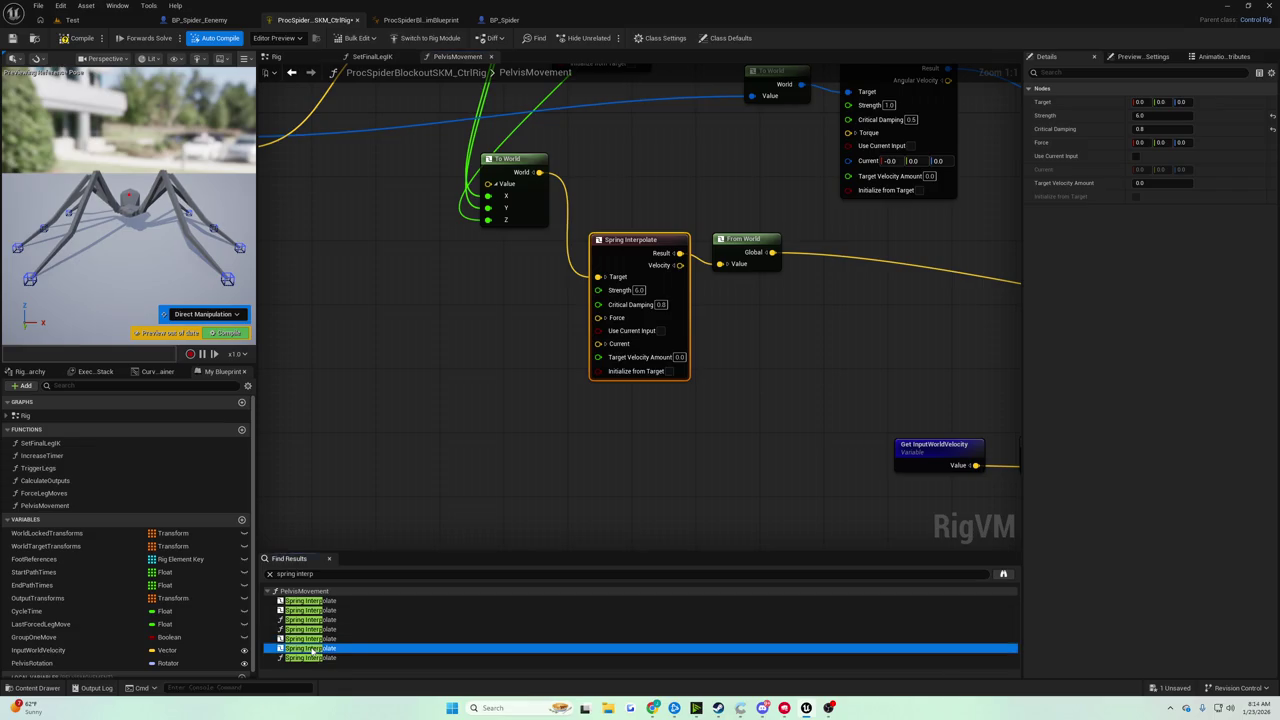
pyautogui.scroll(-5, 443, 522)
pyautogui.scroll(3, 443, 522)
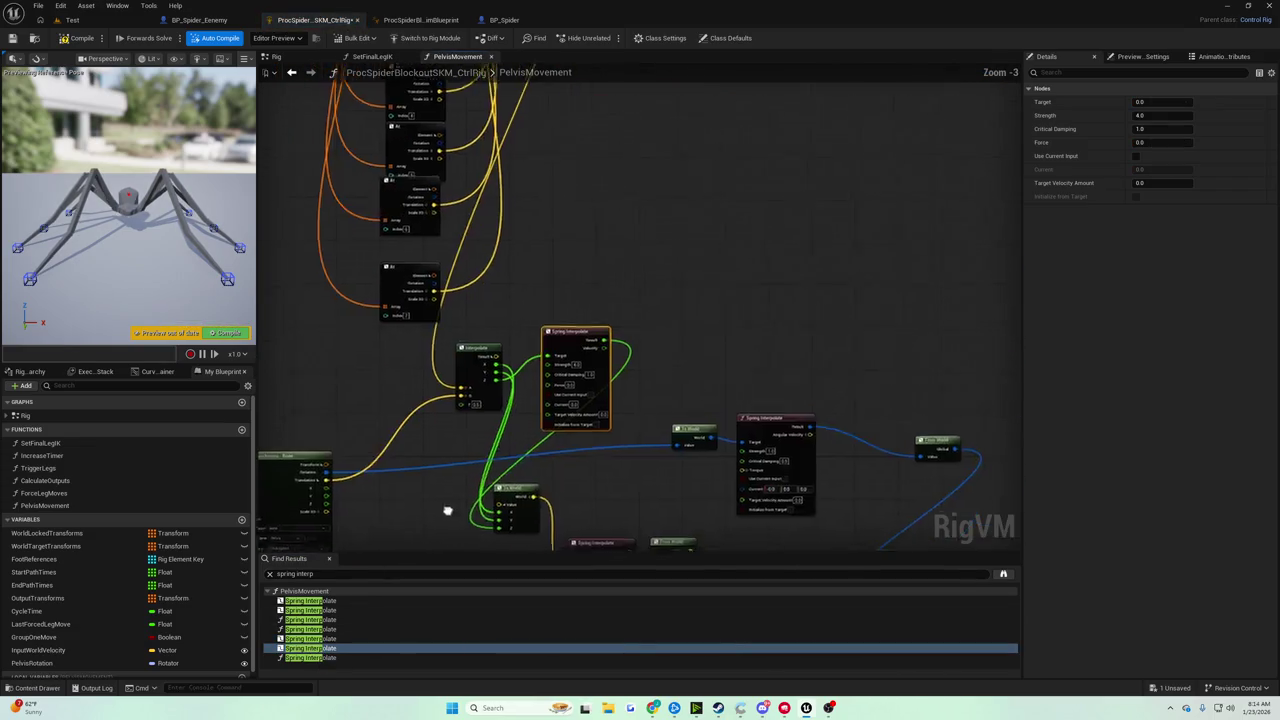
pyautogui.scroll(1, 640, 458)
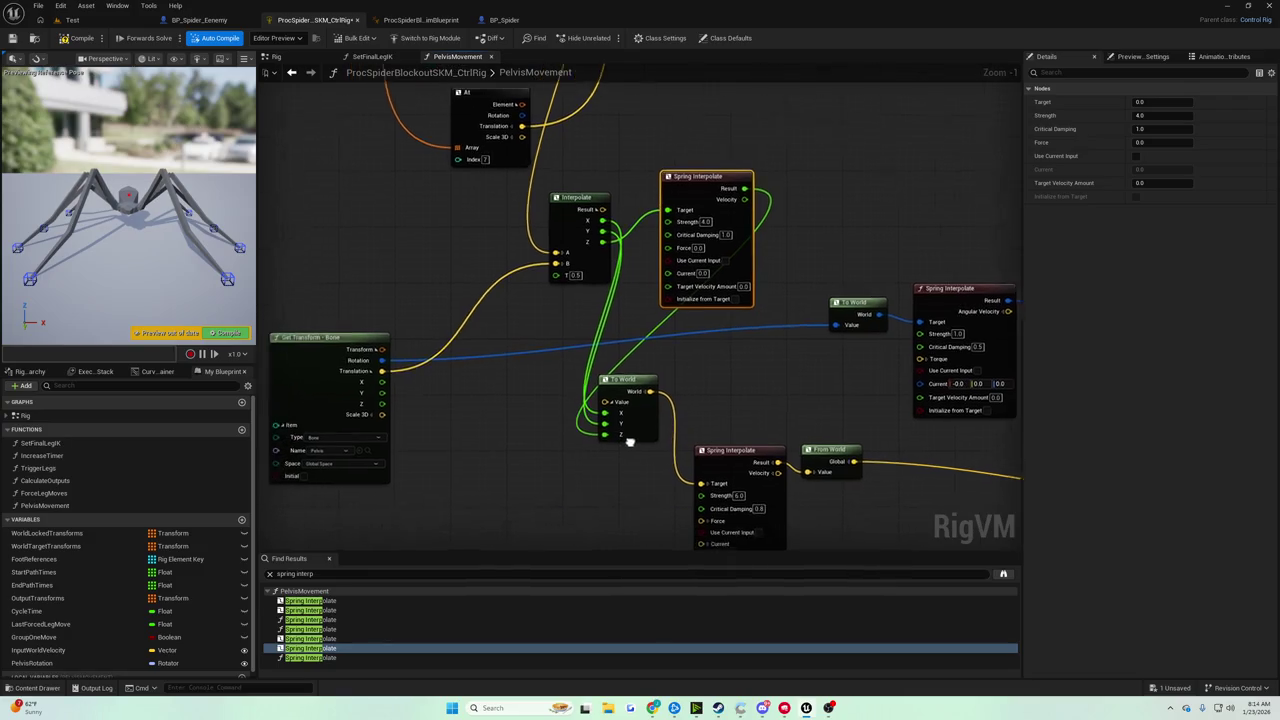
# Select the To World node and nudge the Get Transform - Bone node up and right.
pyautogui.moveTo(675, 391); pyautogui.dragTo(688, 393)
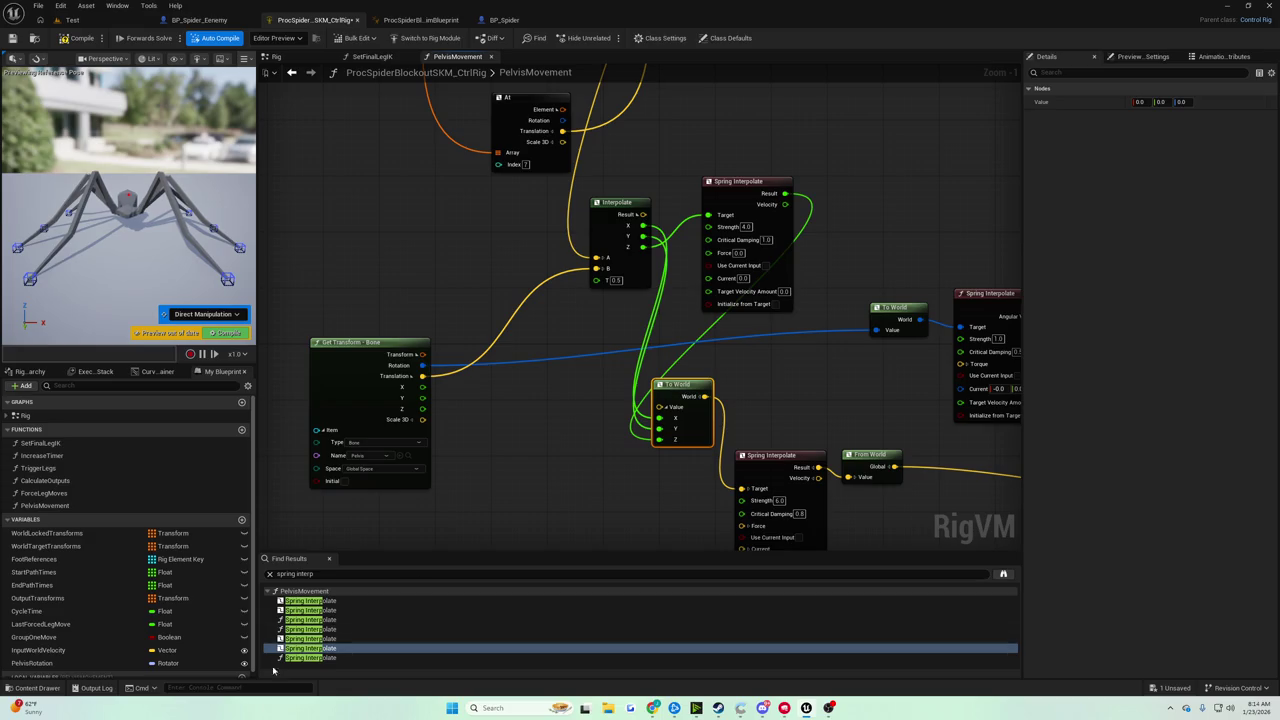
pyautogui.click(292, 648)
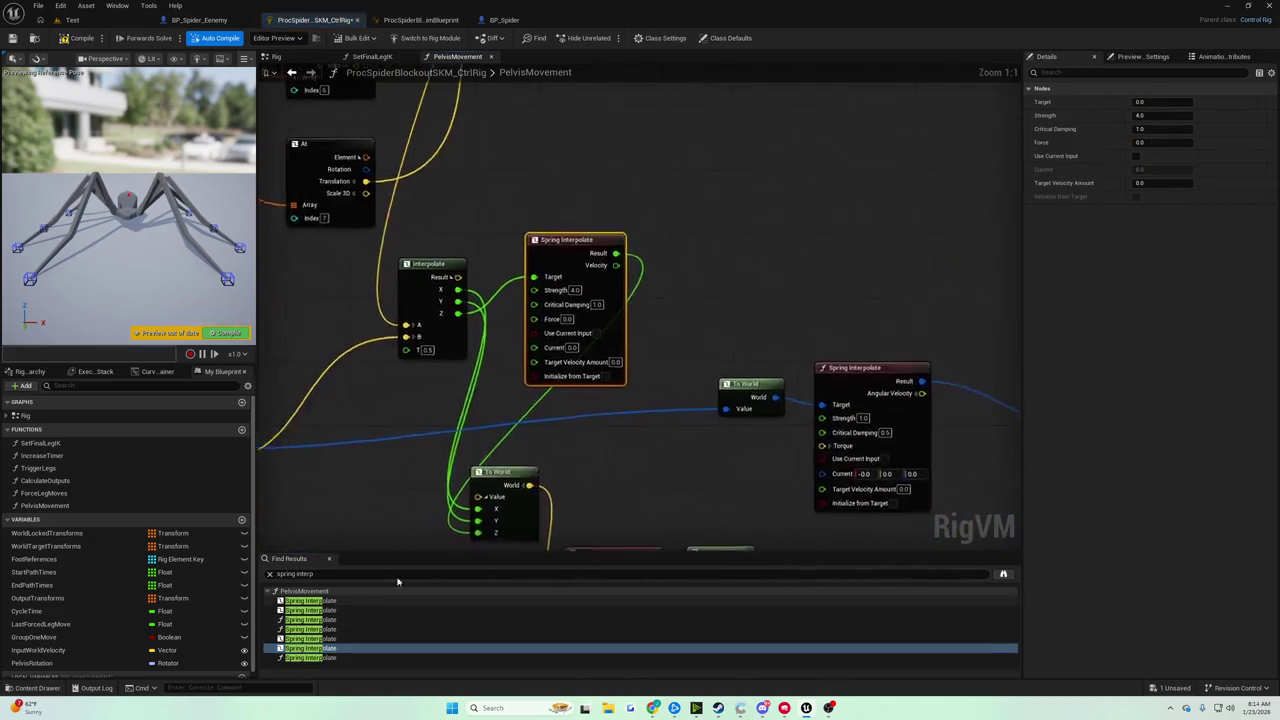
pyautogui.moveTo(537, 509)
pyautogui.mouseDown()
pyautogui.moveTo(574, 426)
pyautogui.moveTo(625, 443)
pyautogui.moveTo(619, 452)
pyautogui.mouseUp()
pyautogui.moveTo(358, 355)
pyautogui.mouseDown()
pyautogui.moveTo(347, 333)
pyautogui.moveTo(355, 358)
pyautogui.moveTo(375, 340)
pyautogui.mouseUp()
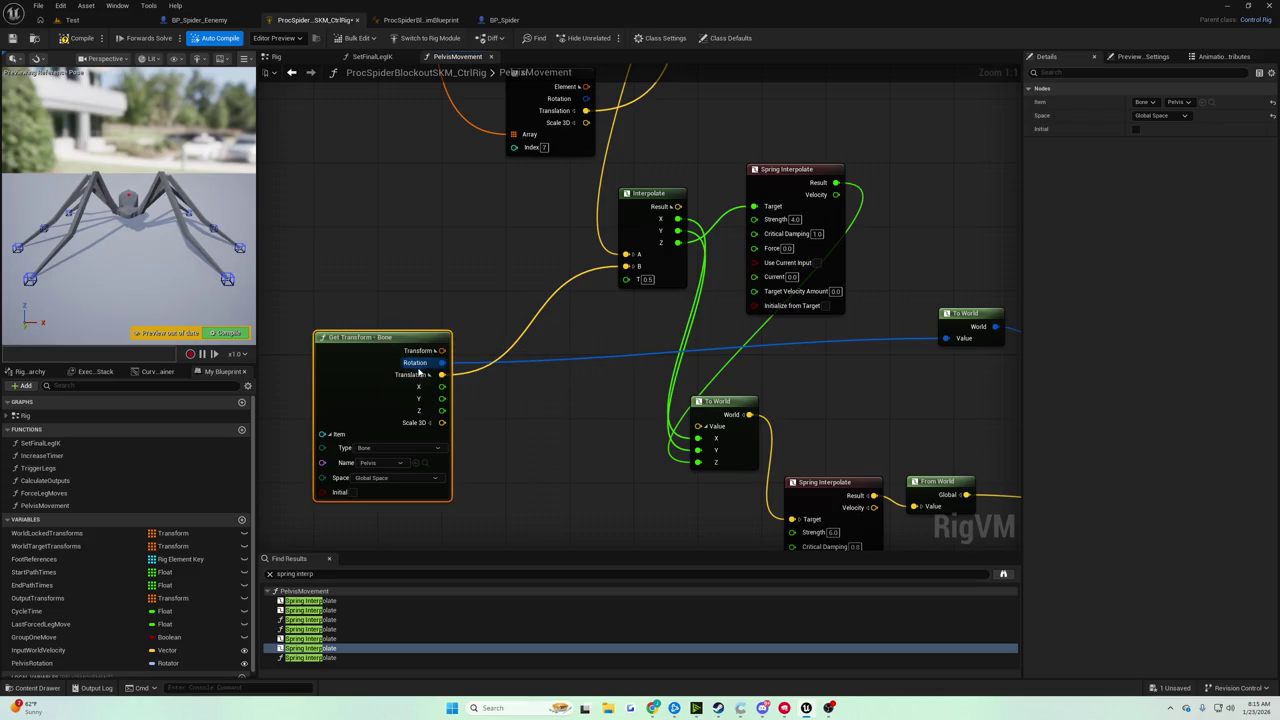
pyautogui.moveTo(681, 458); pyautogui.dragTo(617, 418)
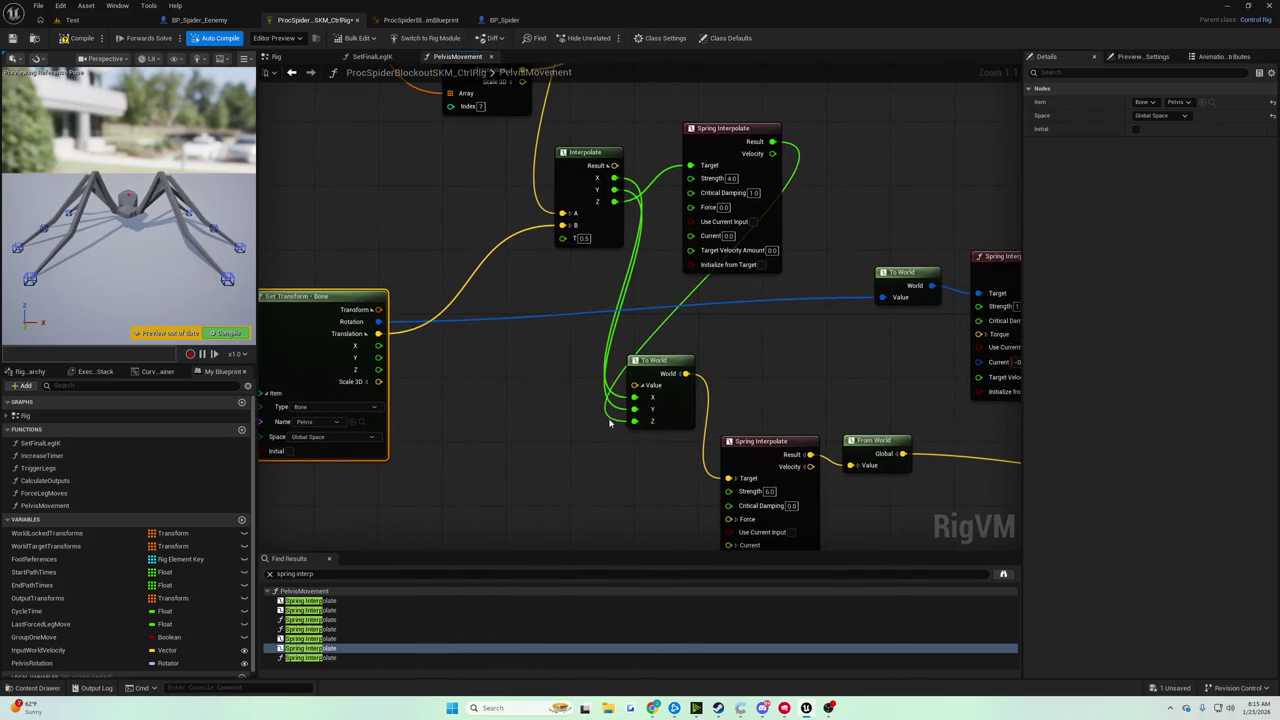
pyautogui.click(760, 443)
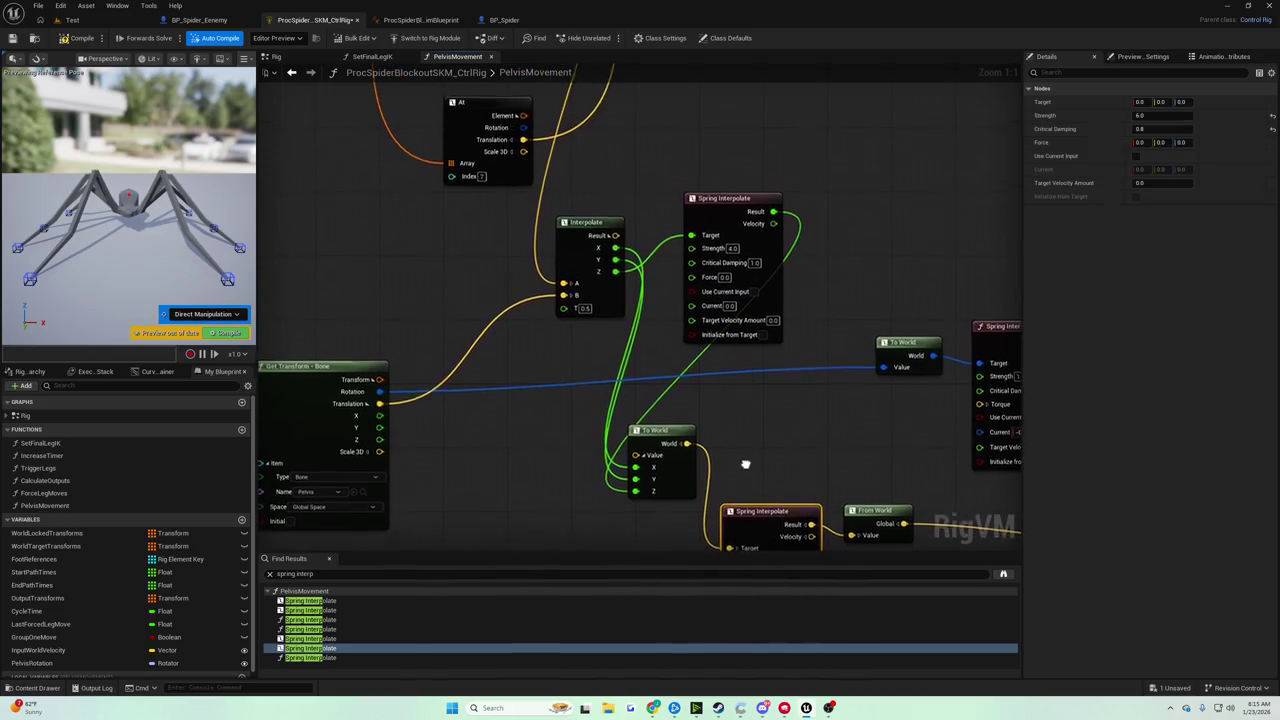
pyautogui.moveTo(731, 447); pyautogui.dragTo(749, 410)
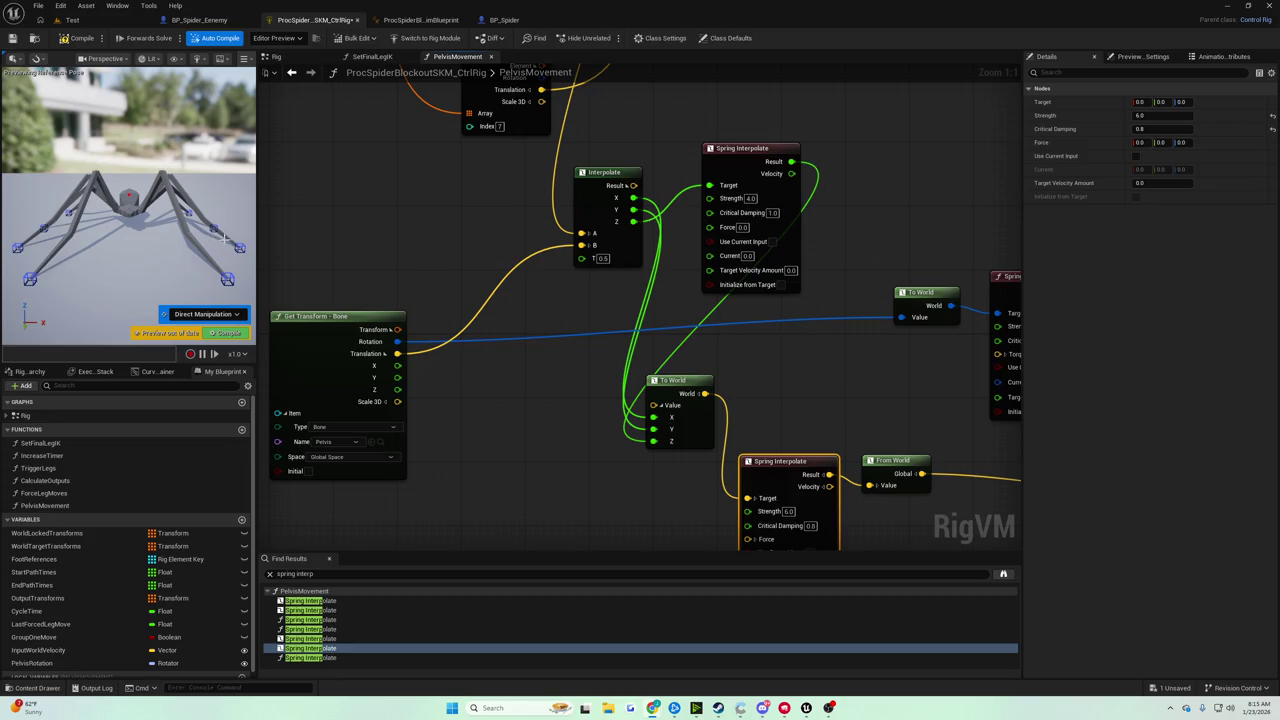
pyautogui.moveTo(500, 305)
pyautogui.mouseDown()
pyautogui.moveTo(488, 254)
pyautogui.moveTo(450, 256)
pyautogui.mouseUp()
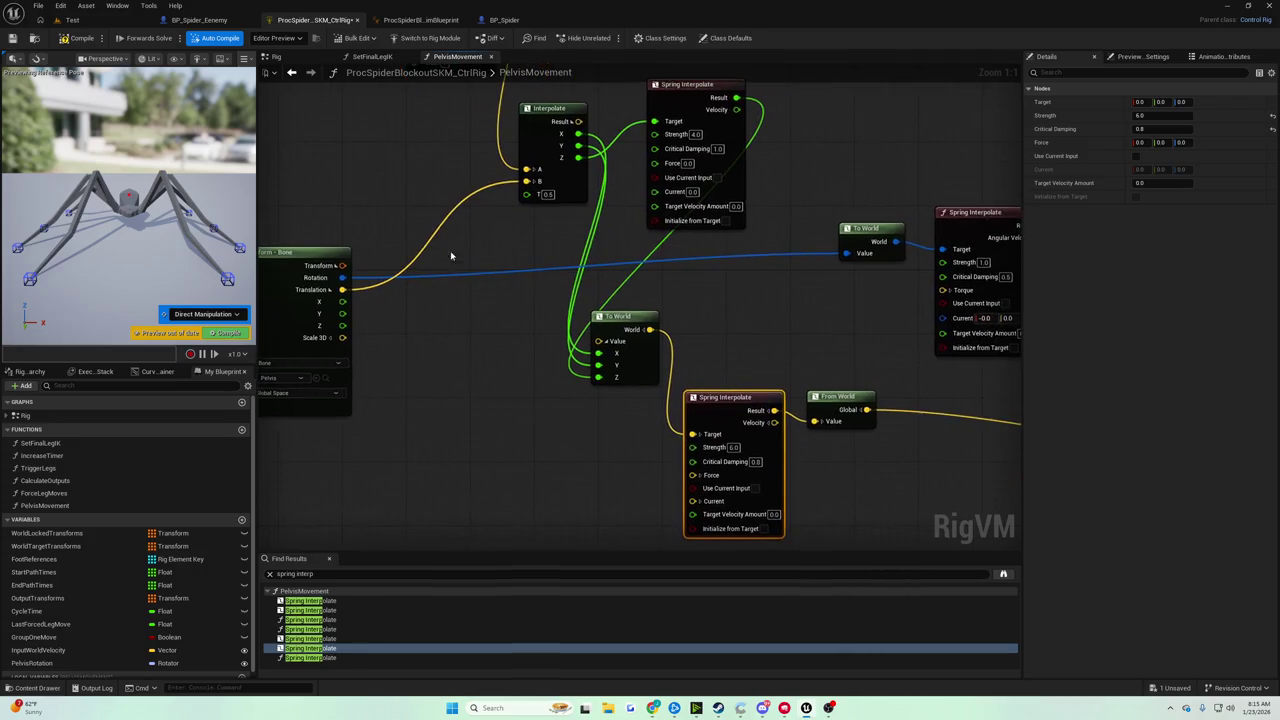
pyautogui.moveTo(557, 268); pyautogui.dragTo(311, 198)
# Move From World aside and add a Clamp node off the spring Result.
pyautogui.click(607, 324)
pyautogui.moveTo(607, 324); pyautogui.dragTo(655, 332)
pyautogui.moveTo(528, 338); pyautogui.dragTo(578, 377)
pyautogui.write('clamp')
pyautogui.press('Return')
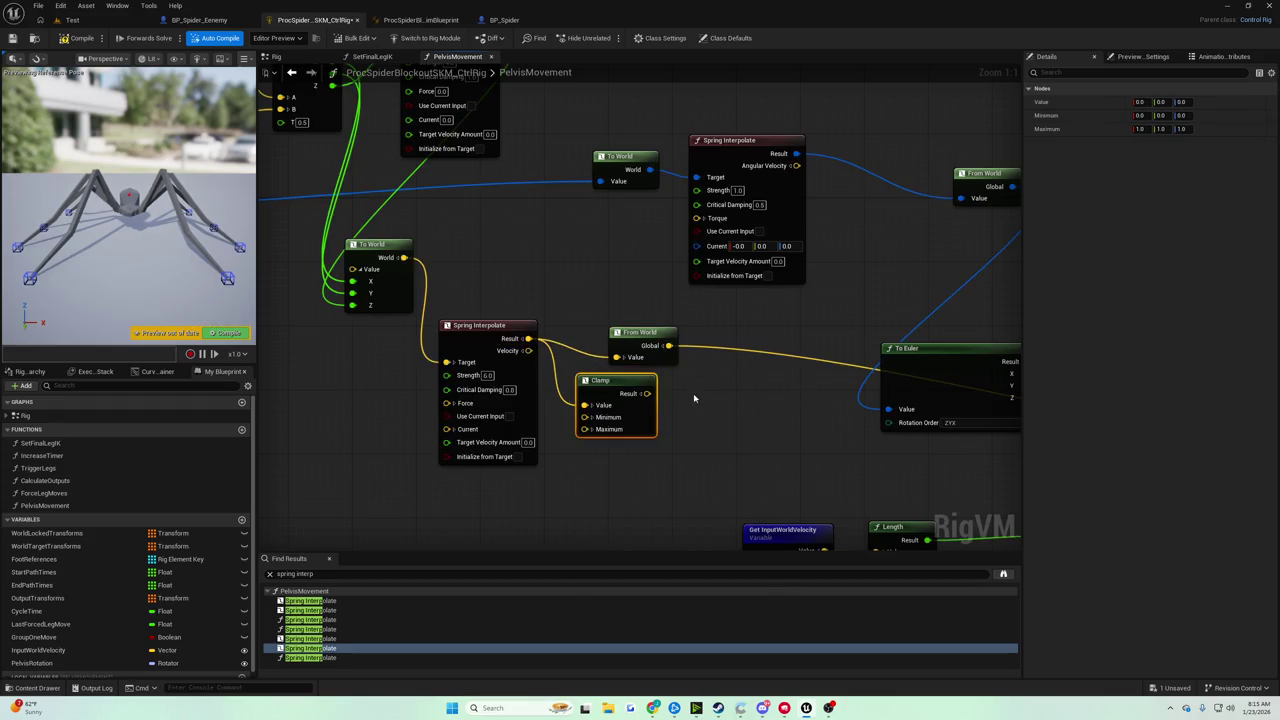
pyautogui.moveTo(591, 384); pyautogui.dragTo(607, 400)
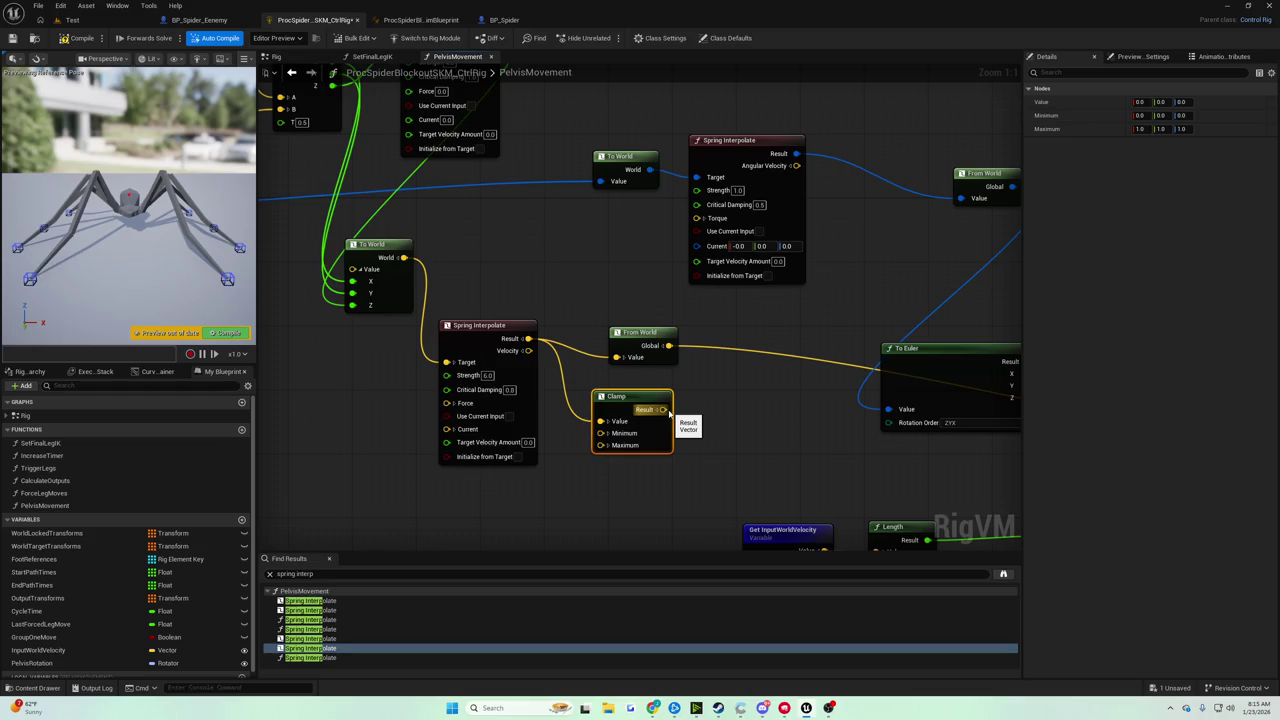
# Wire the Clamp's Result into From World's Value input.
pyautogui.moveTo(645, 413); pyautogui.dragTo(746, 541)
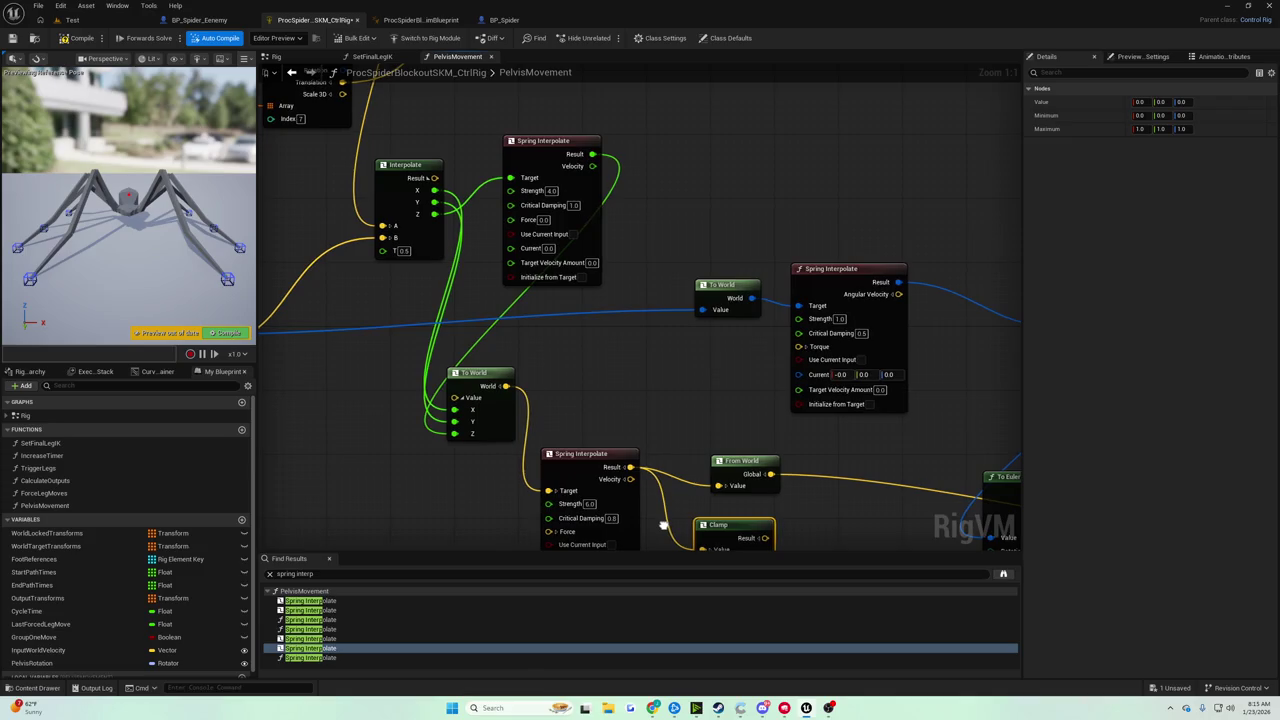
pyautogui.moveTo(663, 529); pyautogui.dragTo(588, 413)
pyautogui.moveTo(704, 423); pyautogui.dragTo(667, 373)
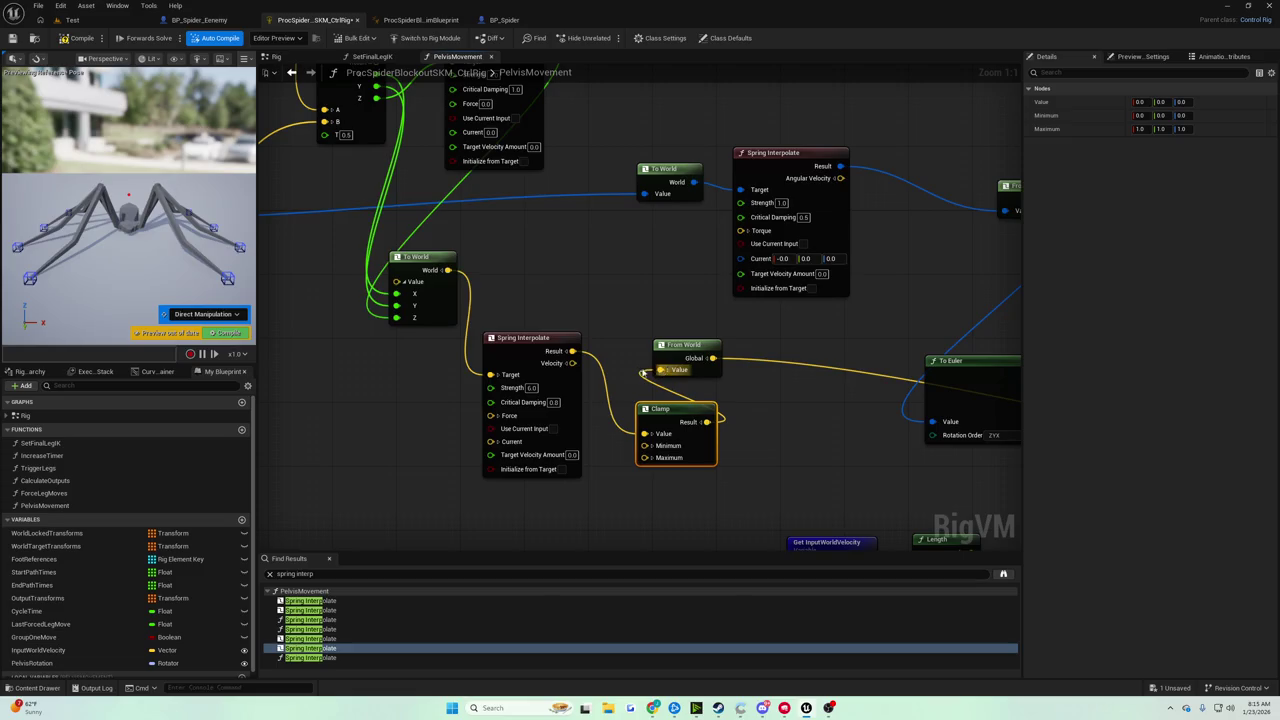
pyautogui.moveTo(448, 270)
pyautogui.mouseDown()
pyautogui.moveTo(488, 374)
pyautogui.moveTo(467, 370)
pyautogui.mouseUp()
pyautogui.moveTo(599, 412); pyautogui.dragTo(535, 328)
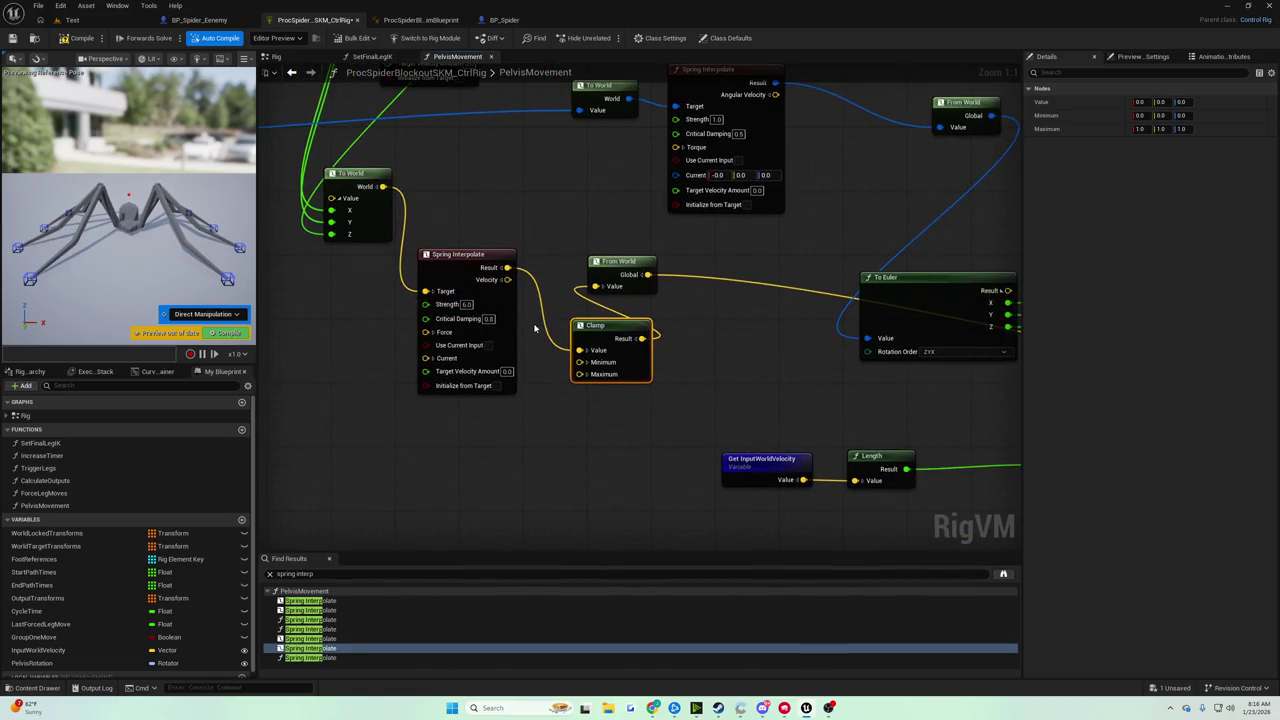
# Expand the Clamp's Minimum and Maximum pins into X/Y/Z fields.
pyautogui.click(587, 362)
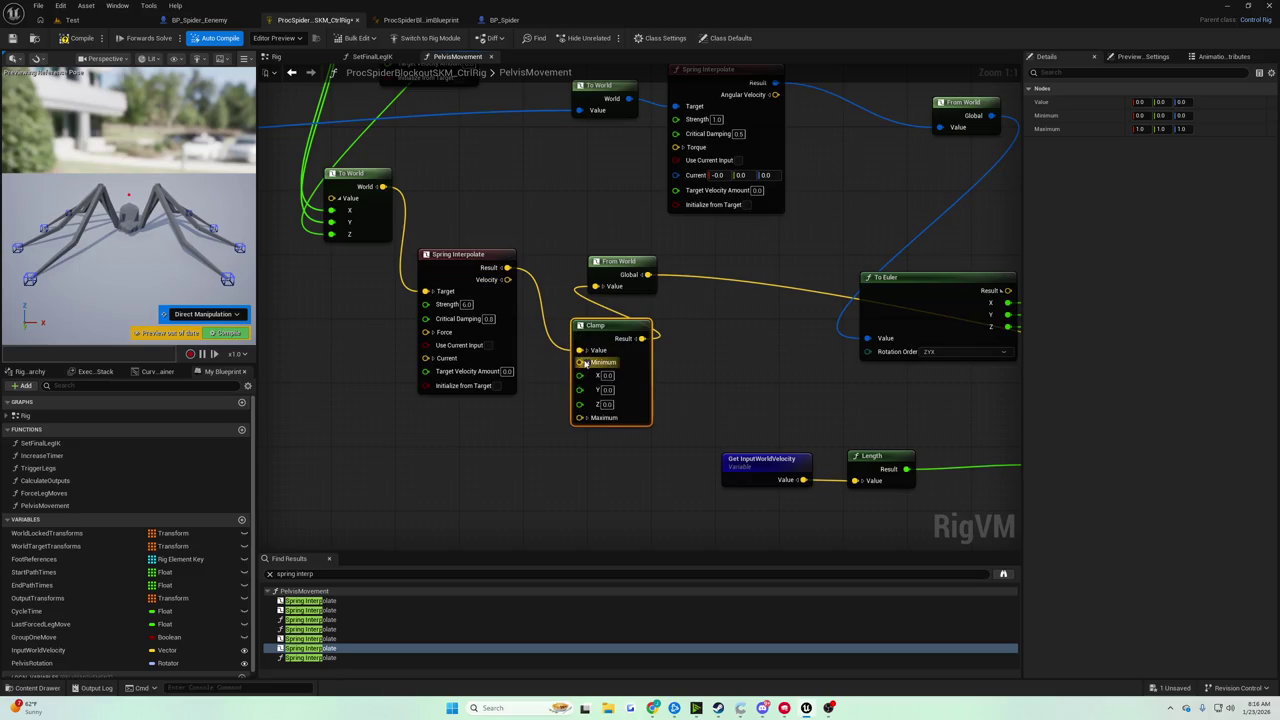
pyautogui.moveTo(580, 418); pyautogui.dragTo(584, 420)
pyautogui.click(587, 418)
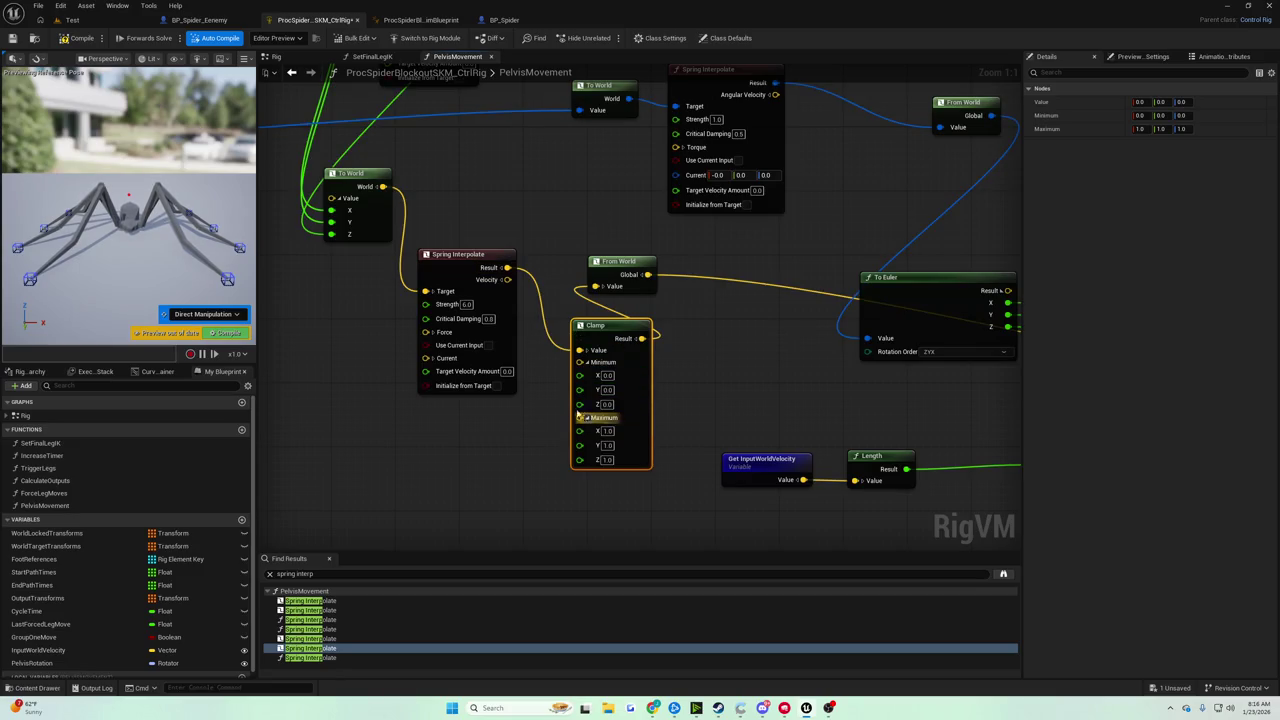
pyautogui.moveTo(506, 386); pyautogui.dragTo(528, 372)
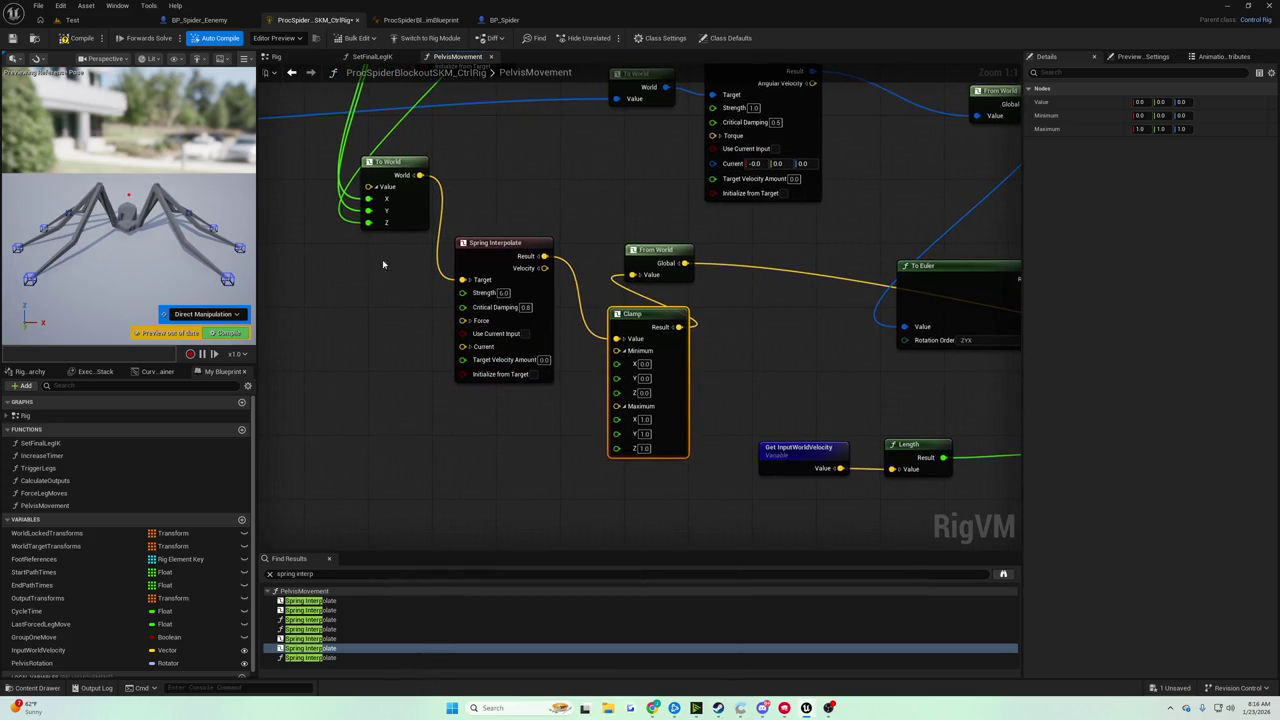
# Compile and save the control rig.
pyautogui.click(78, 38)
pyautogui.click(13, 38)
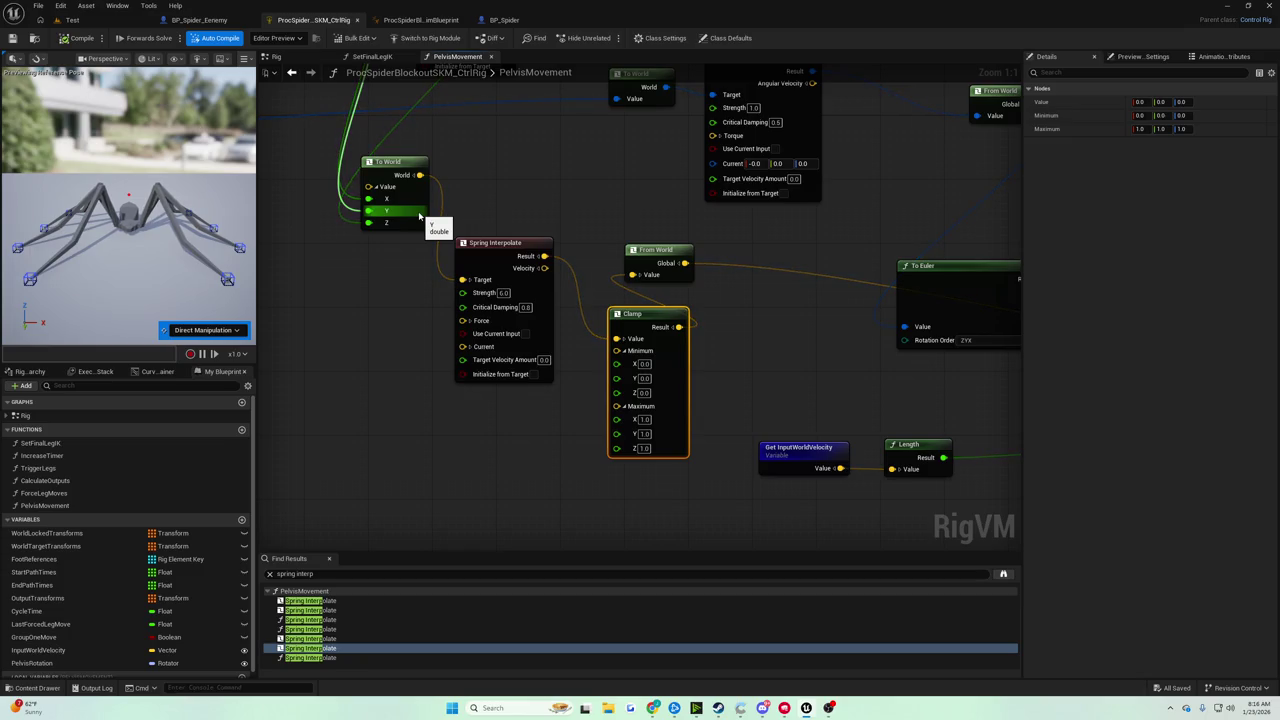
pyautogui.click(72, 20)
# Play-test the spider in the Test level, then stop the session.
pyautogui.click(248, 38)
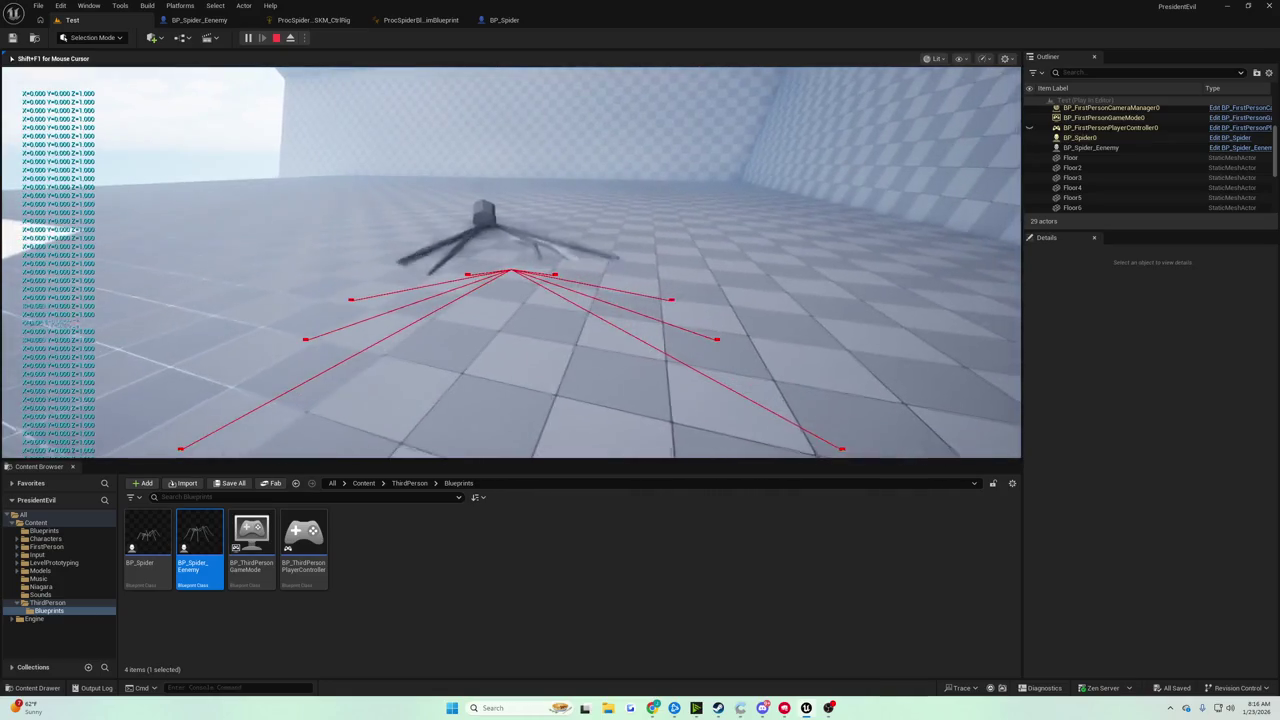
pyautogui.press('Escape')
pyautogui.click(503, 19)
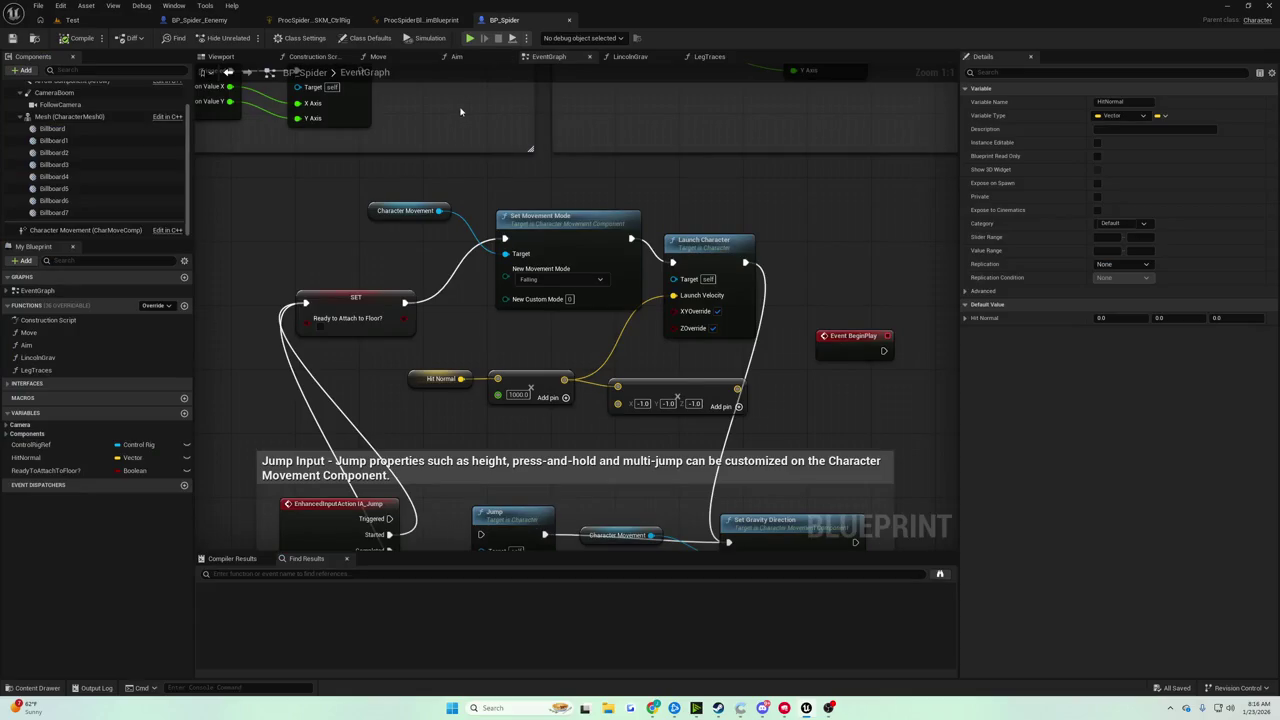
pyautogui.click(420, 19)
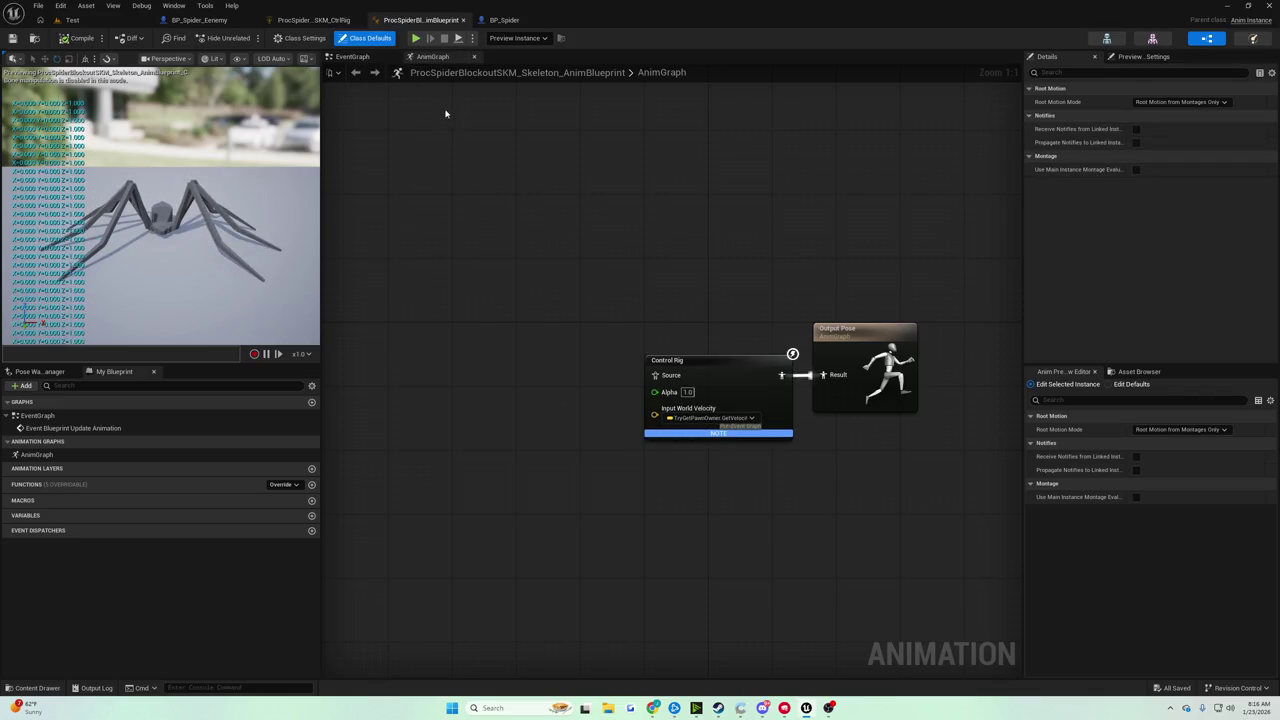
# Back in the control rig, move From World right and pull a wire from the spring Result.
pyautogui.click(301, 20)
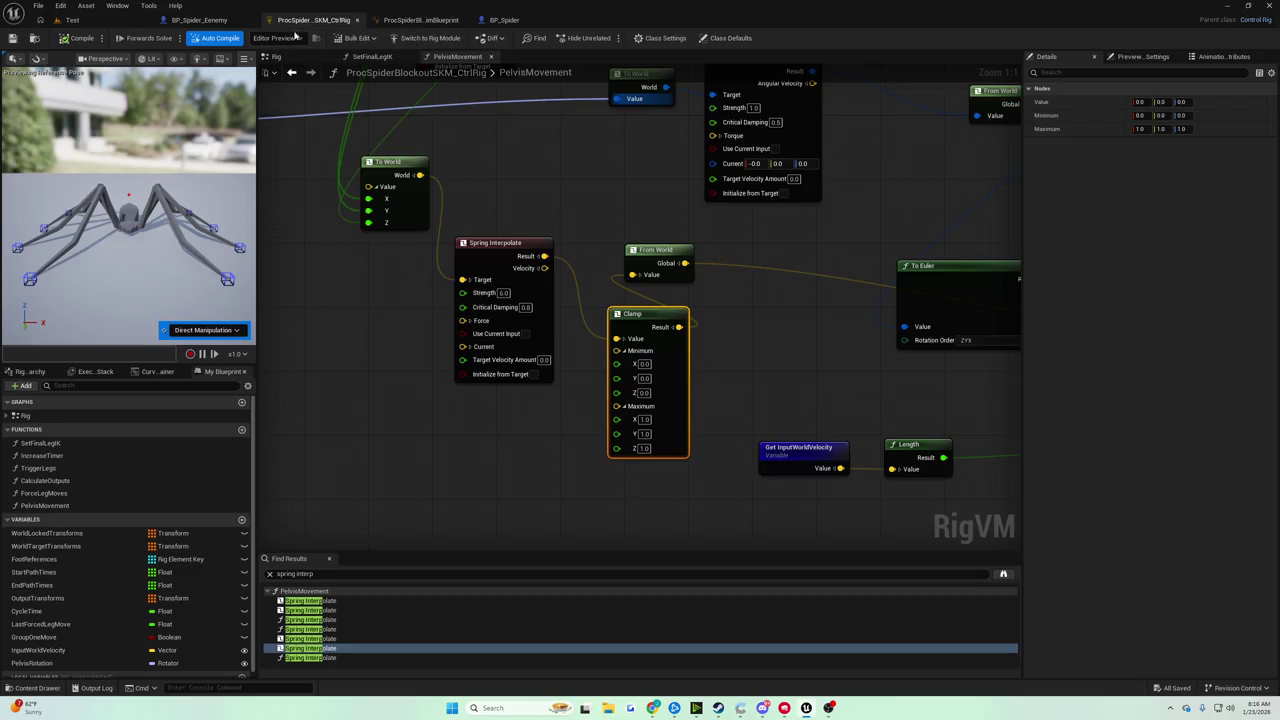
pyautogui.moveTo(656, 256); pyautogui.dragTo(735, 265)
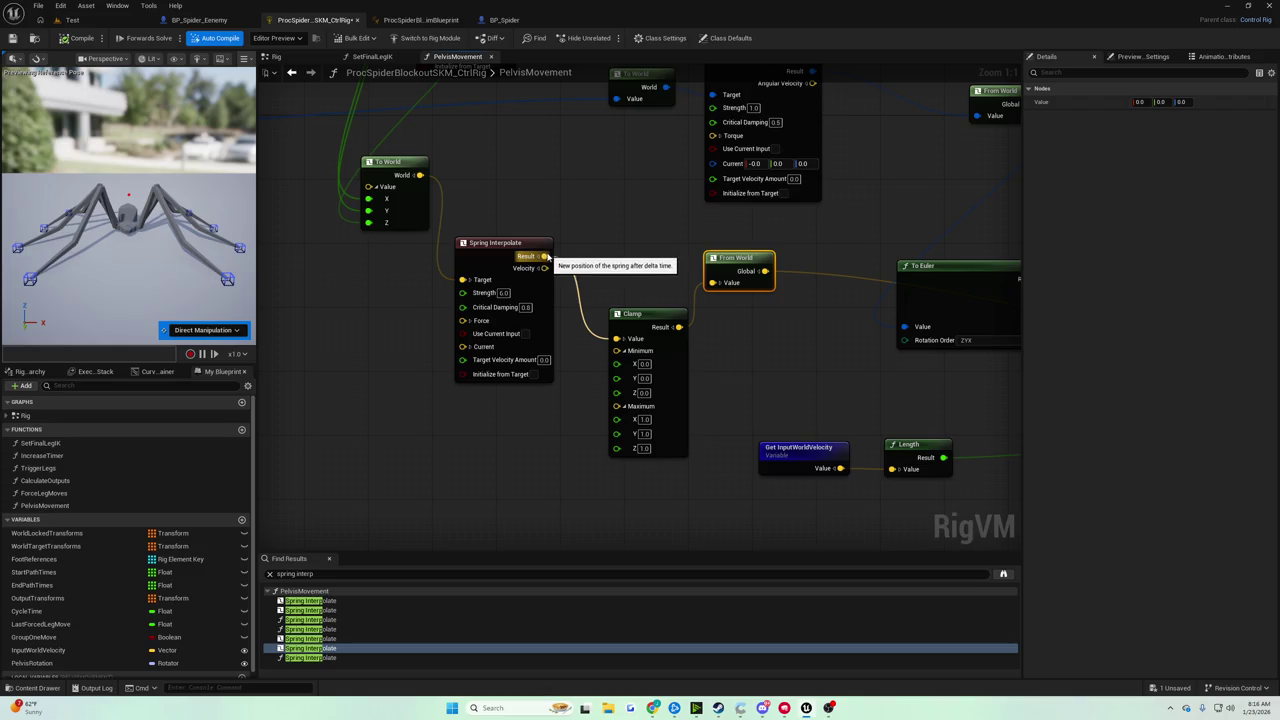
pyautogui.moveTo(545, 256); pyautogui.dragTo(589, 254)
# Add a To World node, wire its output into Clamp Value, and compile.
pyautogui.write('to world')
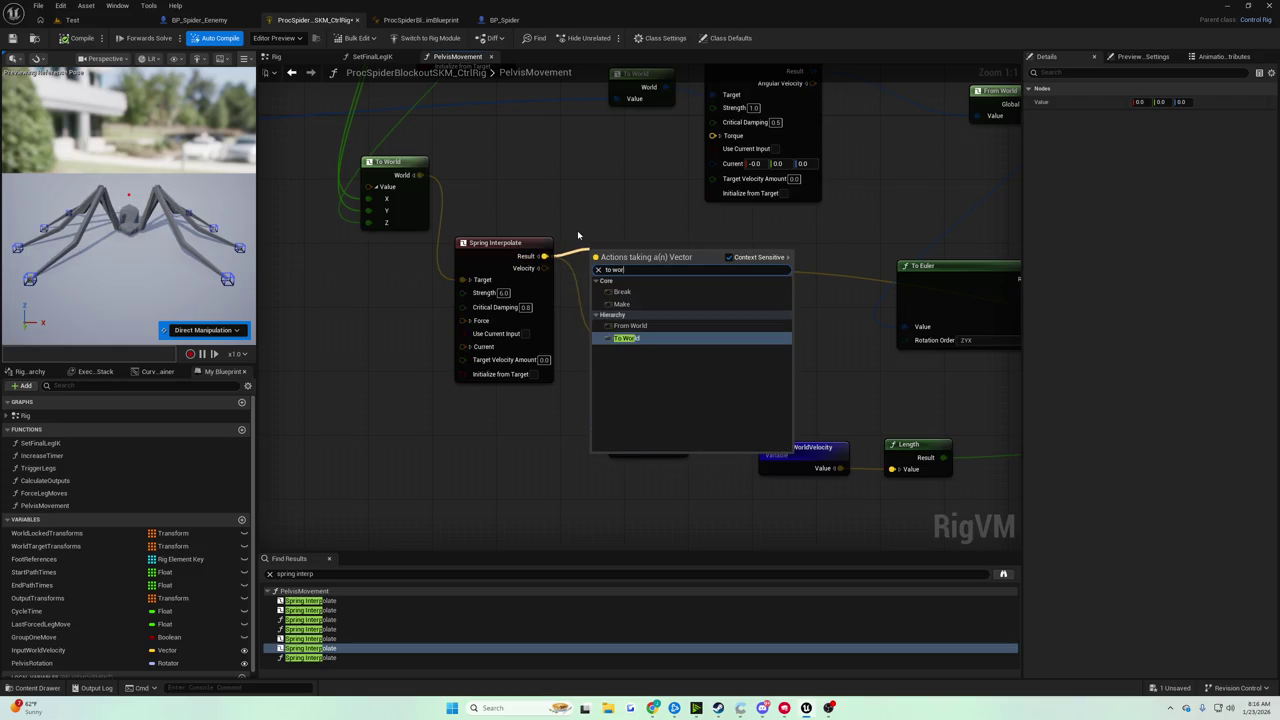
pyautogui.press('Return')
pyautogui.moveTo(644, 263)
pyautogui.mouseDown()
pyautogui.moveTo(645, 290)
pyautogui.moveTo(616, 338)
pyautogui.mouseUp()
pyautogui.click(80, 38)
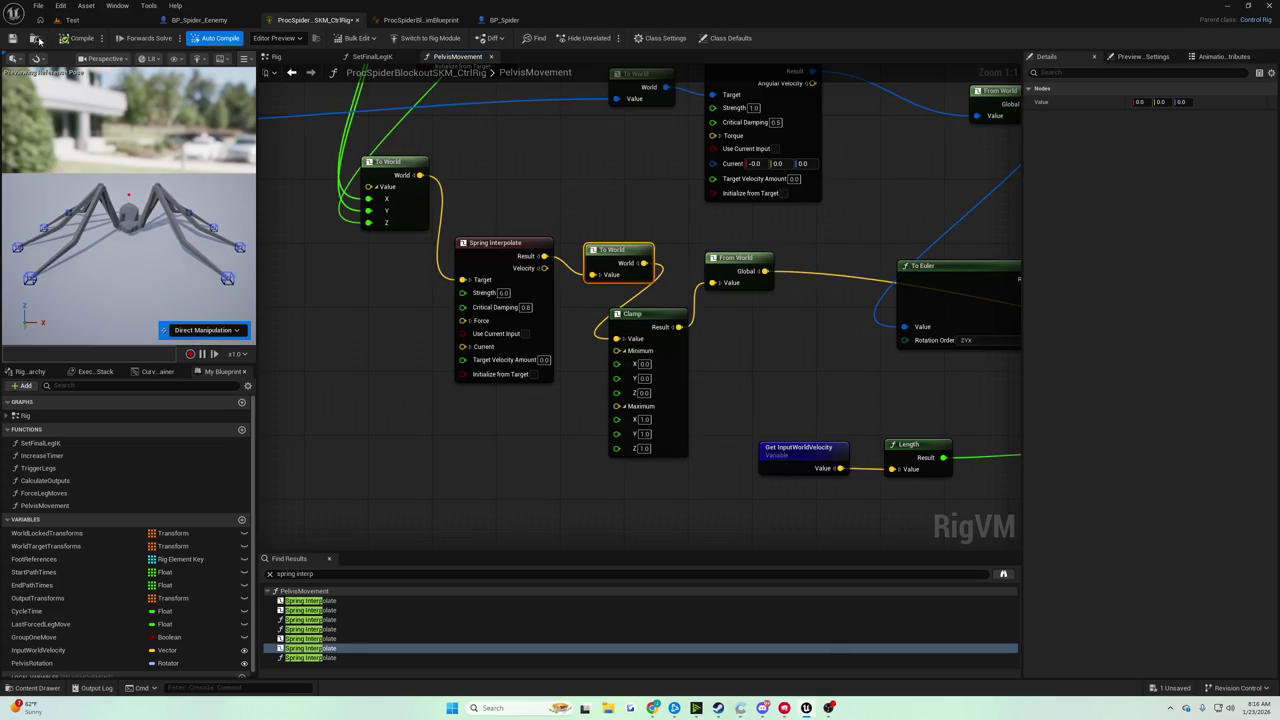
# Play-test the spider in the Test level and return to the control rig.
pyautogui.click(100, 20)
pyautogui.click(246, 37)
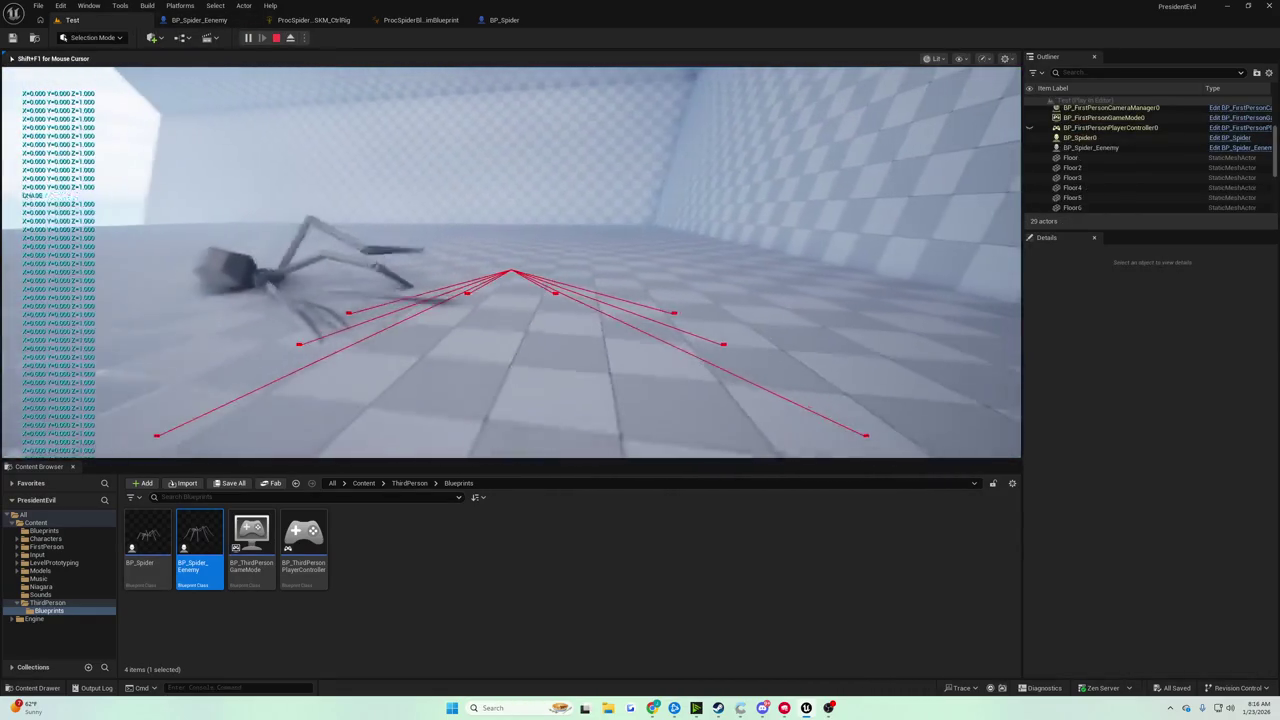
pyautogui.press('Escape')
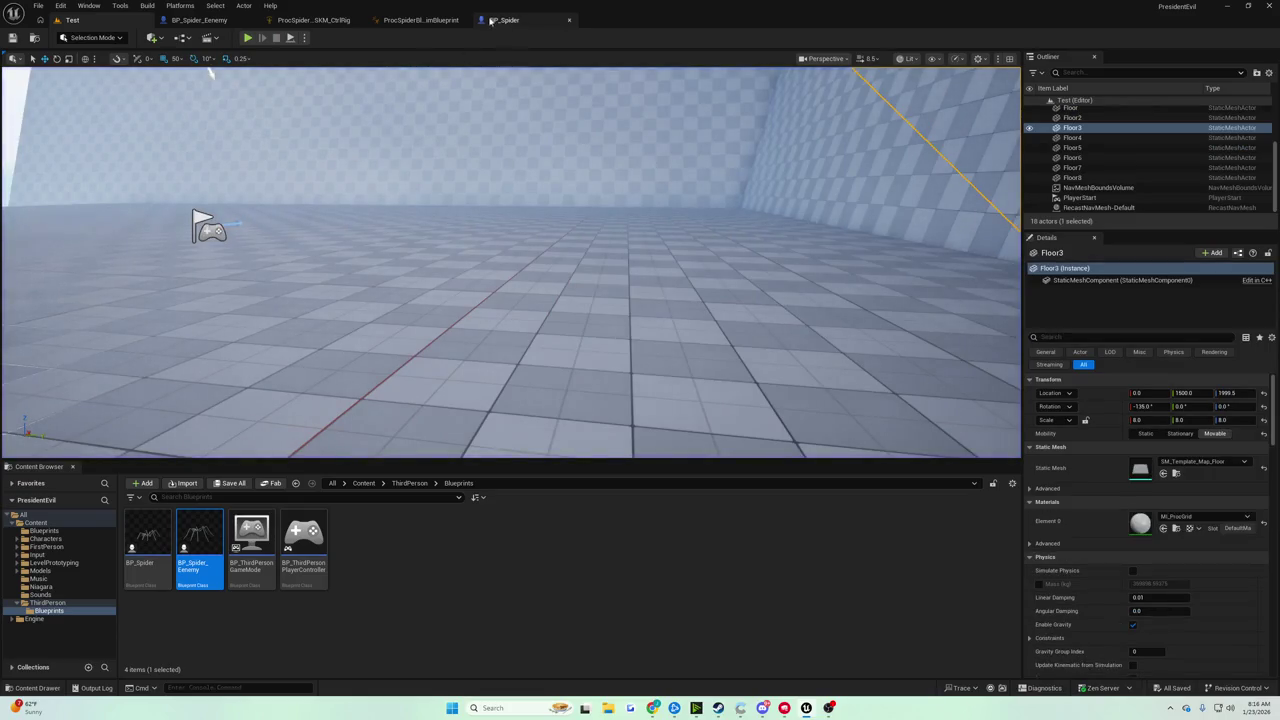
pyautogui.click(430, 20)
pyautogui.click(310, 20)
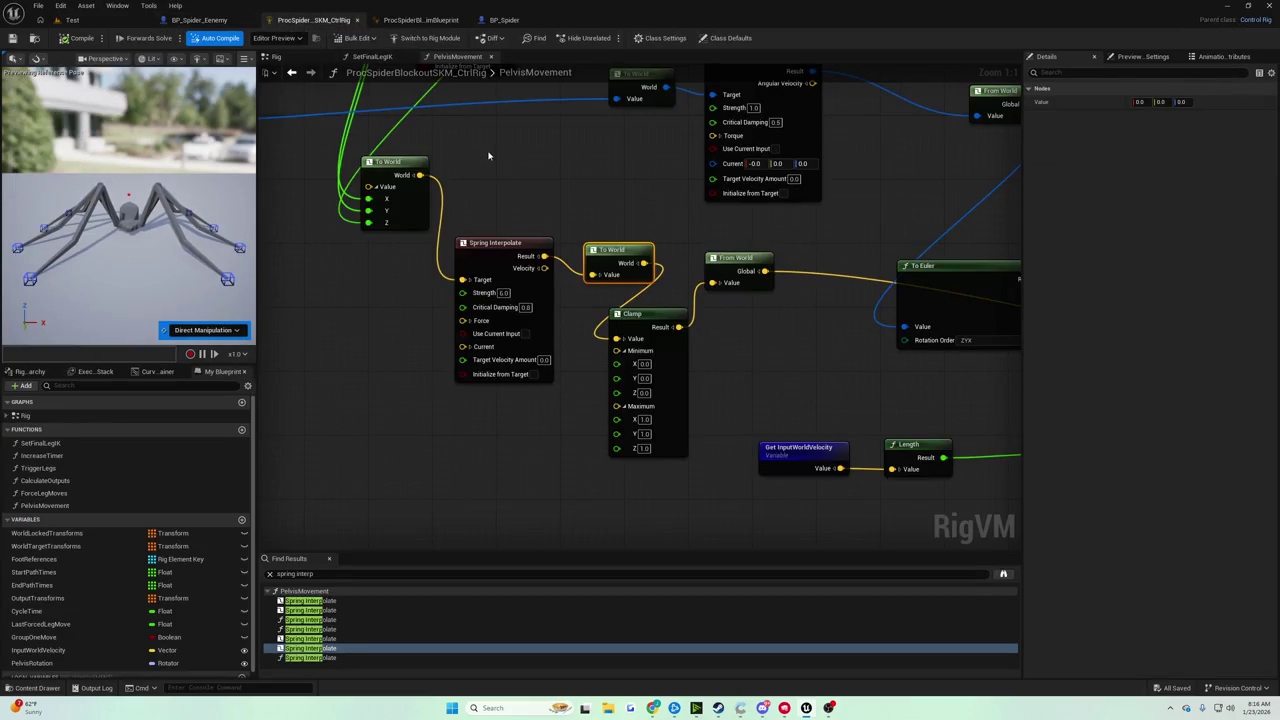
# Delete the To World node and connect the spring Result directly to Clamp Value.
pyautogui.moveTo(488, 155)
pyautogui.mouseDown()
pyautogui.moveTo(574, 249)
pyautogui.moveTo(624, 354)
pyautogui.moveTo(609, 337)
pyautogui.moveTo(666, 323)
pyautogui.mouseUp()
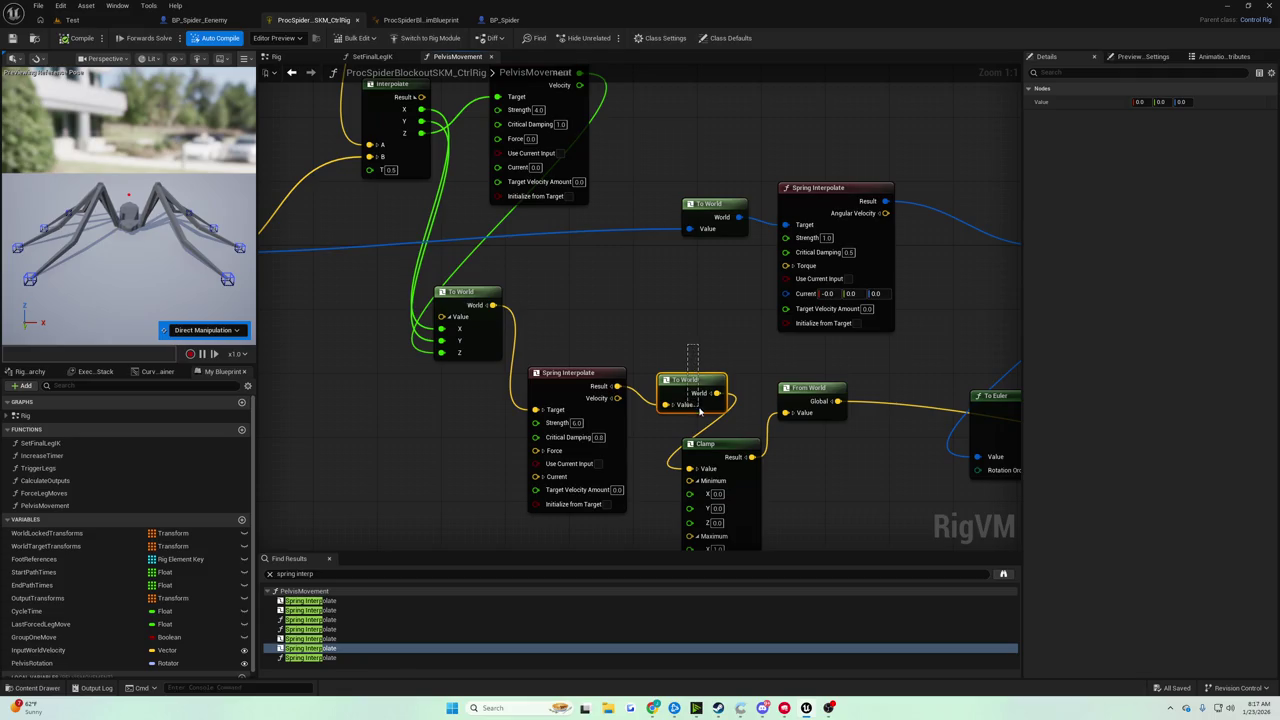
pyautogui.press('Delete')
pyautogui.moveTo(617, 386); pyautogui.dragTo(689, 468)
pyautogui.moveTo(615, 386)
pyautogui.mouseDown()
pyautogui.moveTo(497, 291)
pyautogui.moveTo(537, 289)
pyautogui.mouseUp()
pyautogui.write('to')
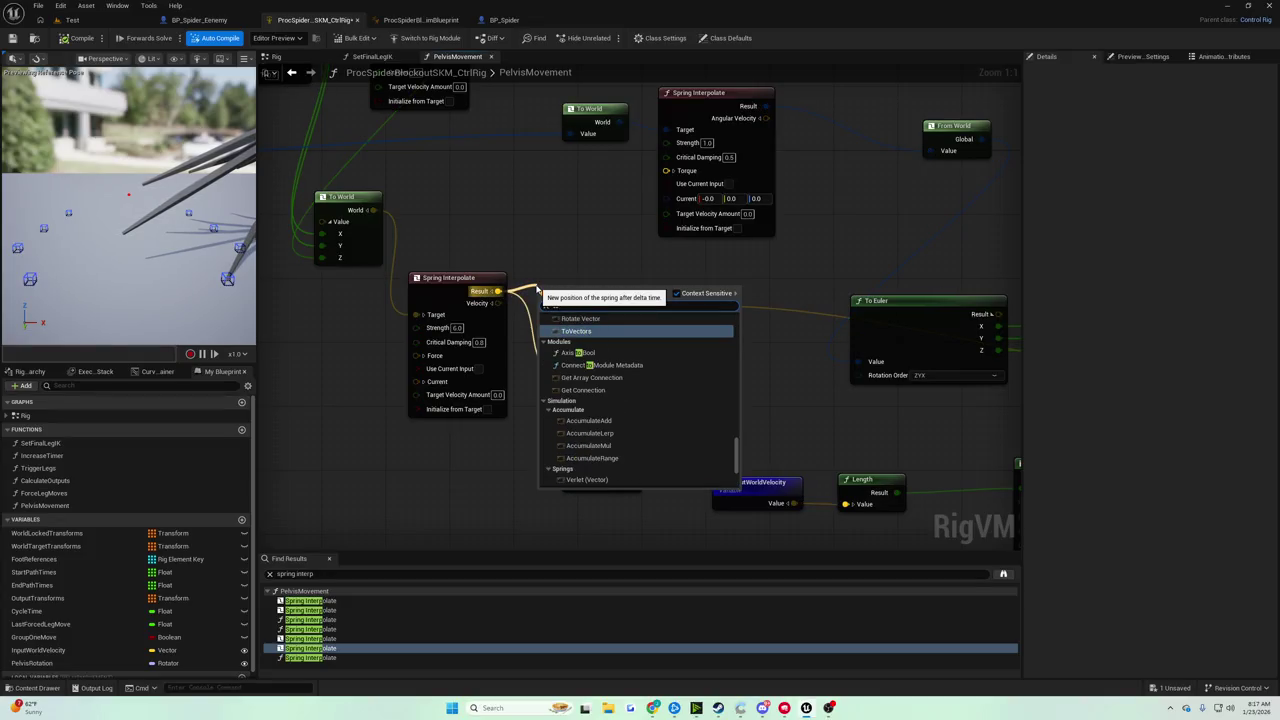
pyautogui.write('w')
pyautogui.press('BackSpace')
pyautogui.press('BackSpace')
pyautogui.press('BackSpace')
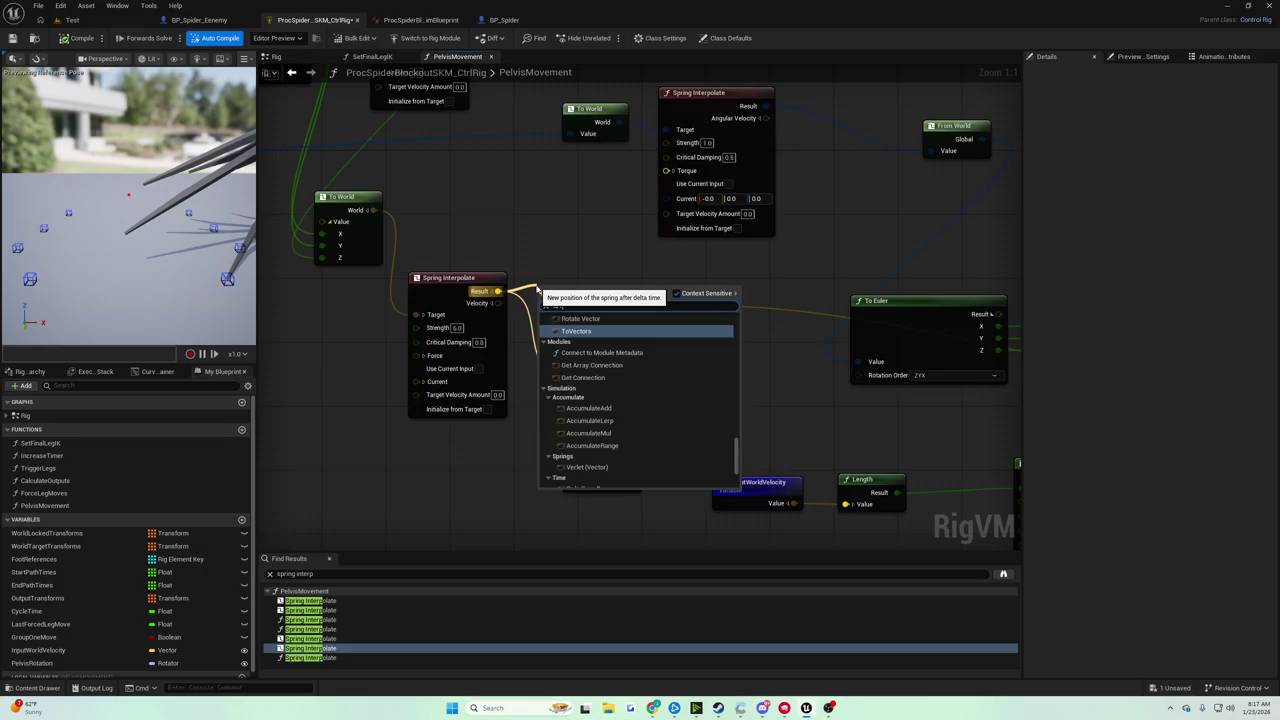
pyautogui.press('Escape')
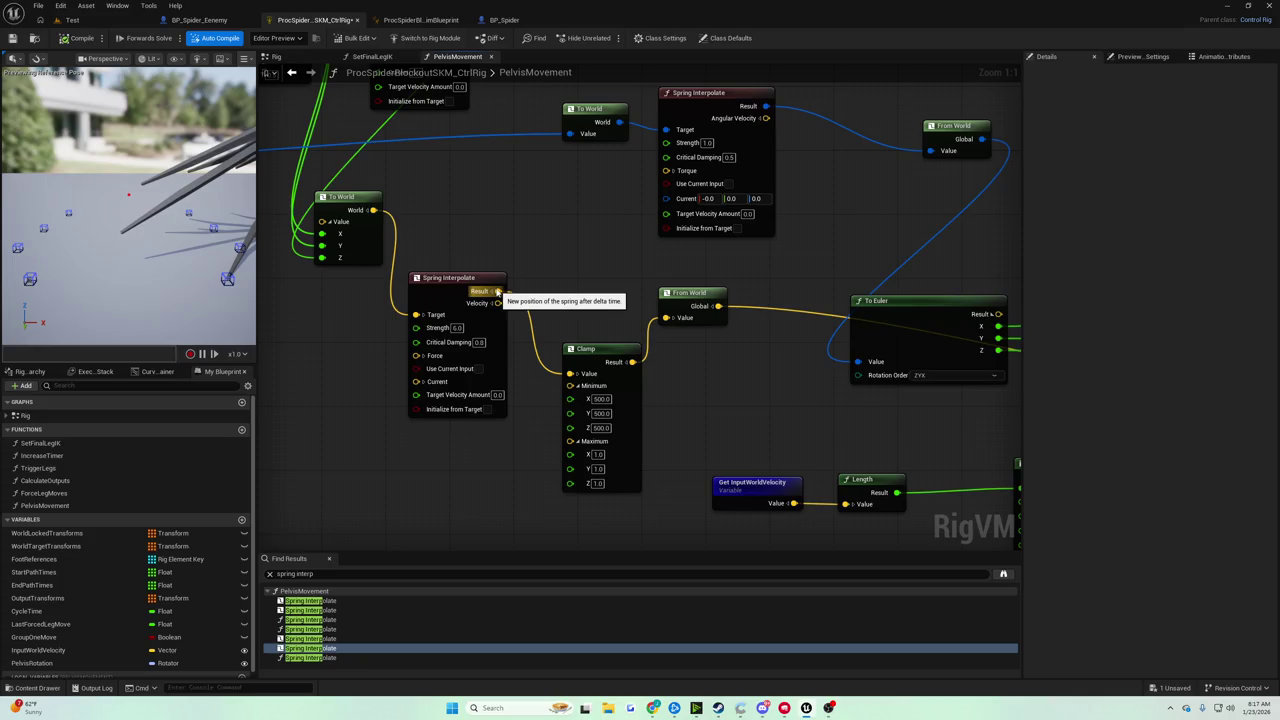
# Add a From World node off the spring Result and set Clamp Minimum X to 0.
pyautogui.moveTo(497, 291)
pyautogui.mouseDown()
pyautogui.moveTo(571, 297)
pyautogui.moveTo(550, 286)
pyautogui.moveTo(598, 345)
pyautogui.moveTo(578, 373)
pyautogui.mouseUp()
pyautogui.write('from world')
pyautogui.click(600, 328)
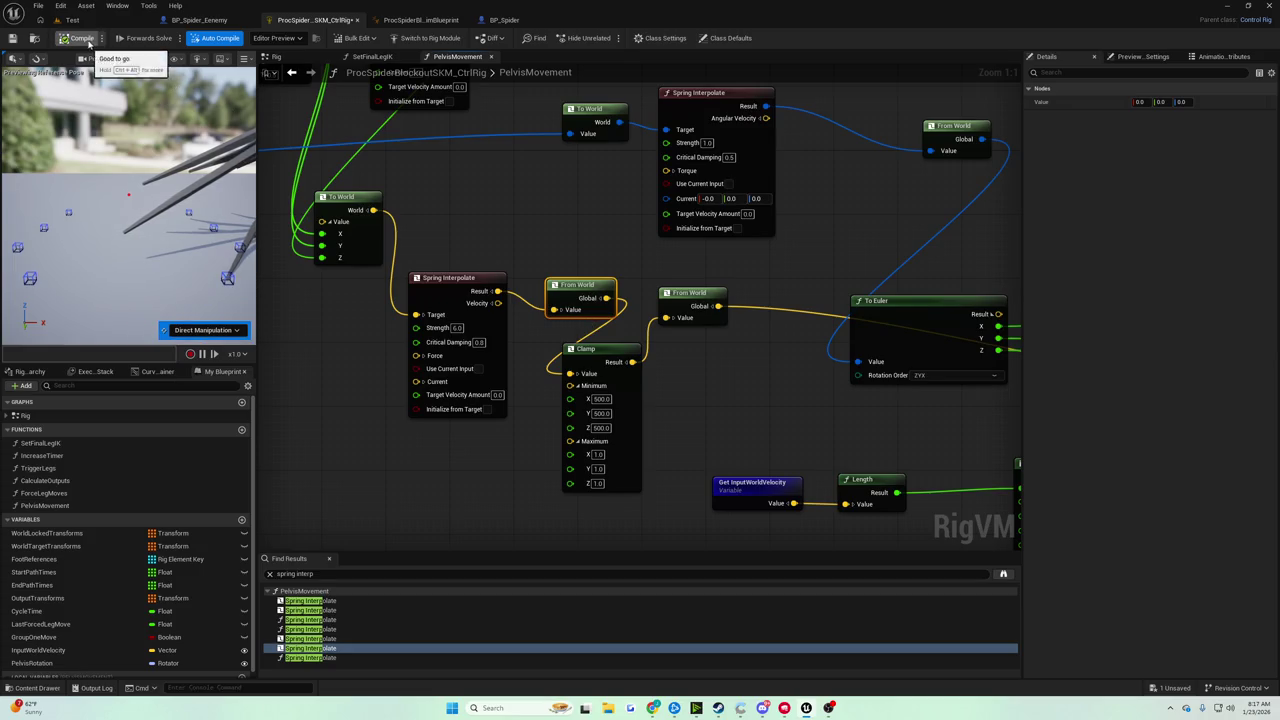
pyautogui.click(600, 398)
pyautogui.write('0')
pyautogui.press('Tab')
pyautogui.write('0')
pyautogui.press('Tab')
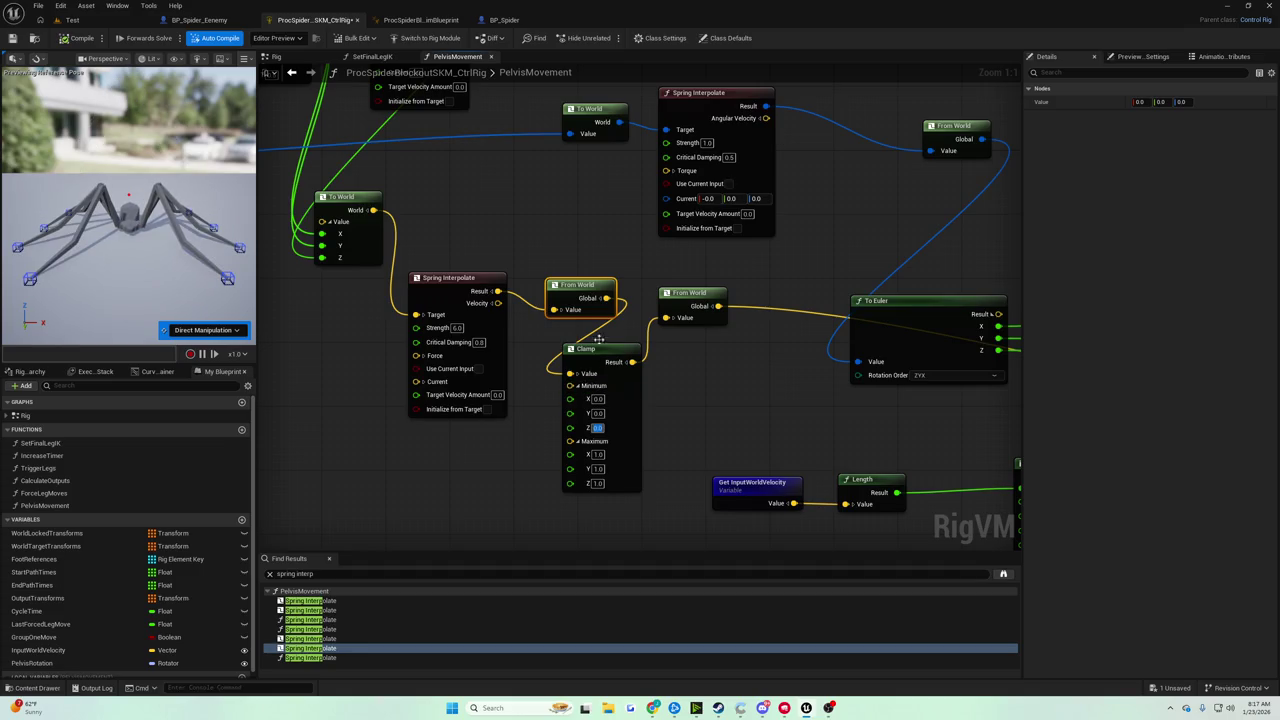
# Enter 50, then 0, then 100 into the Clamp's Minimum Z field.
pyautogui.write('50')
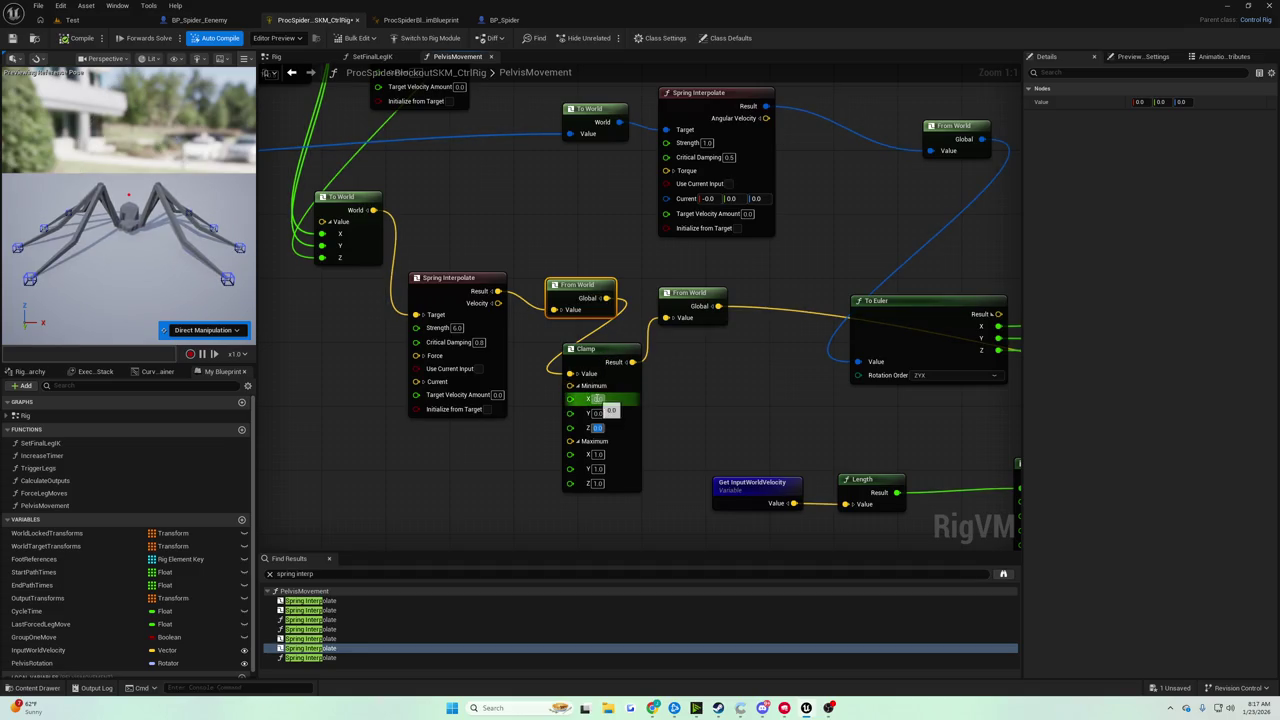
pyautogui.press('Return')
pyautogui.write('0')
pyautogui.press('Return')
pyautogui.write('100')
pyautogui.press('Return')
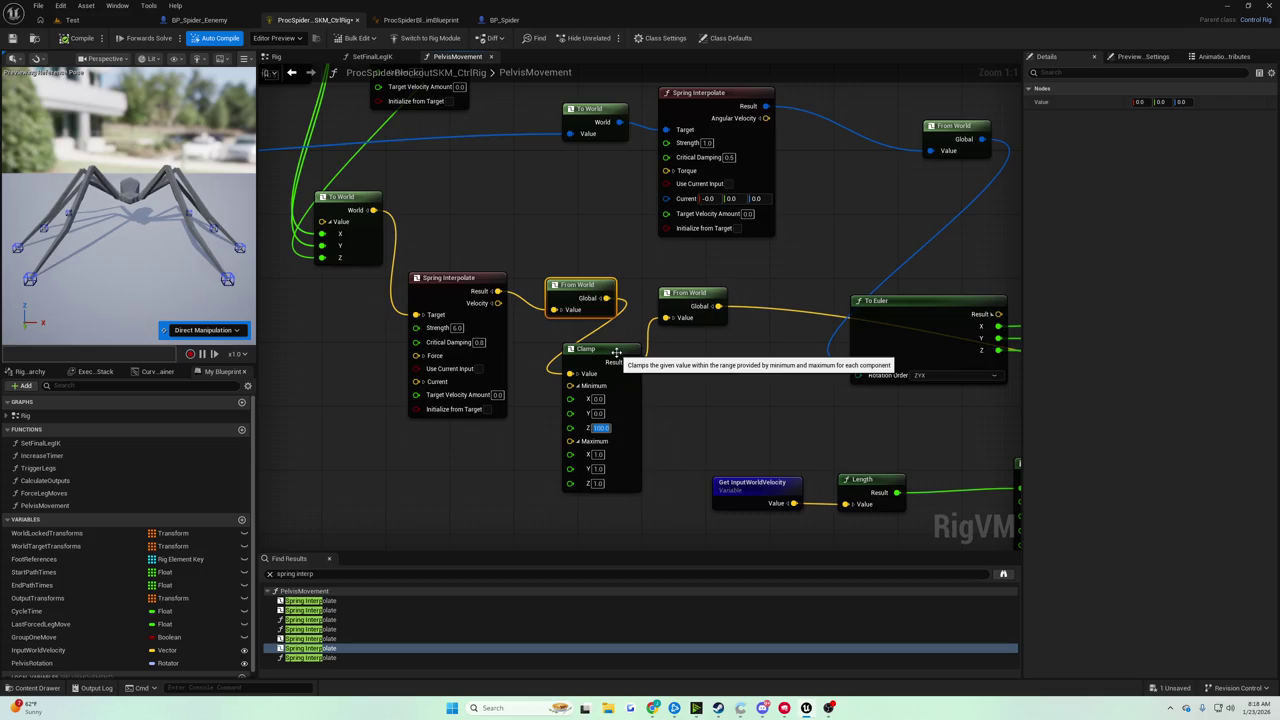
# Delete the From World node, set Clamp Minimum to 0,0,0, and save the rig.
pyautogui.scroll(-2, 451, 251)
pyautogui.moveTo(451, 251)
pyautogui.mouseDown()
pyautogui.moveTo(571, 423)
pyautogui.moveTo(597, 445)
pyautogui.moveTo(671, 463)
pyautogui.moveTo(503, 283)
pyautogui.moveTo(514, 309)
pyautogui.moveTo(471, 271)
pyautogui.moveTo(550, 393)
pyautogui.mouseUp()
pyautogui.scroll(2, 671, 463)
pyautogui.press('Delete')
pyautogui.click(577, 419)
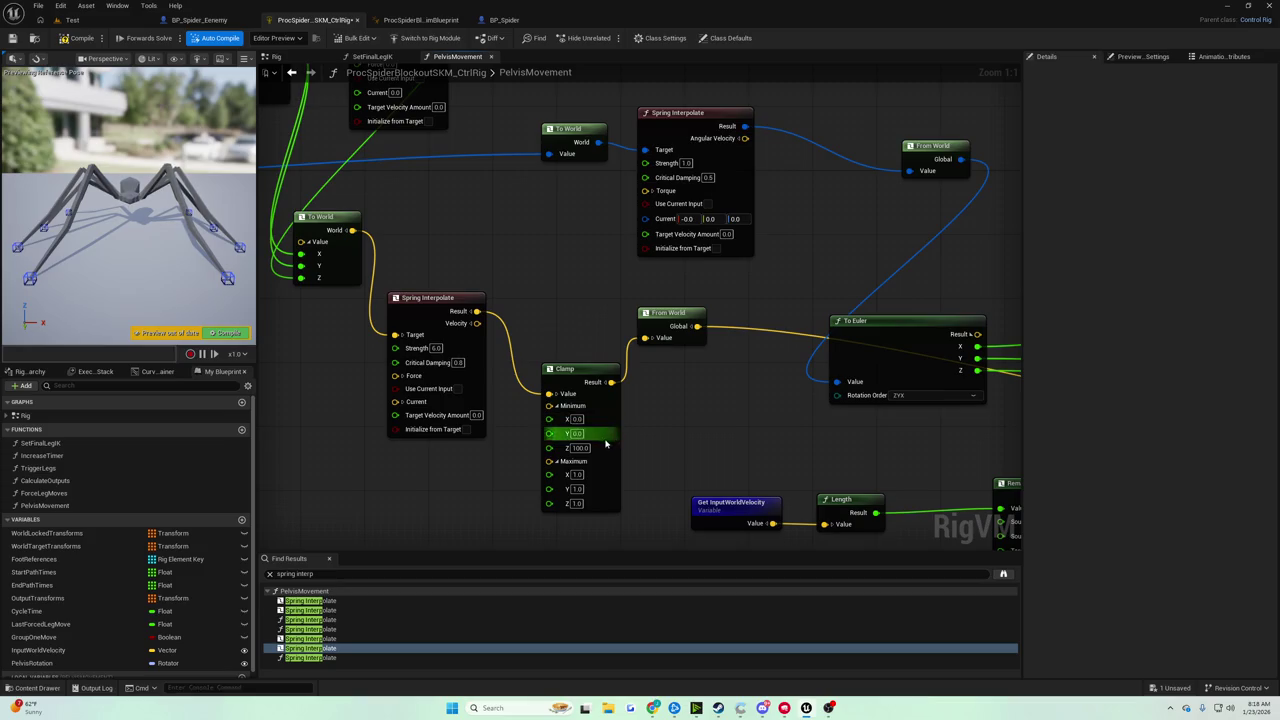
pyautogui.click(577, 448)
pyautogui.write('0')
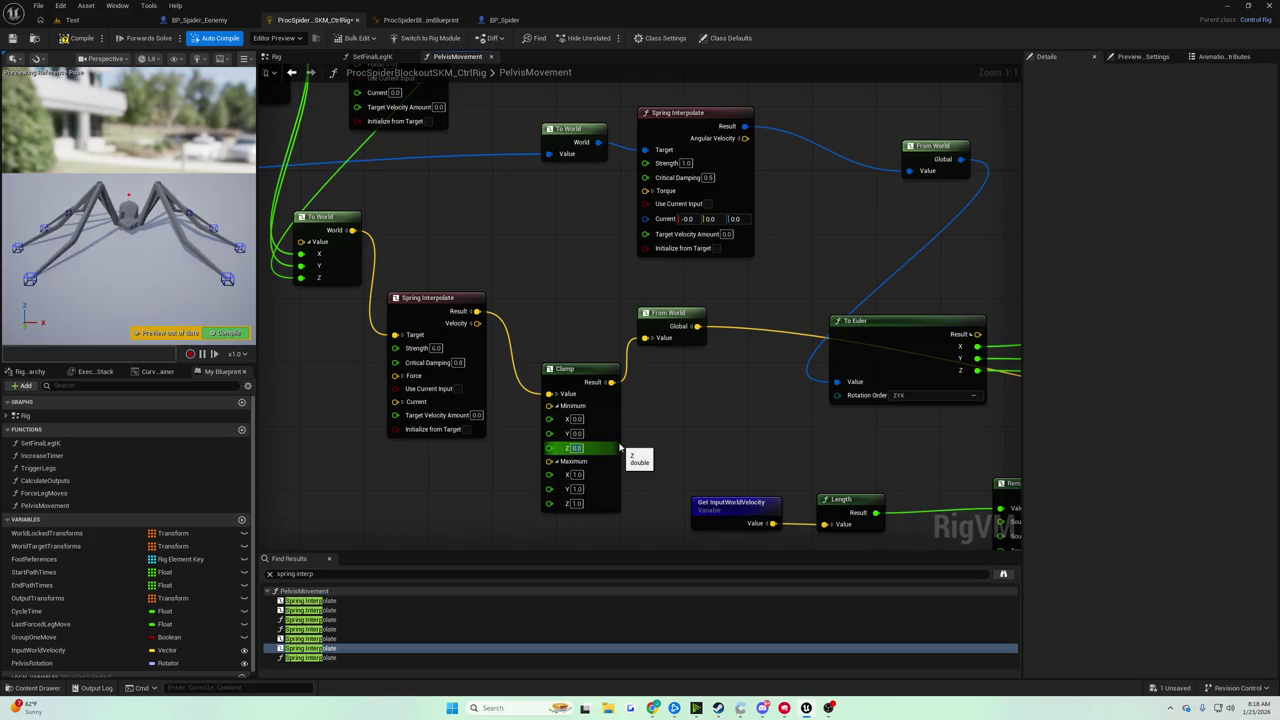
pyautogui.click(13, 38)
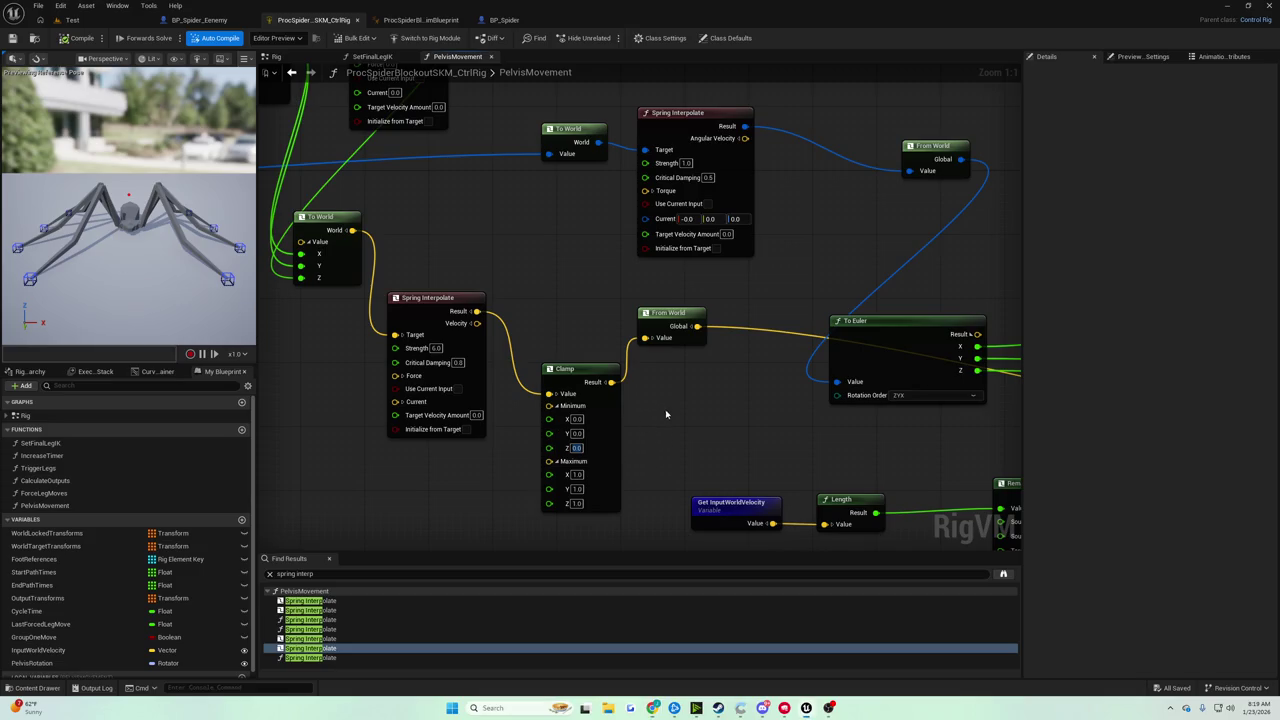
# Select the To World node and add a From World node wired off the spring Result.
pyautogui.moveTo(665, 409); pyautogui.dragTo(720, 403)
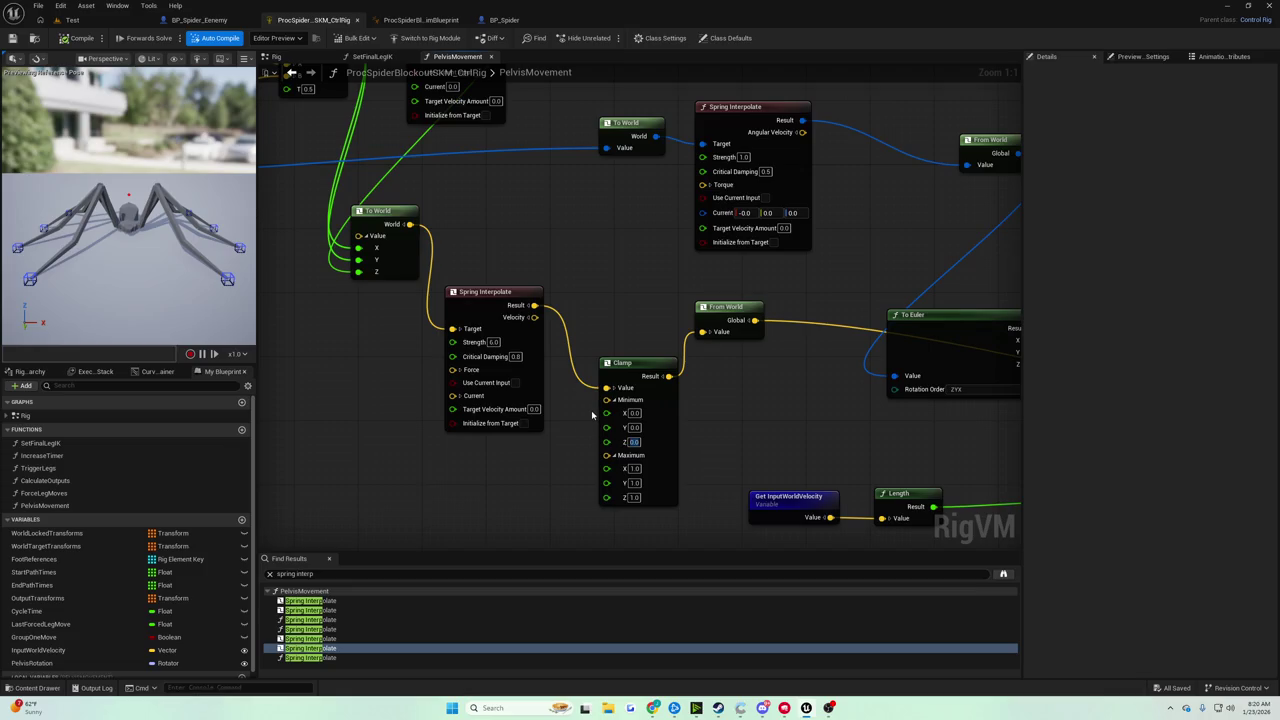
pyautogui.moveTo(594, 413); pyautogui.dragTo(606, 411)
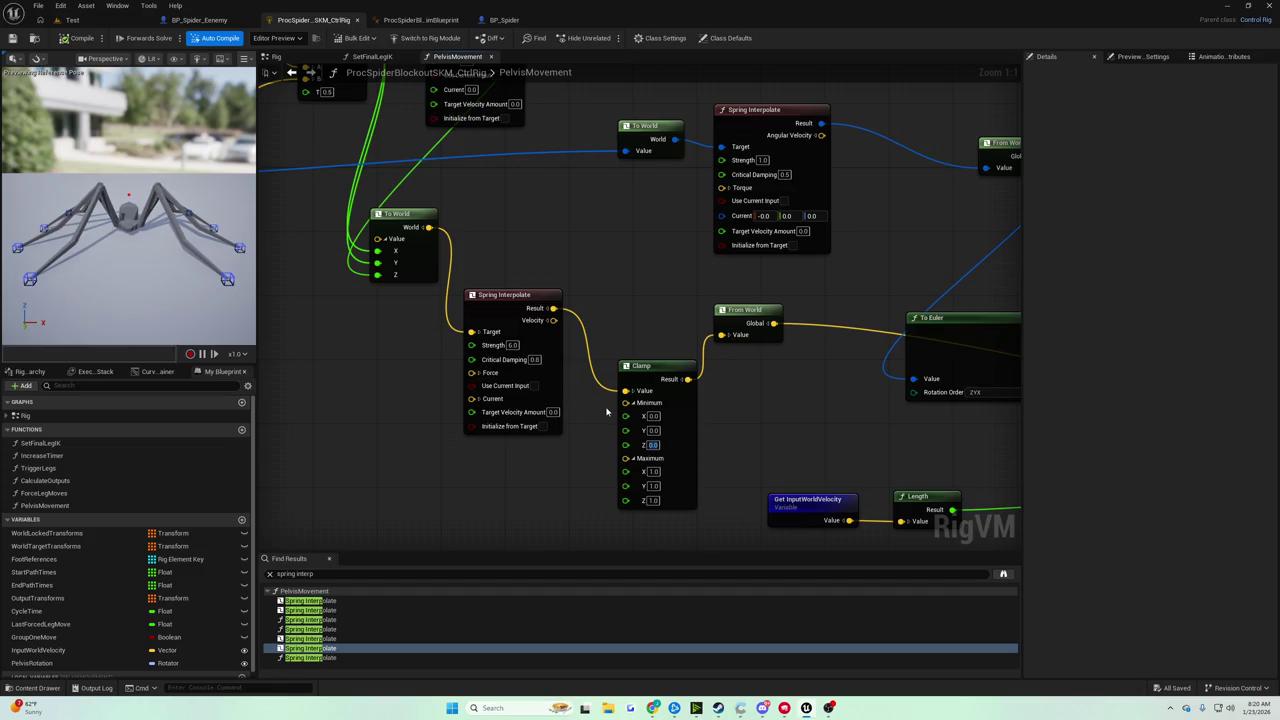
pyautogui.moveTo(606, 411); pyautogui.dragTo(686, 551)
pyautogui.moveTo(437, 340); pyautogui.dragTo(494, 398)
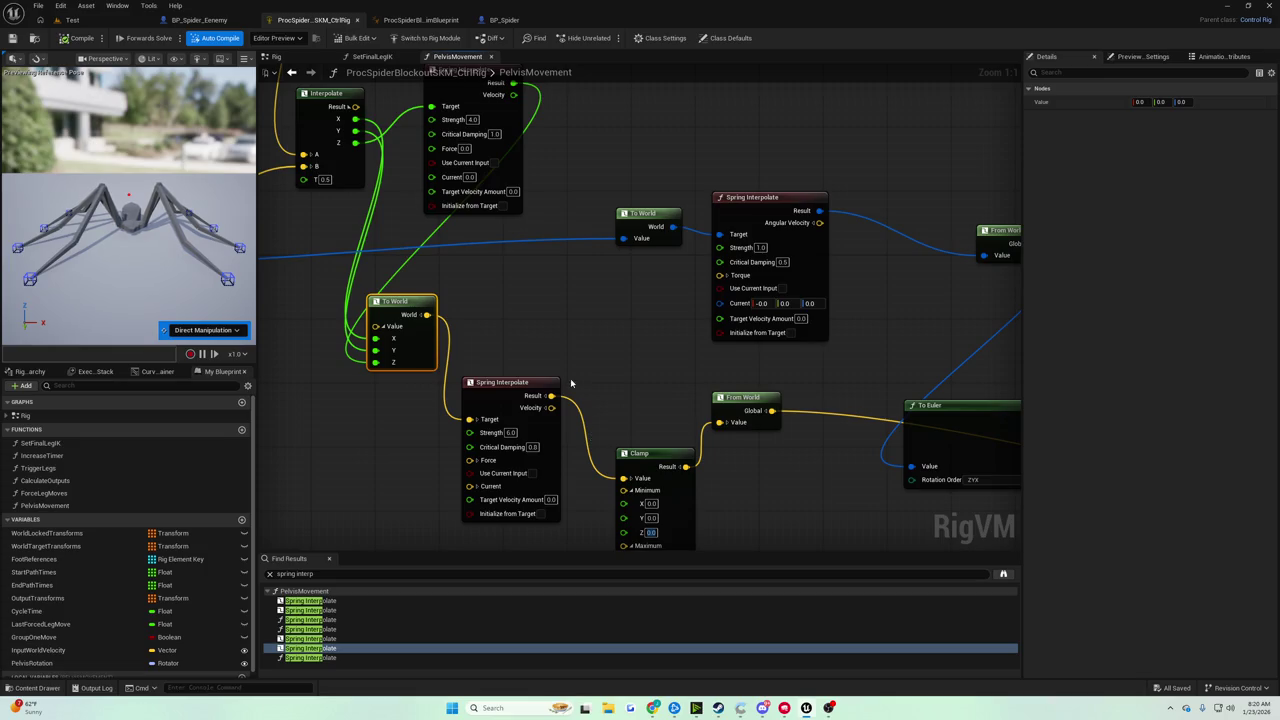
pyautogui.moveTo(551, 396); pyautogui.dragTo(604, 375)
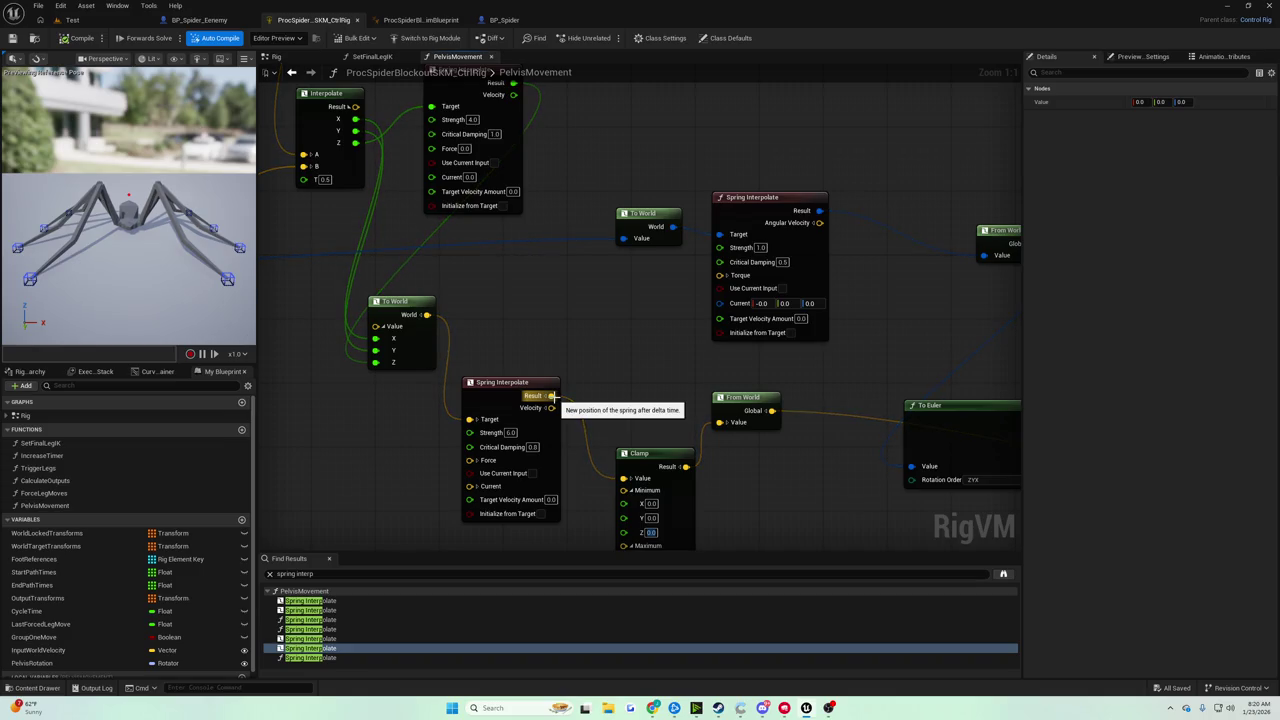
pyautogui.moveTo(550, 396)
pyautogui.mouseDown()
pyautogui.moveTo(584, 388)
pyautogui.moveTo(648, 475)
pyautogui.moveTo(624, 478)
pyautogui.mouseUp()
pyautogui.write('from world')
pyautogui.press('Return')
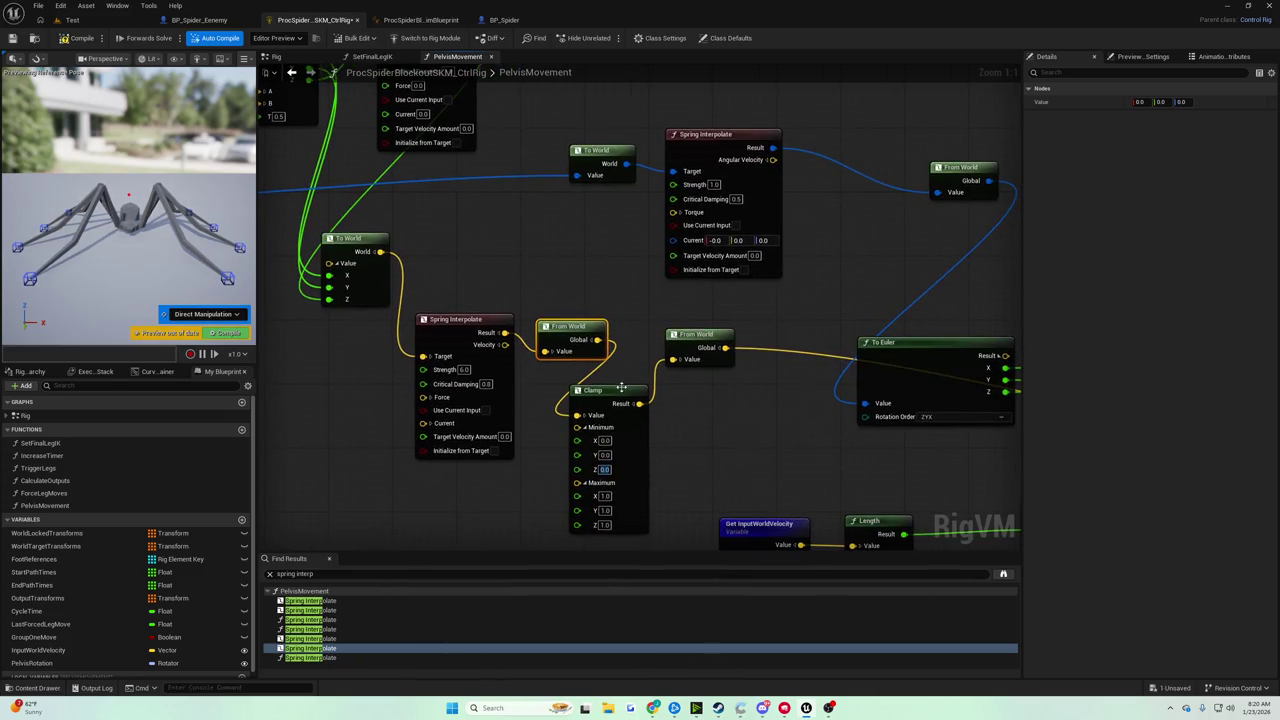
# Move through Clamp's Minimum fields and set Maximum Z to 100.
pyautogui.click(604, 441)
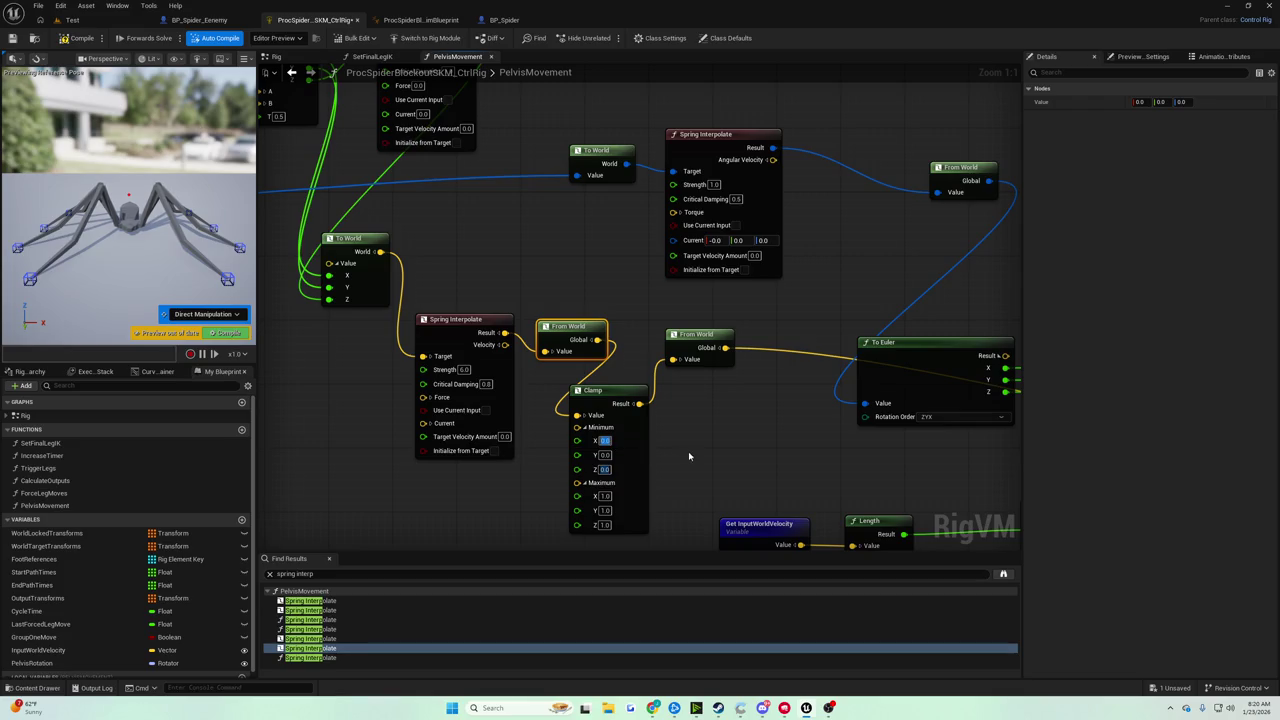
pyautogui.press('Tab')
pyautogui.press('Tab')
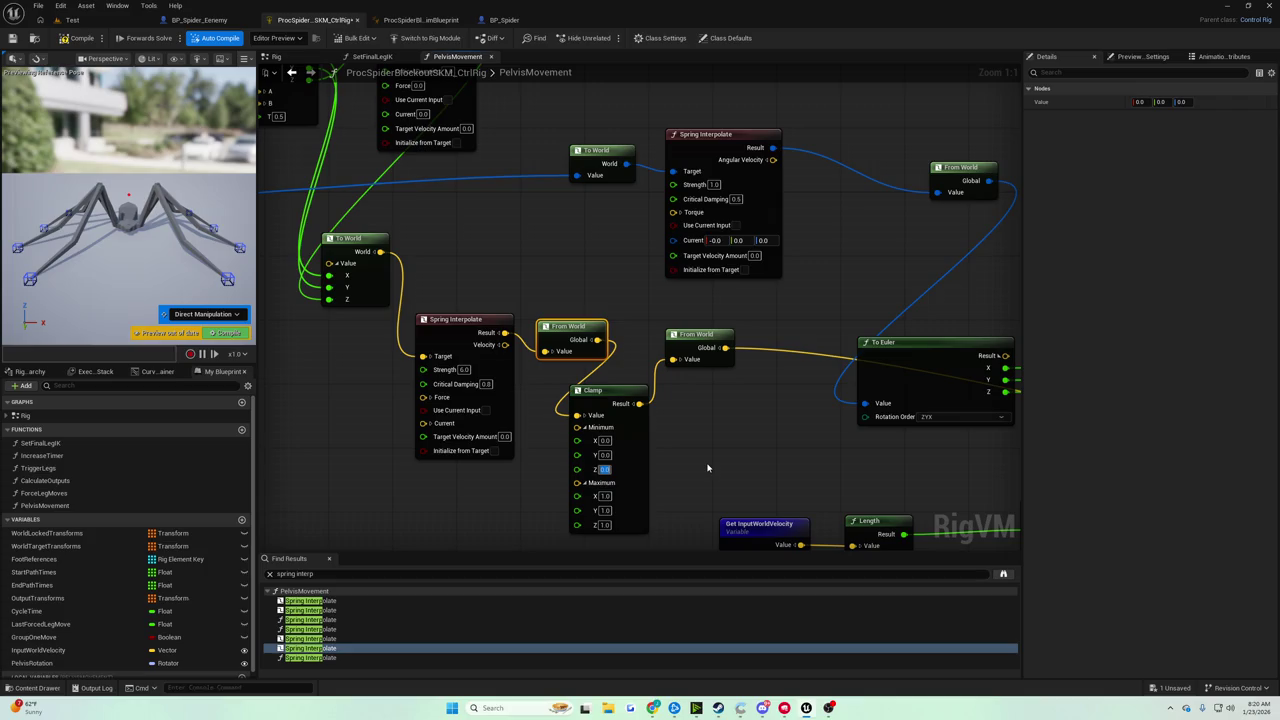
pyautogui.press('Tab')
pyautogui.press('Tab')
pyautogui.press('Tab')
pyautogui.write('50')
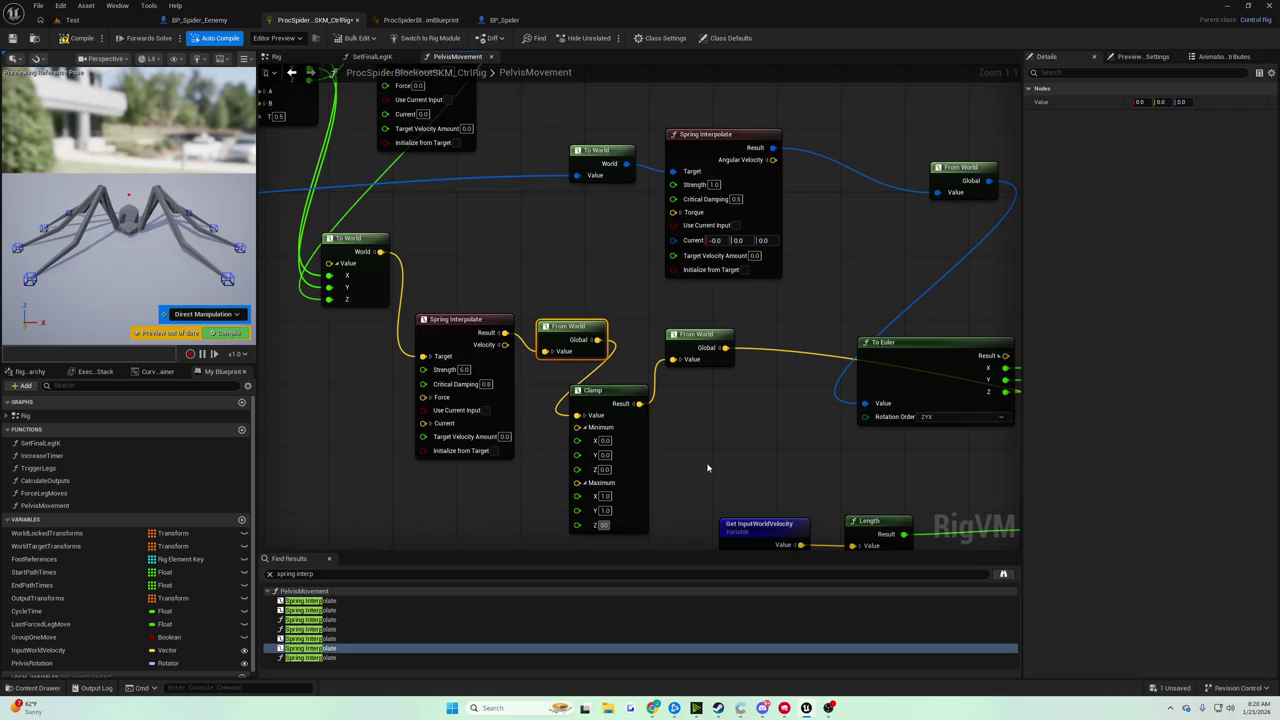
pyautogui.press('Return')
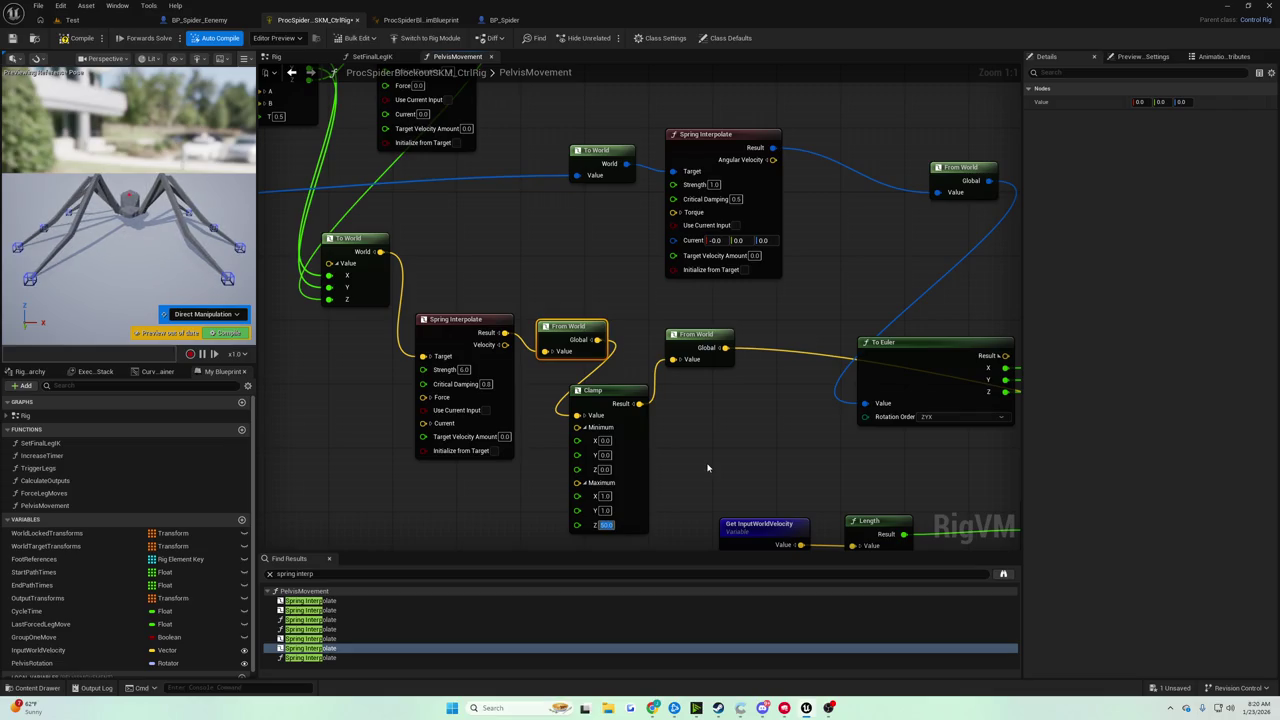
pyautogui.write('100')
pyautogui.press('Return')
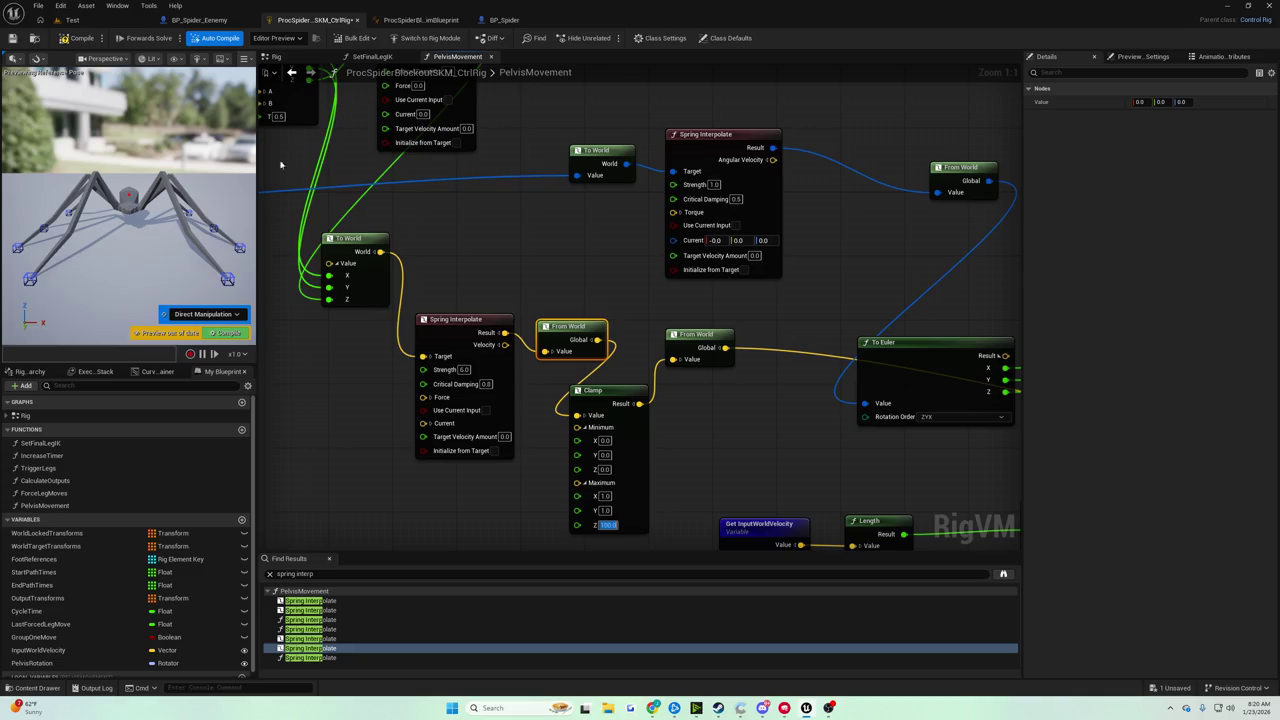
# Compile the rig and play-test the Test level.
pyautogui.click(78, 38)
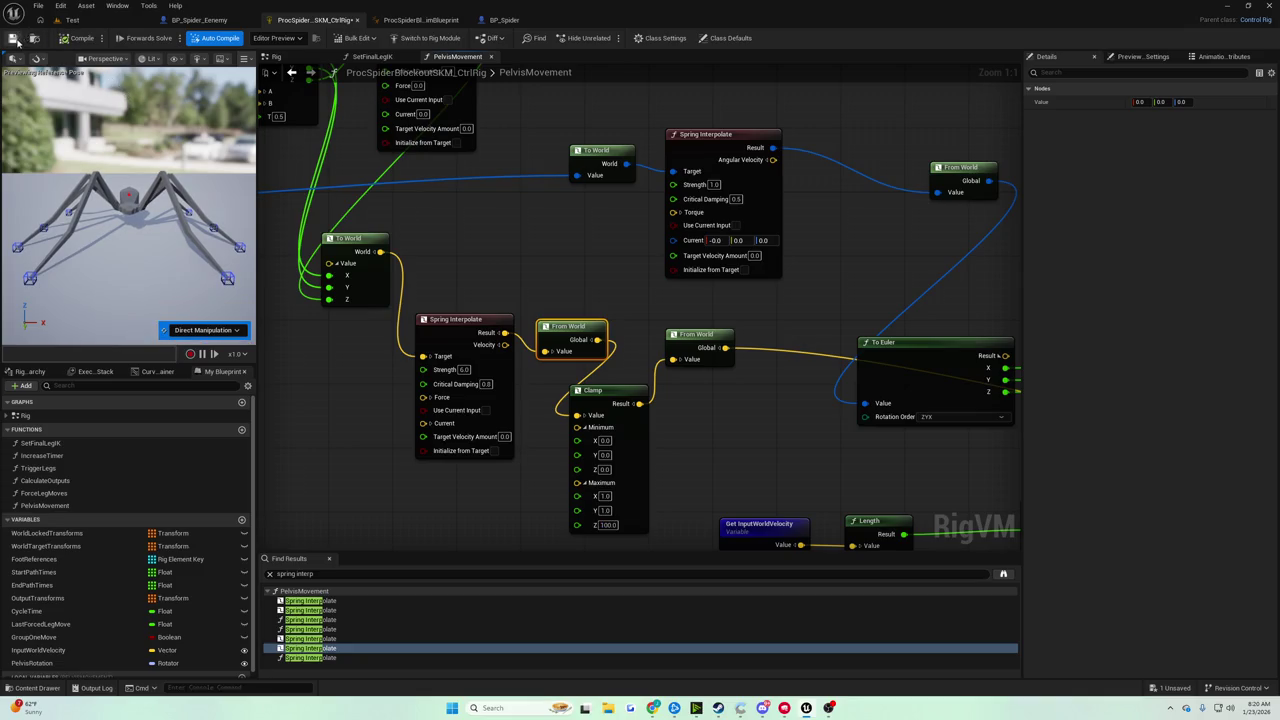
pyautogui.click(72, 20)
pyautogui.click(248, 38)
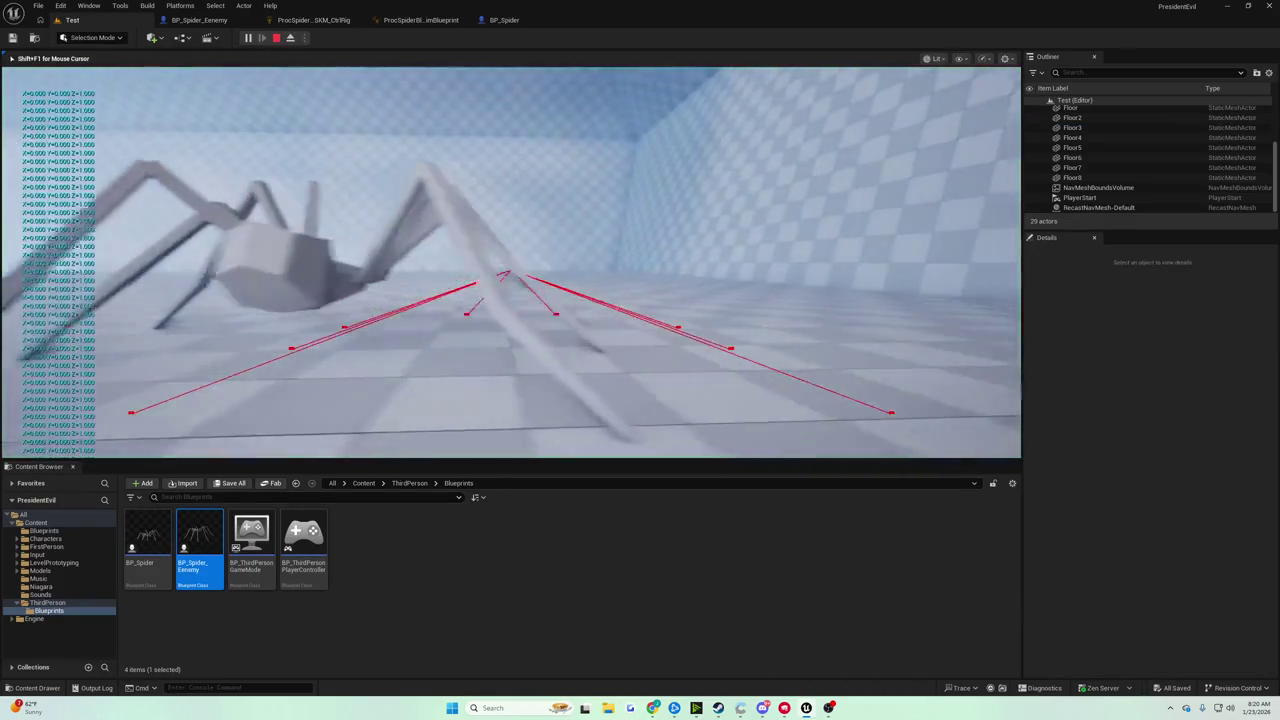
# Stop the play session and return to the control rig graph.
pyautogui.press('Escape')
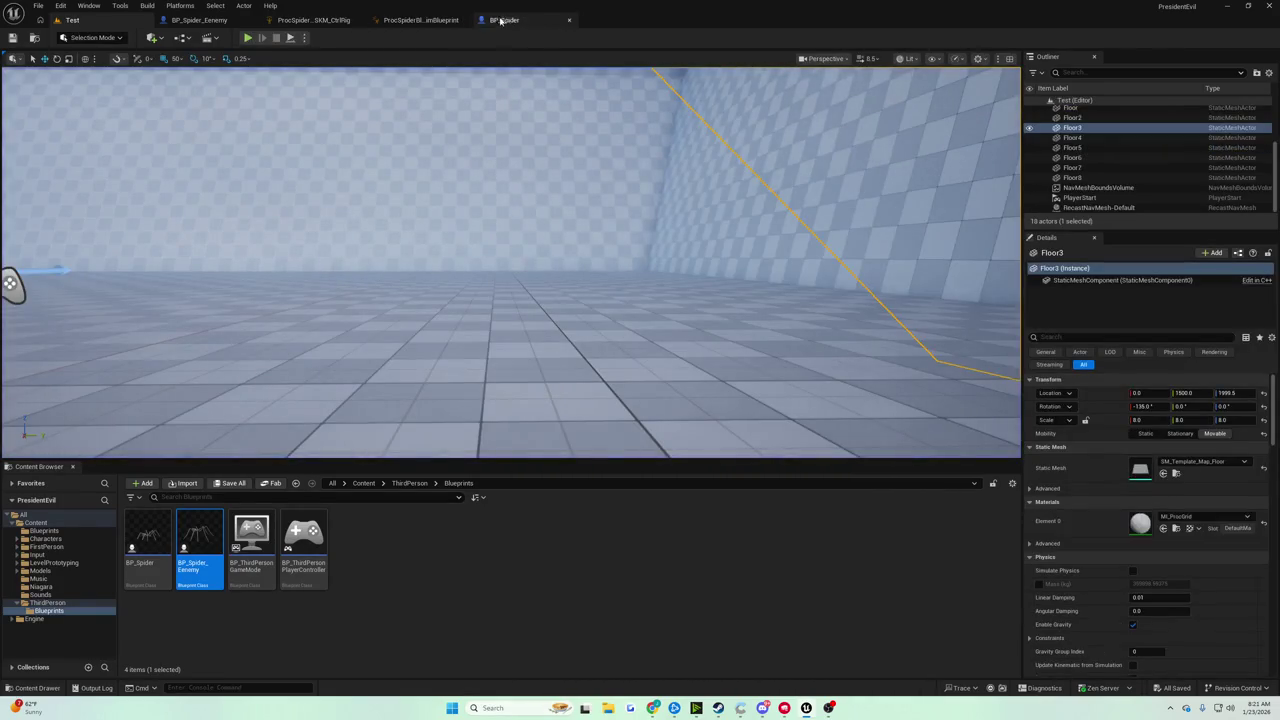
pyautogui.click(420, 20)
pyautogui.click(313, 20)
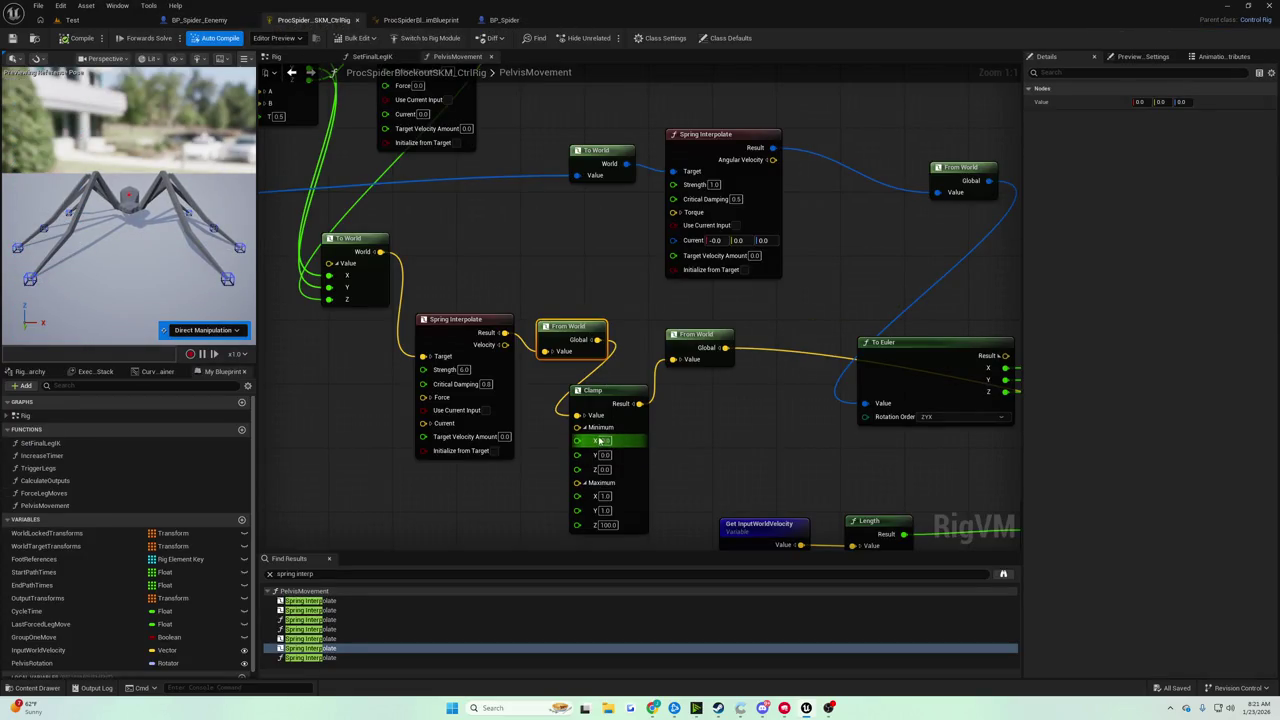
# Split From World's output and wire its X and Y into Clamp's Minimum and Maximum.
pyautogui.moveTo(684, 438)
pyautogui.mouseDown()
pyautogui.moveTo(695, 433)
pyautogui.moveTo(690, 453)
pyautogui.mouseUp()
pyautogui.moveTo(583, 346)
pyautogui.mouseDown()
pyautogui.moveTo(586, 318)
pyautogui.moveTo(605, 420)
pyautogui.moveTo(588, 456)
pyautogui.mouseUp()
pyautogui.click(586, 326)
pyautogui.moveTo(603, 347); pyautogui.dragTo(585, 467)
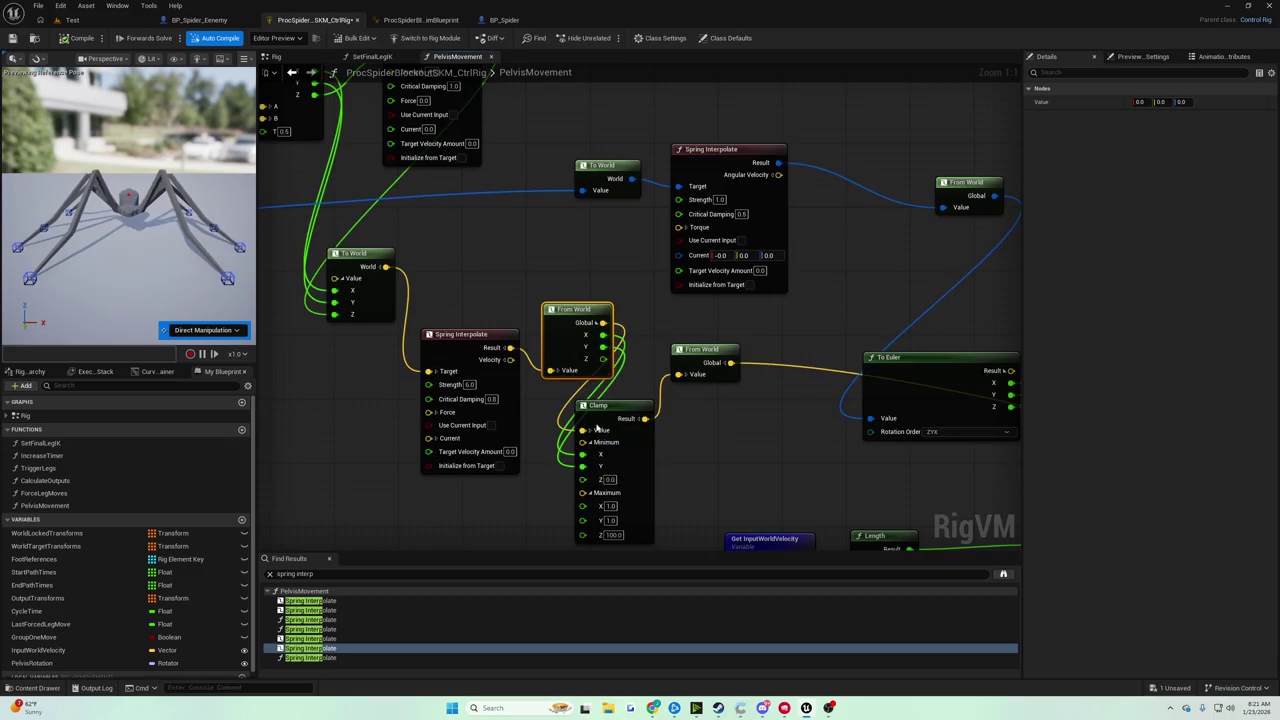
pyautogui.moveTo(603, 335); pyautogui.dragTo(583, 517)
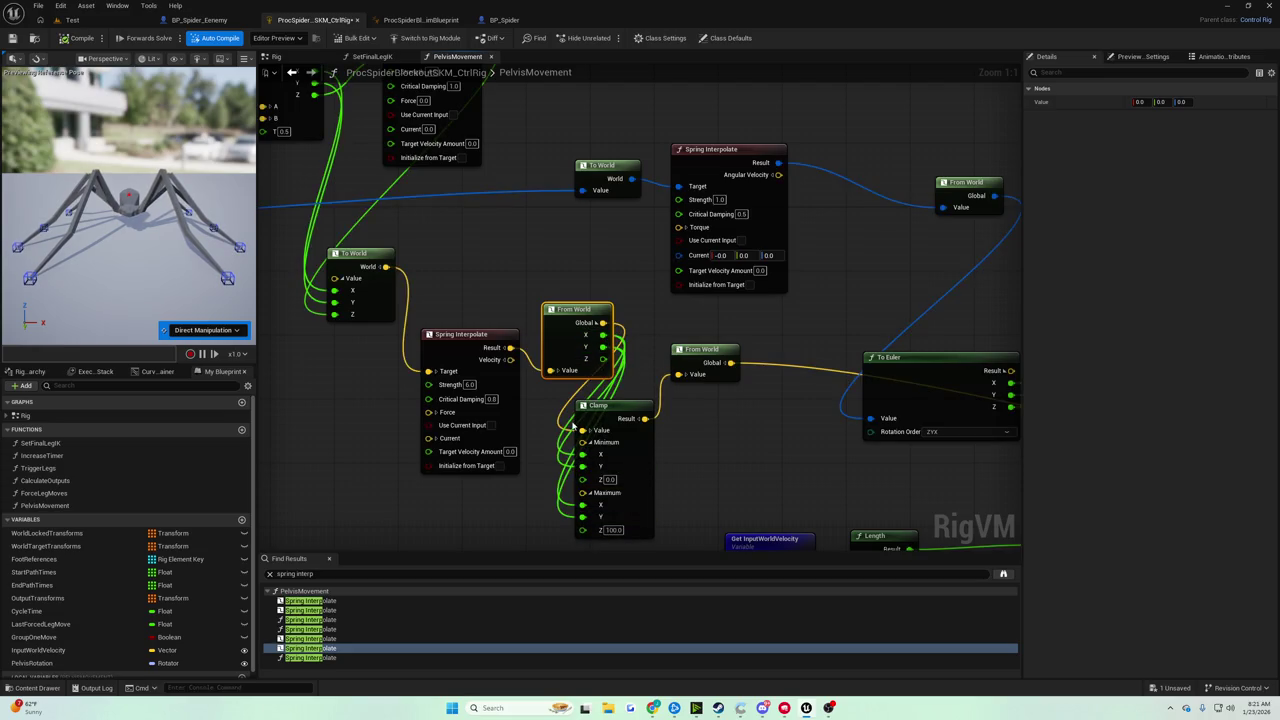
# Play-test the spider in the Test level and return to the control rig.
pyautogui.click(72, 19)
pyautogui.click(247, 37)
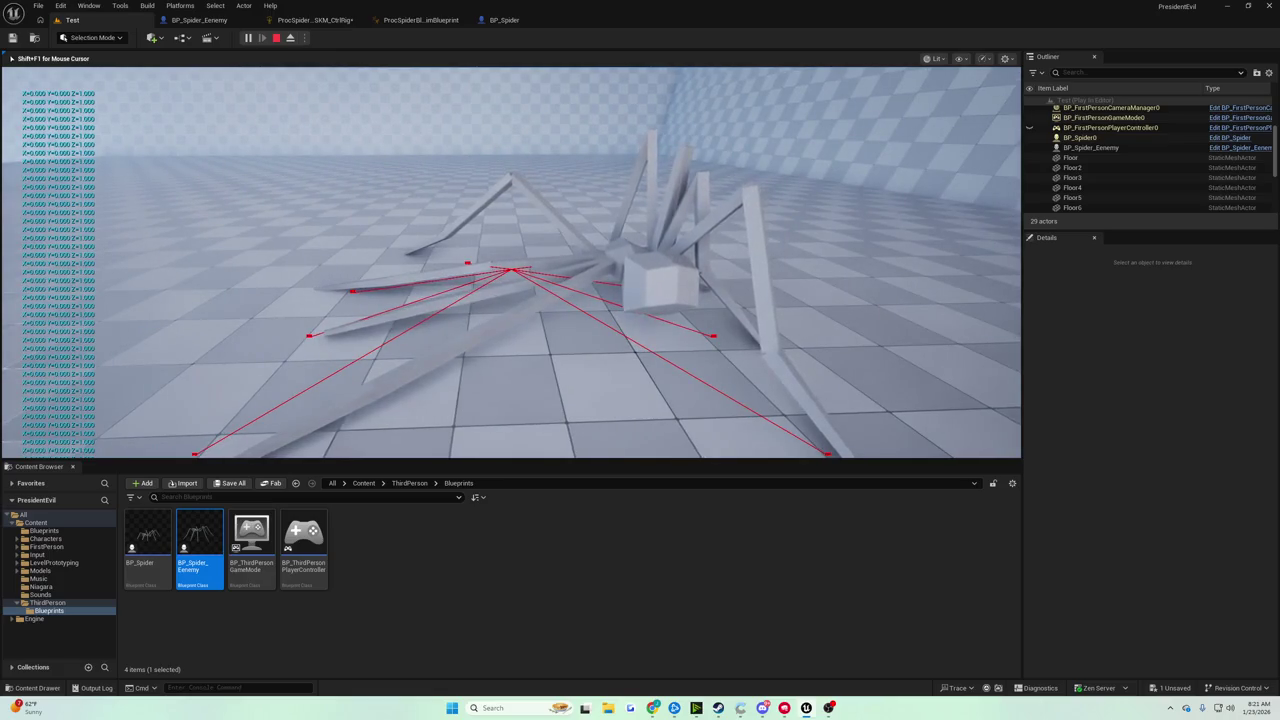
pyautogui.press('Escape')
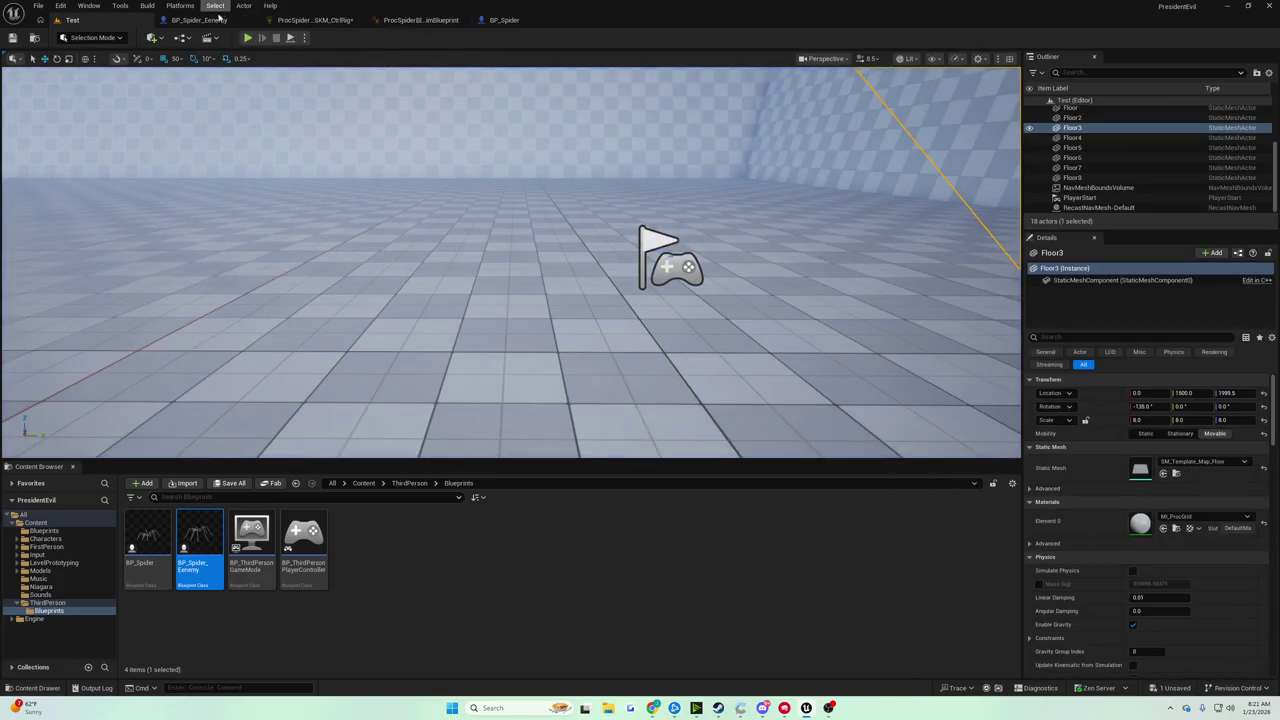
pyautogui.click(218, 21)
pyautogui.click(313, 20)
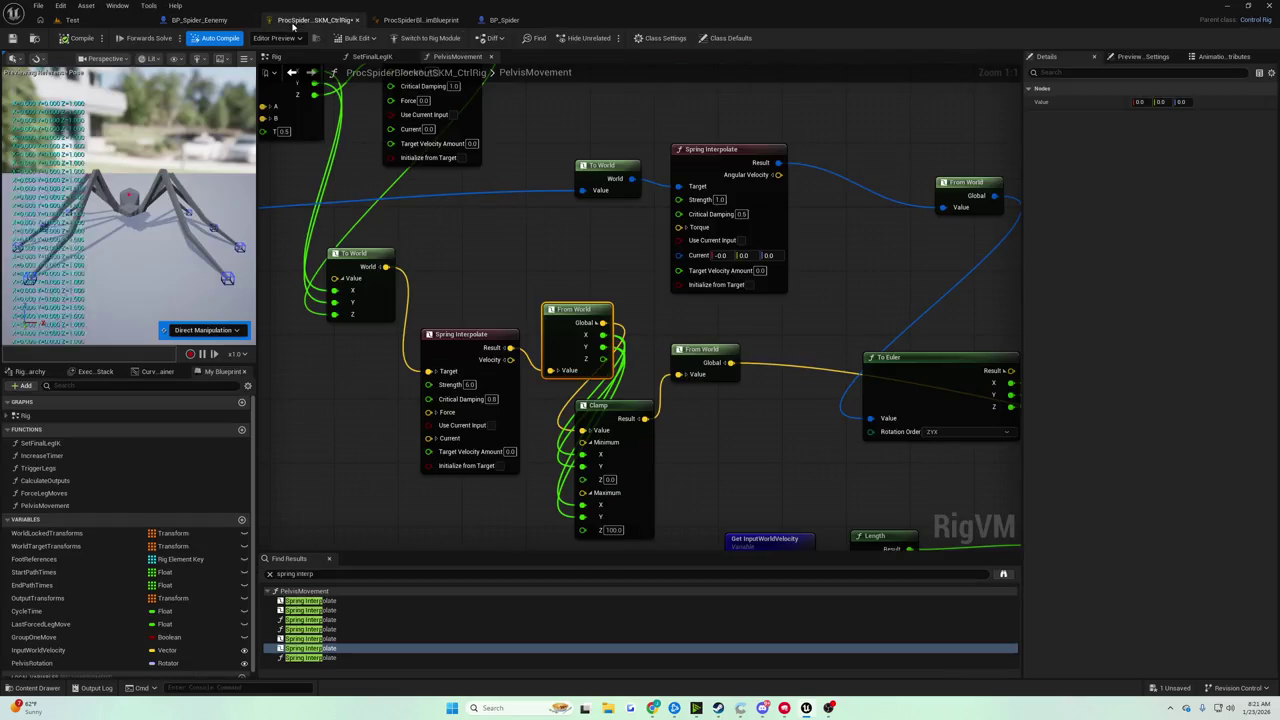
# Undo the node move, the From World X/Y wiring and the pin split, then save.
pyautogui.click(616, 399)
pyautogui.hotkey('ctrl', 'z')
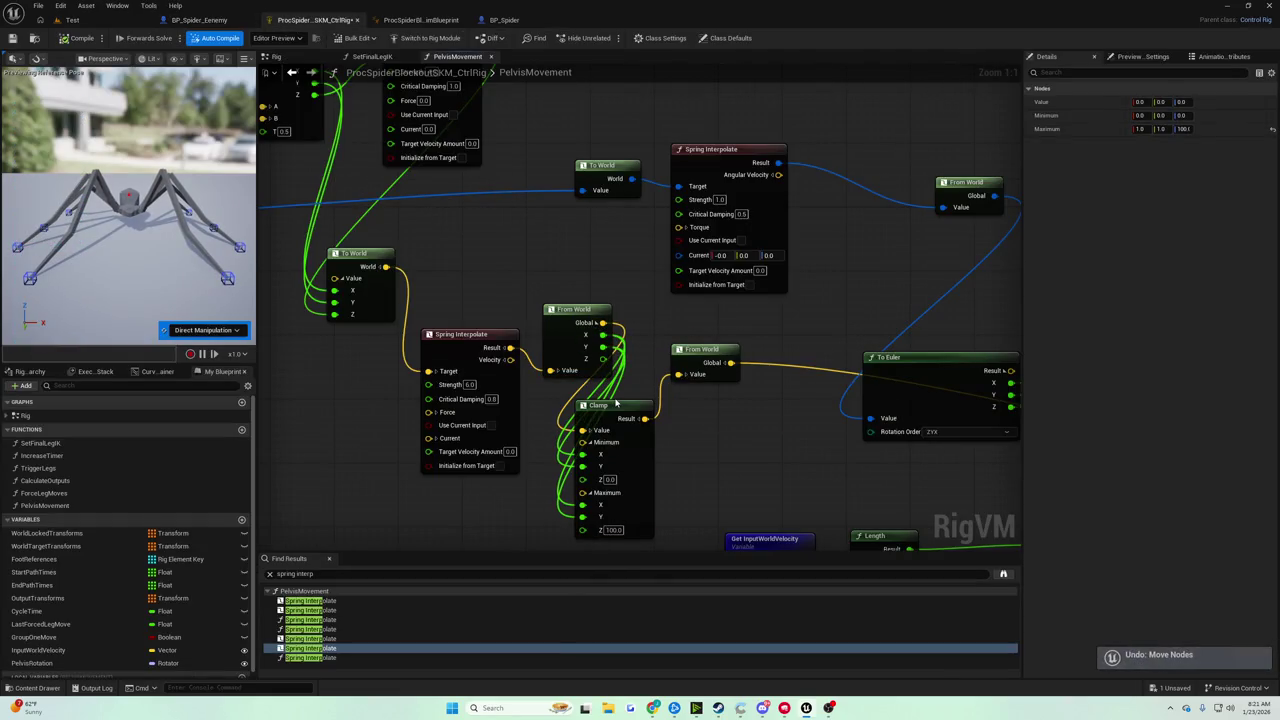
pyautogui.hotkey('ctrl', 'z')
pyautogui.hotkey('ctrl', 'z')
pyautogui.hotkey('ctrl', 'z')
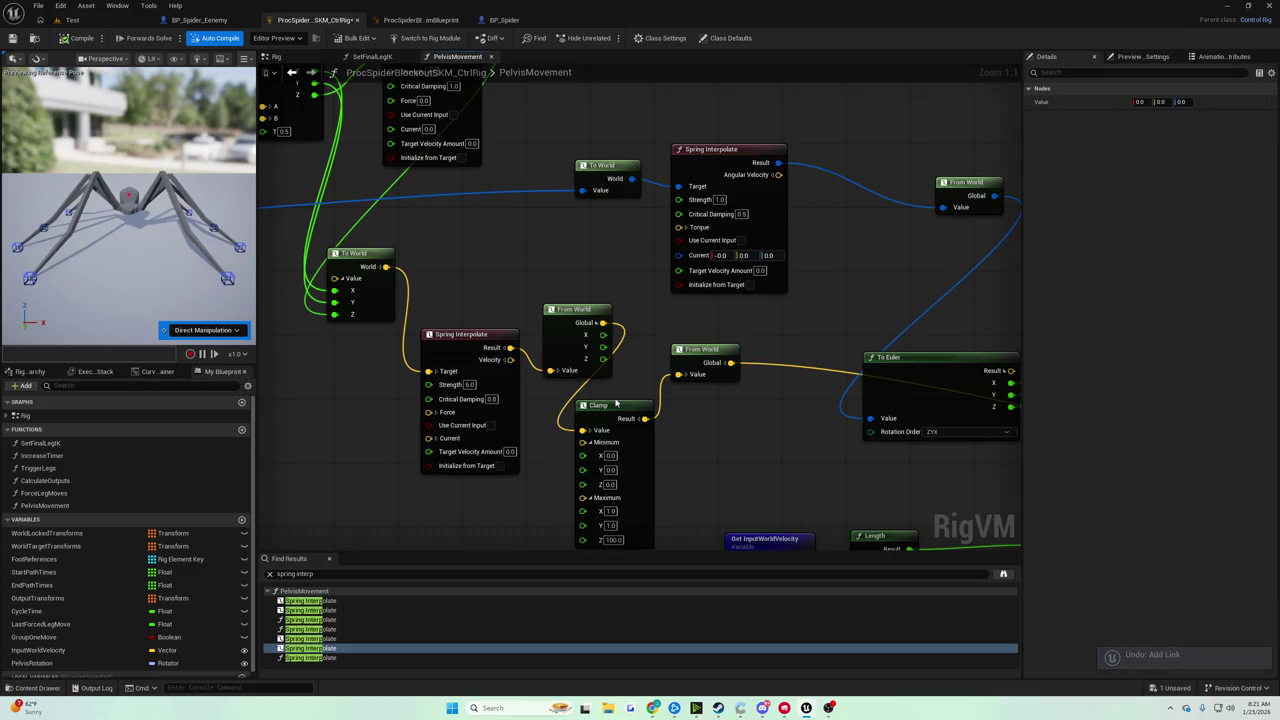
pyautogui.hotkey('ctrl', 'z')
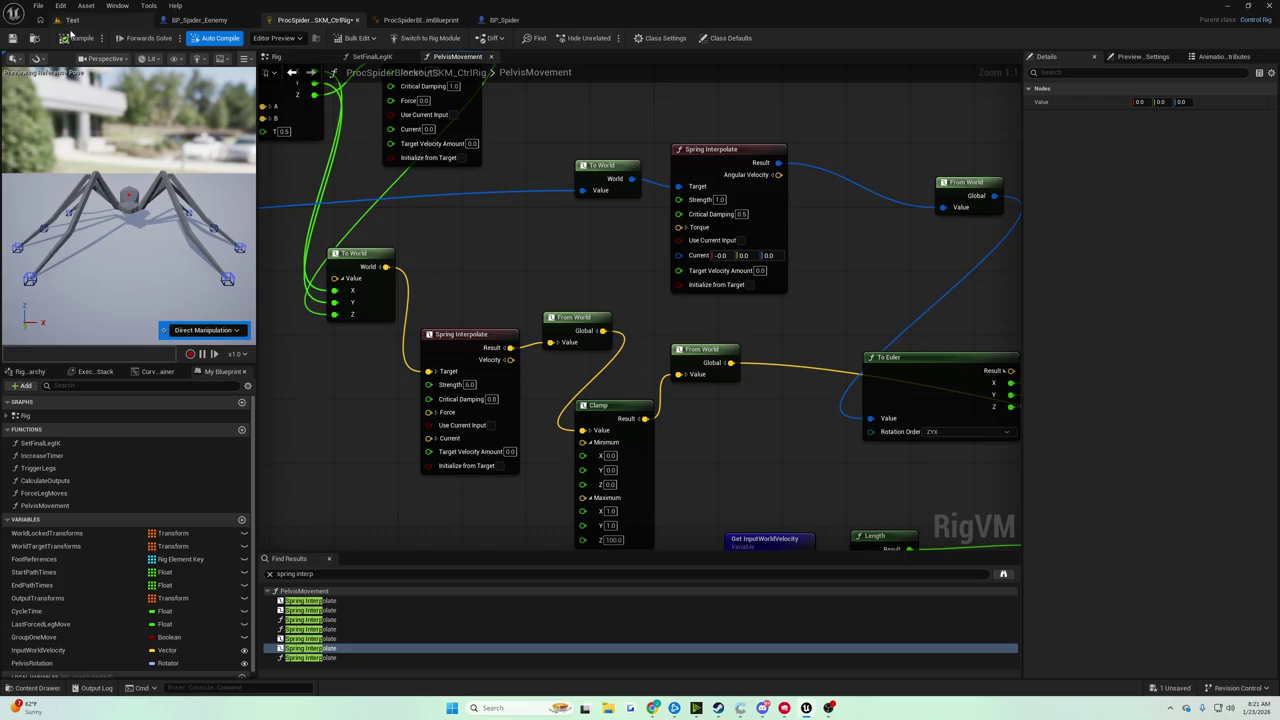
pyautogui.click(12, 39)
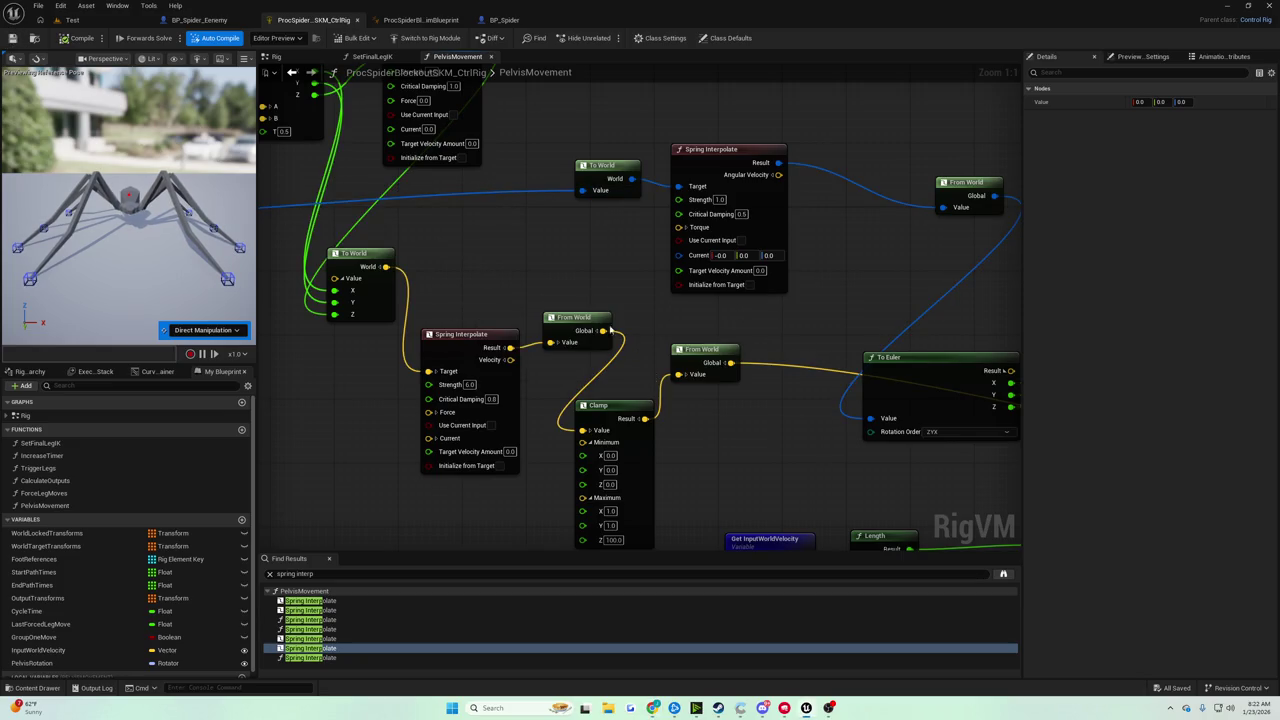
# Spread the first From World, Clamp and second From World nodes apart in the graph.
pyautogui.moveTo(572, 247); pyautogui.dragTo(562, 263)
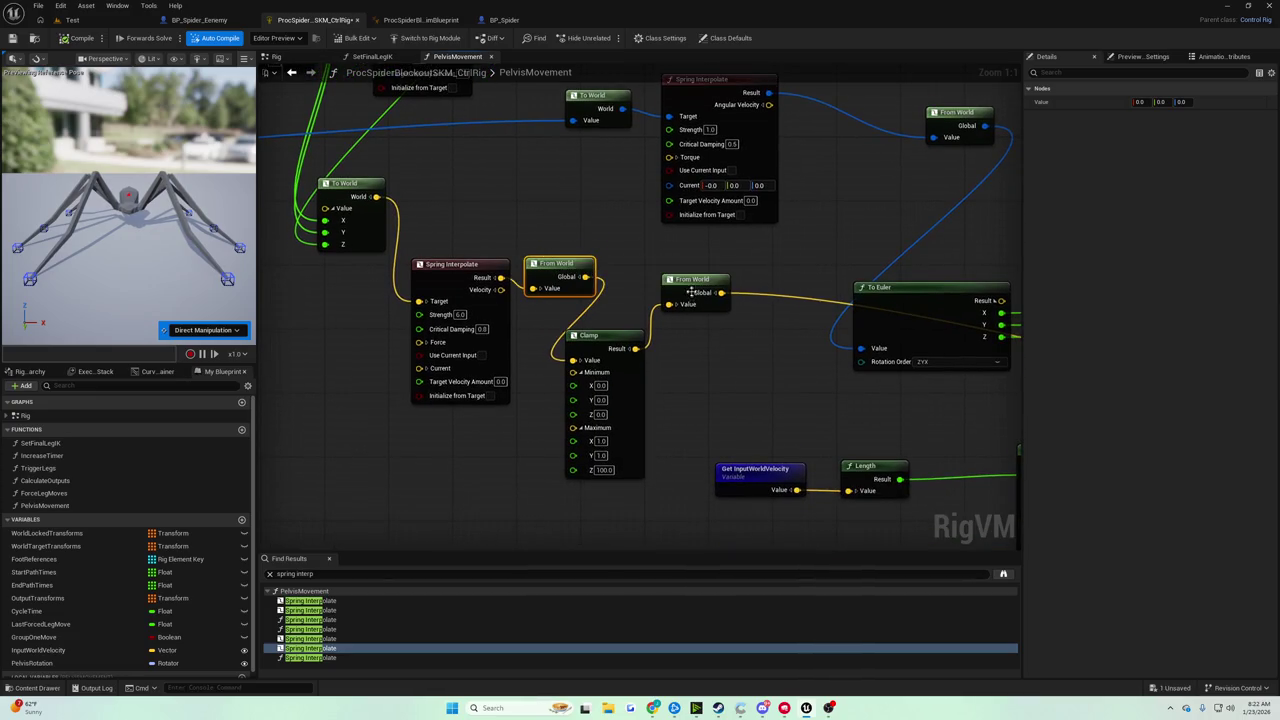
pyautogui.moveTo(636, 332); pyautogui.dragTo(676, 332)
pyautogui.moveTo(705, 288); pyautogui.dragTo(743, 288)
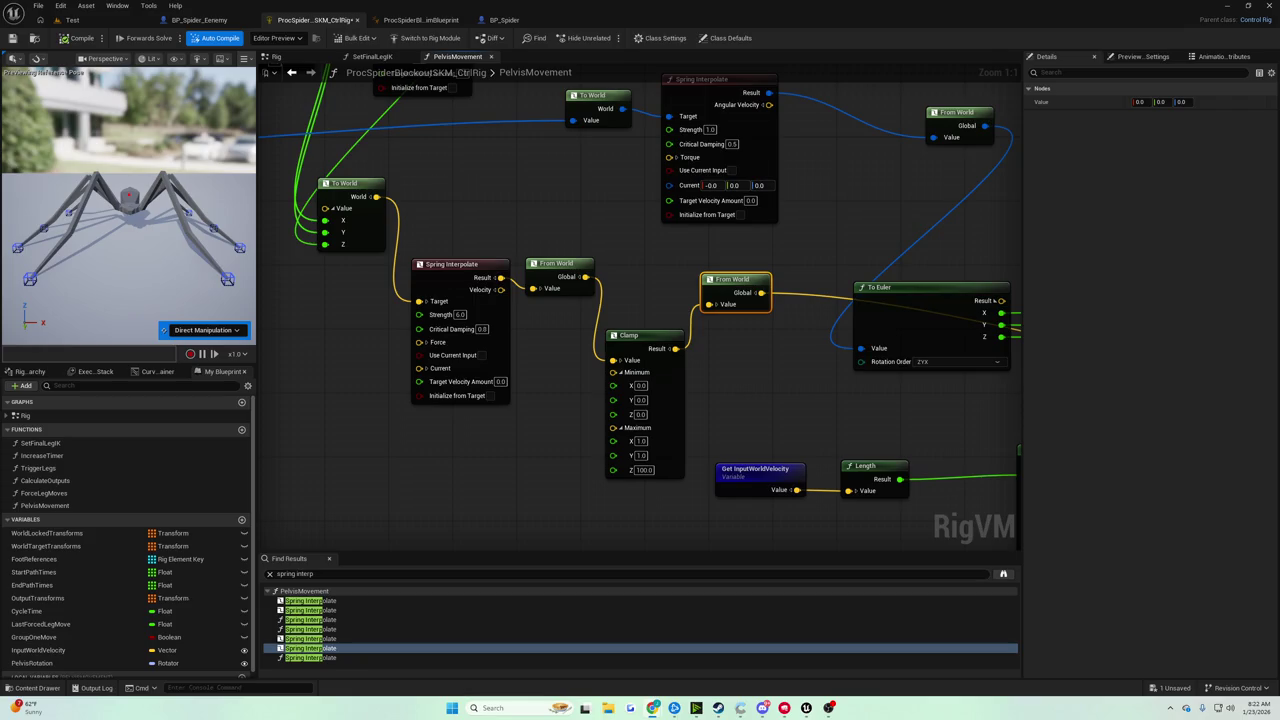
# Wire Spring Interpolate's Result into the second From World Value, then play the Test level.
pyautogui.click(624, 287)
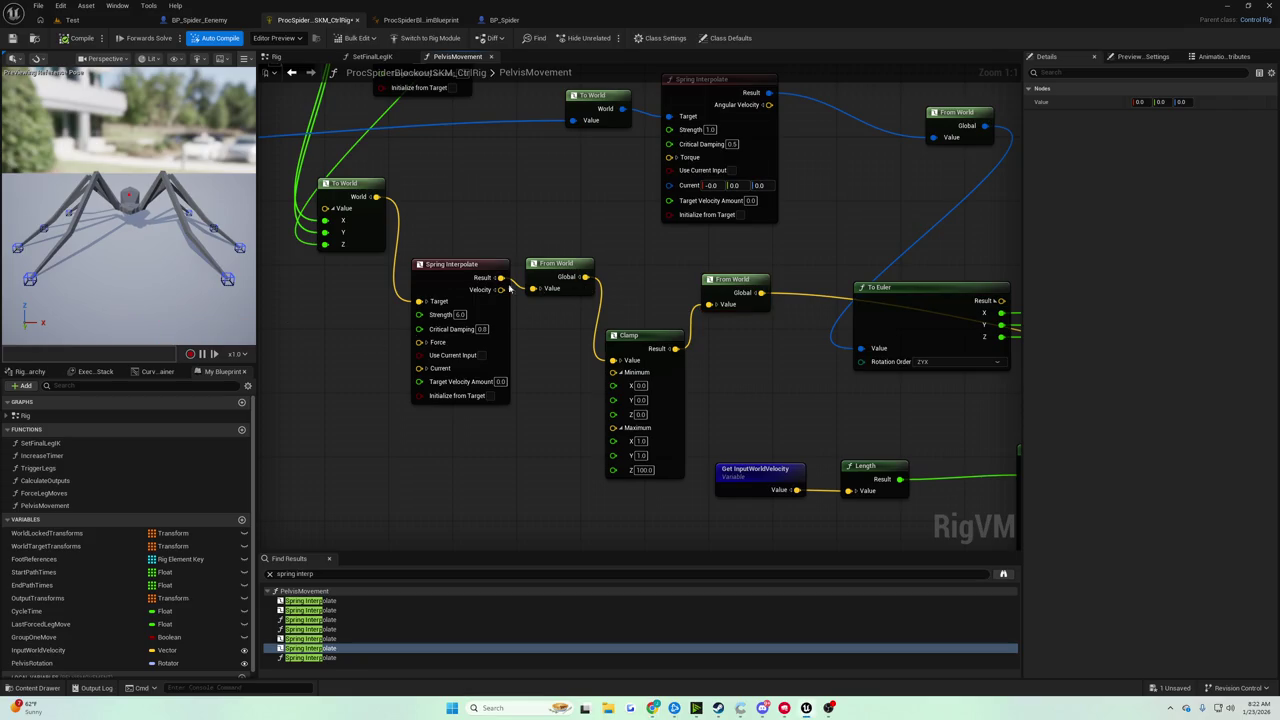
pyautogui.moveTo(500, 278)
pyautogui.mouseDown()
pyautogui.moveTo(645, 338)
pyautogui.moveTo(708, 304)
pyautogui.mouseUp()
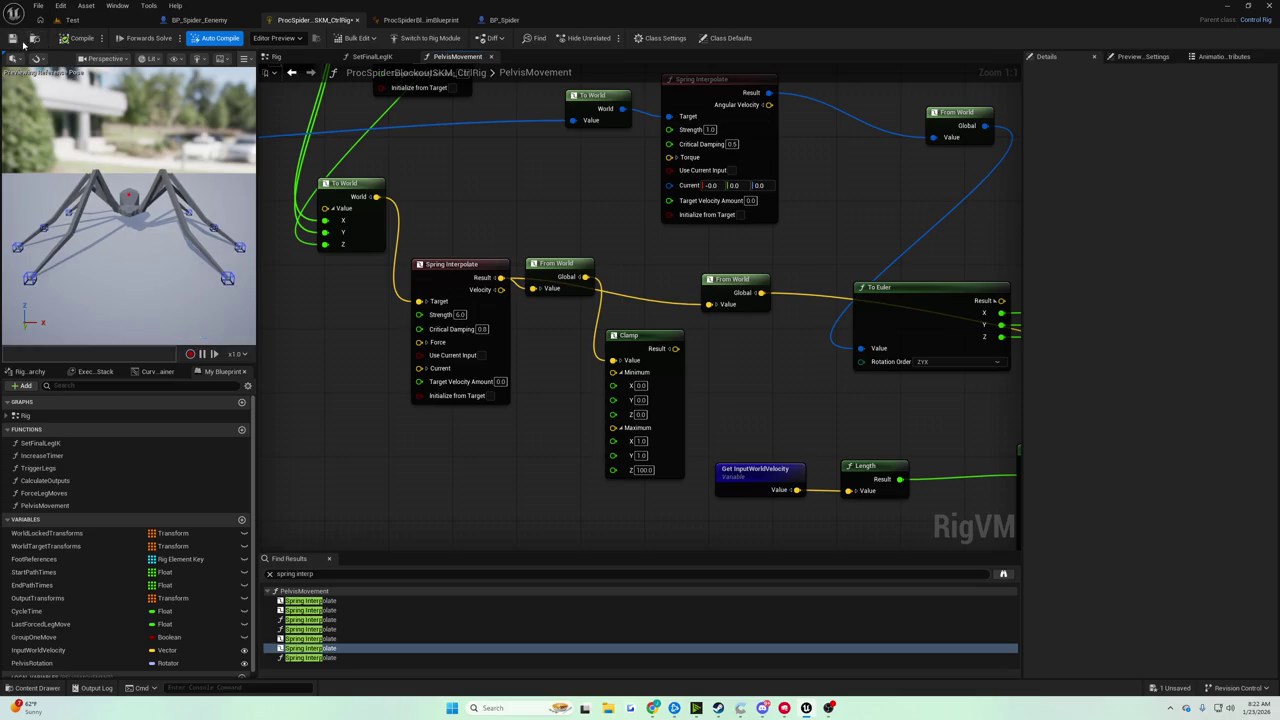
pyautogui.click(98, 22)
pyautogui.click(247, 38)
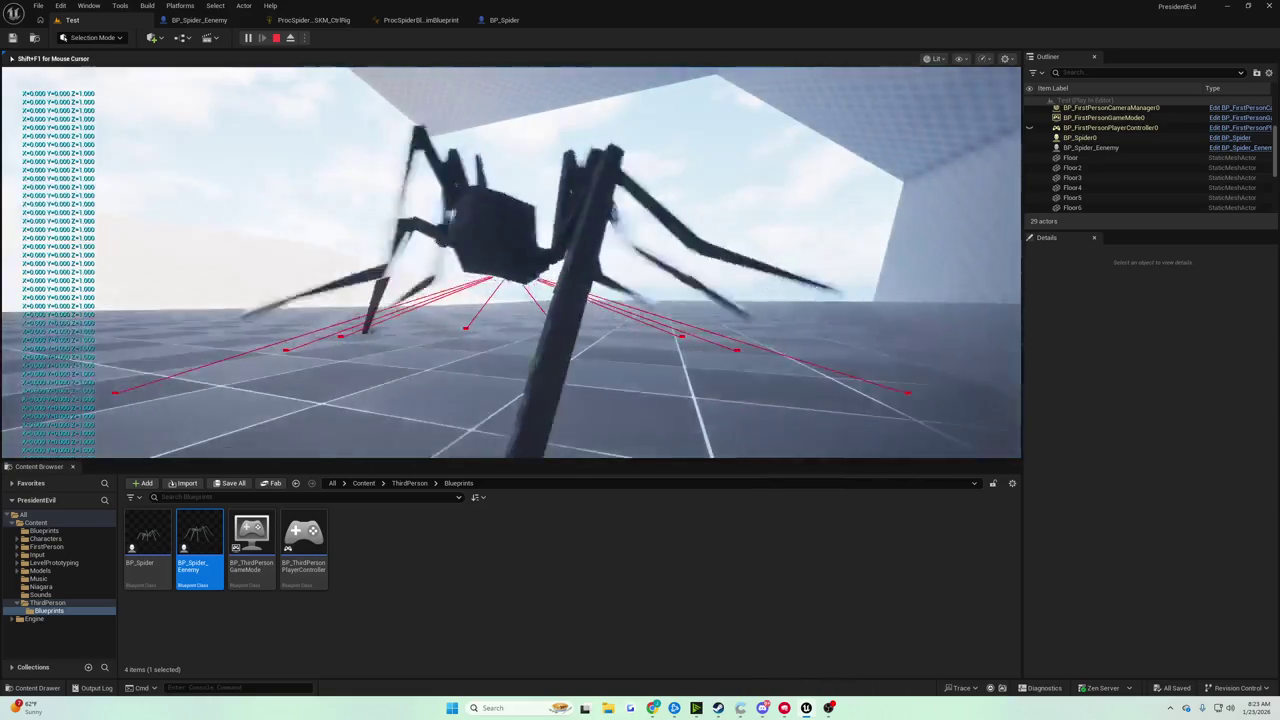
# Stop the play session, fly the viewport camera toward the wall, and return to the ProcSpider Control Rig.
pyautogui.press('Escape')
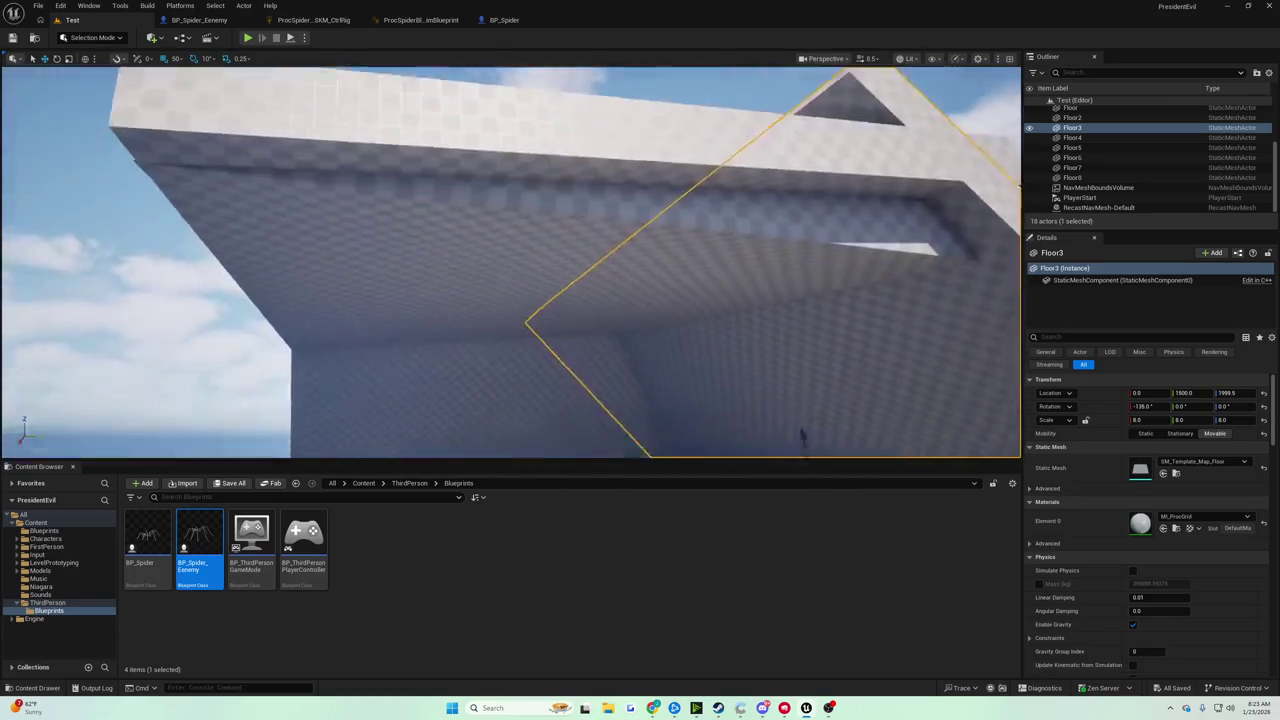
pyautogui.moveTo(801, 436); pyautogui.dragTo(801, 436)
pyautogui.moveTo(491, 124); pyautogui.dragTo(491, 124)
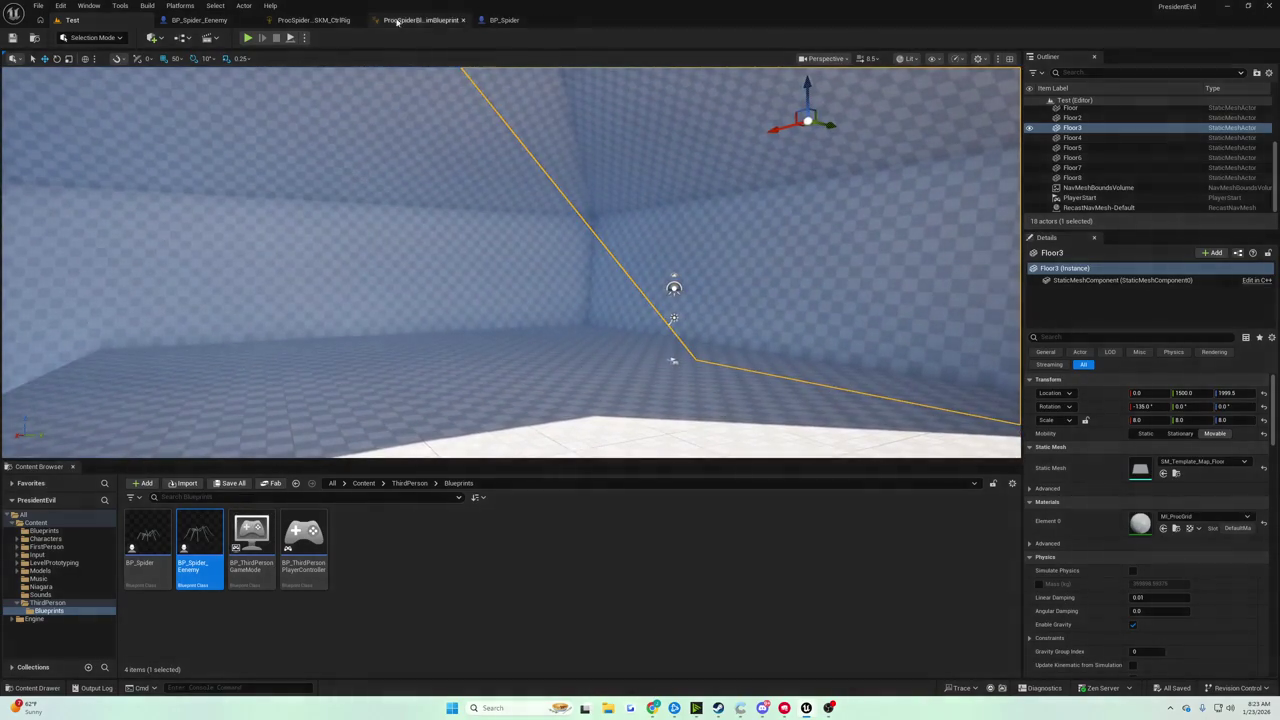
pyautogui.click(290, 19)
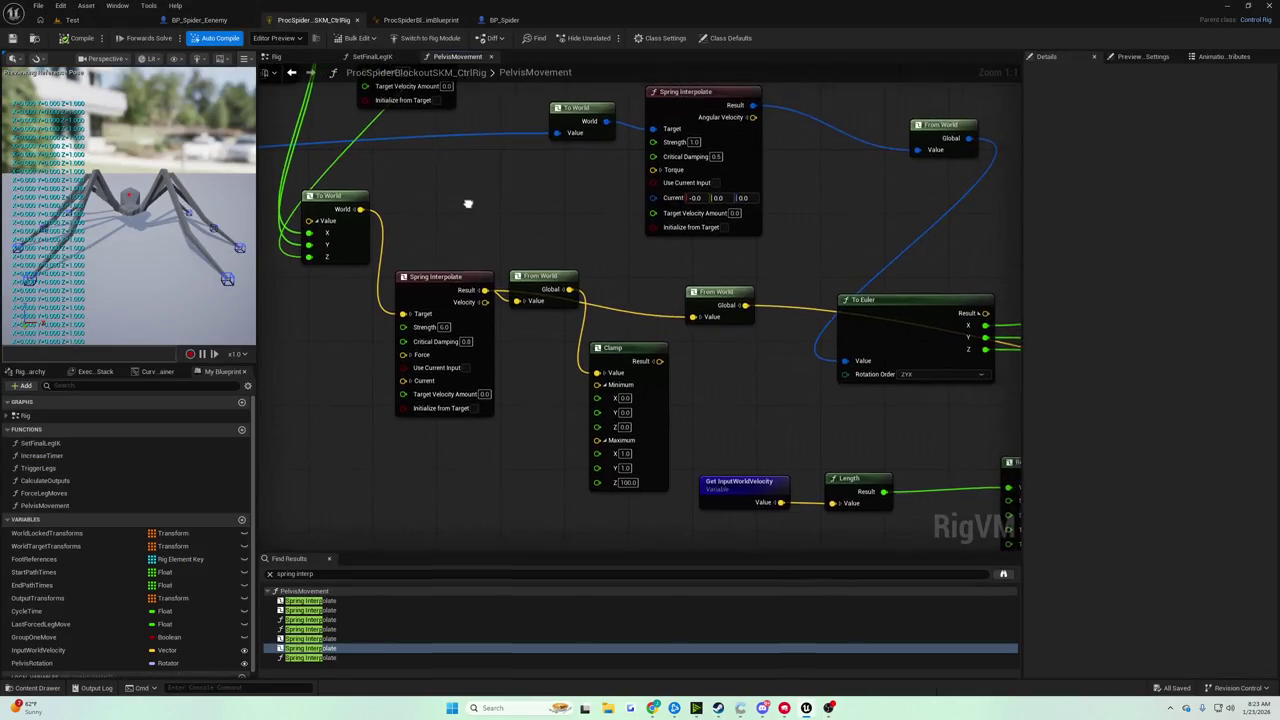
# Reposition the From World and Clamp nodes beneath the Spring Interpolate chain in PelvisMovement.
pyautogui.moveTo(560, 283)
pyautogui.mouseDown()
pyautogui.moveTo(552, 247)
pyautogui.moveTo(558, 347)
pyautogui.moveTo(543, 340)
pyautogui.moveTo(606, 345)
pyautogui.moveTo(600, 327)
pyautogui.mouseUp()
pyautogui.moveTo(696, 302)
pyautogui.mouseDown()
pyautogui.moveTo(692, 288)
pyautogui.moveTo(681, 294)
pyautogui.mouseUp()
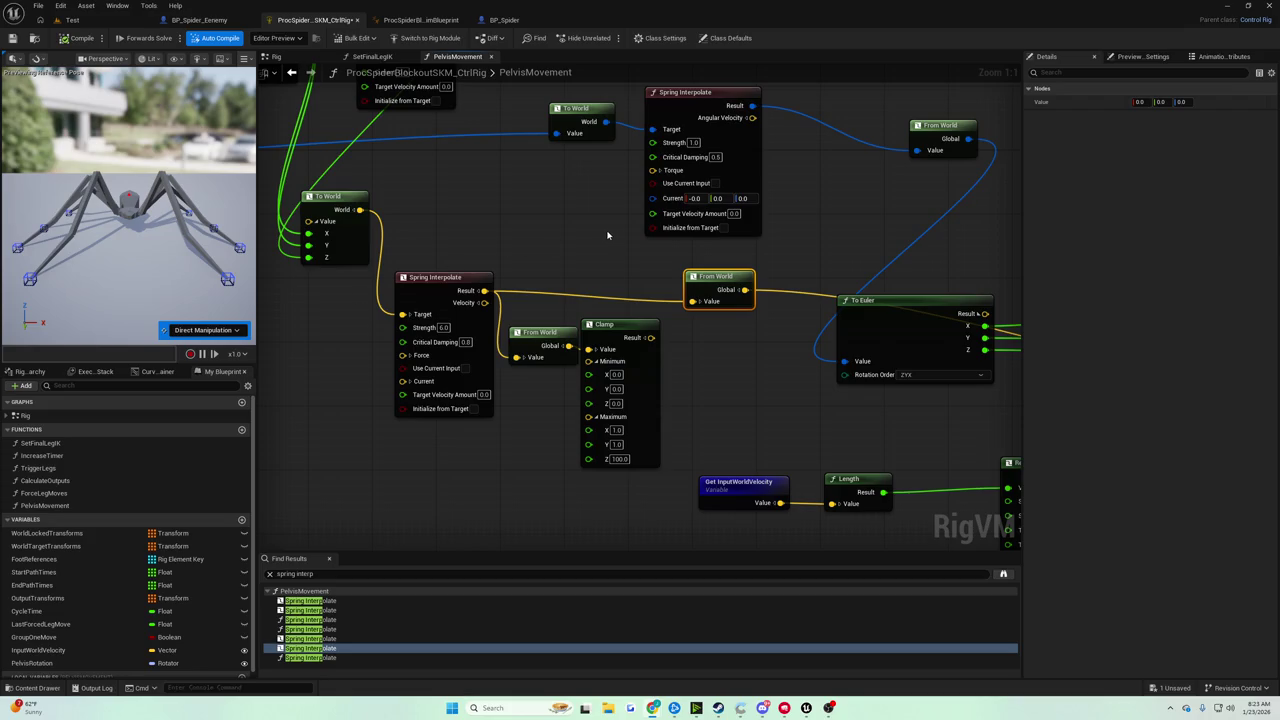
pyautogui.moveTo(511, 257); pyautogui.dragTo(525, 214)
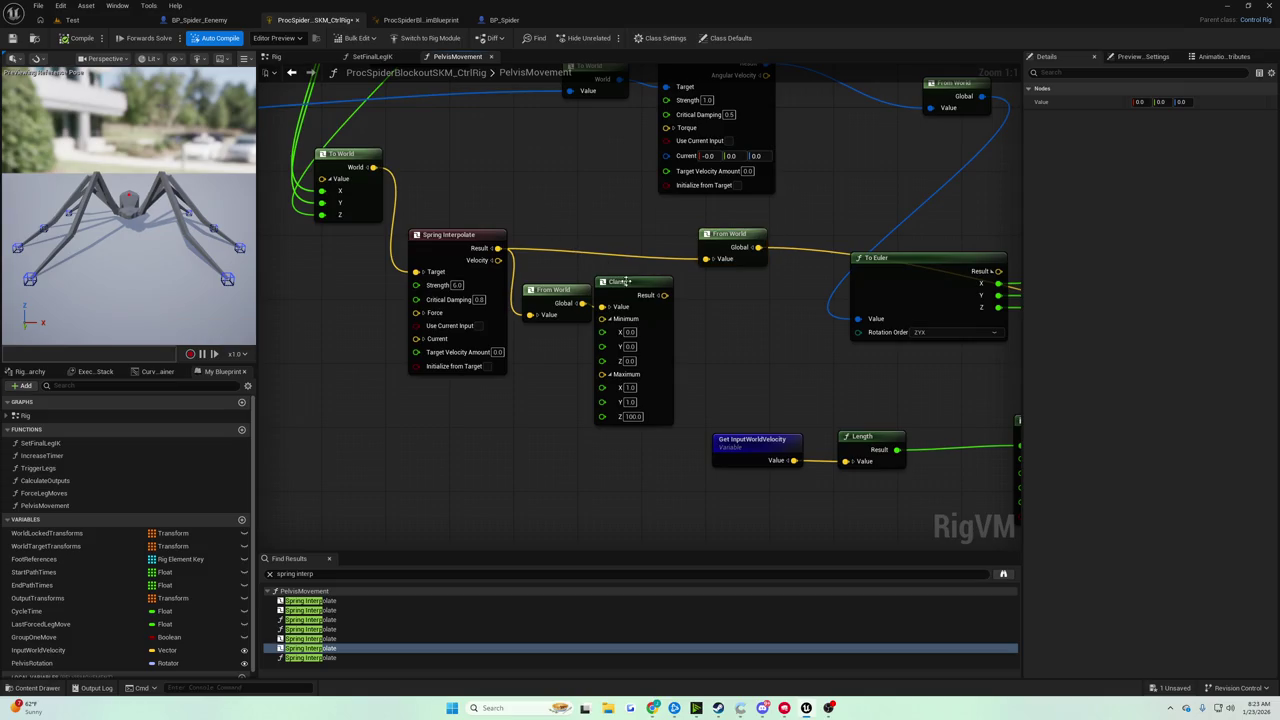
pyautogui.moveTo(627, 282); pyautogui.dragTo(627, 290)
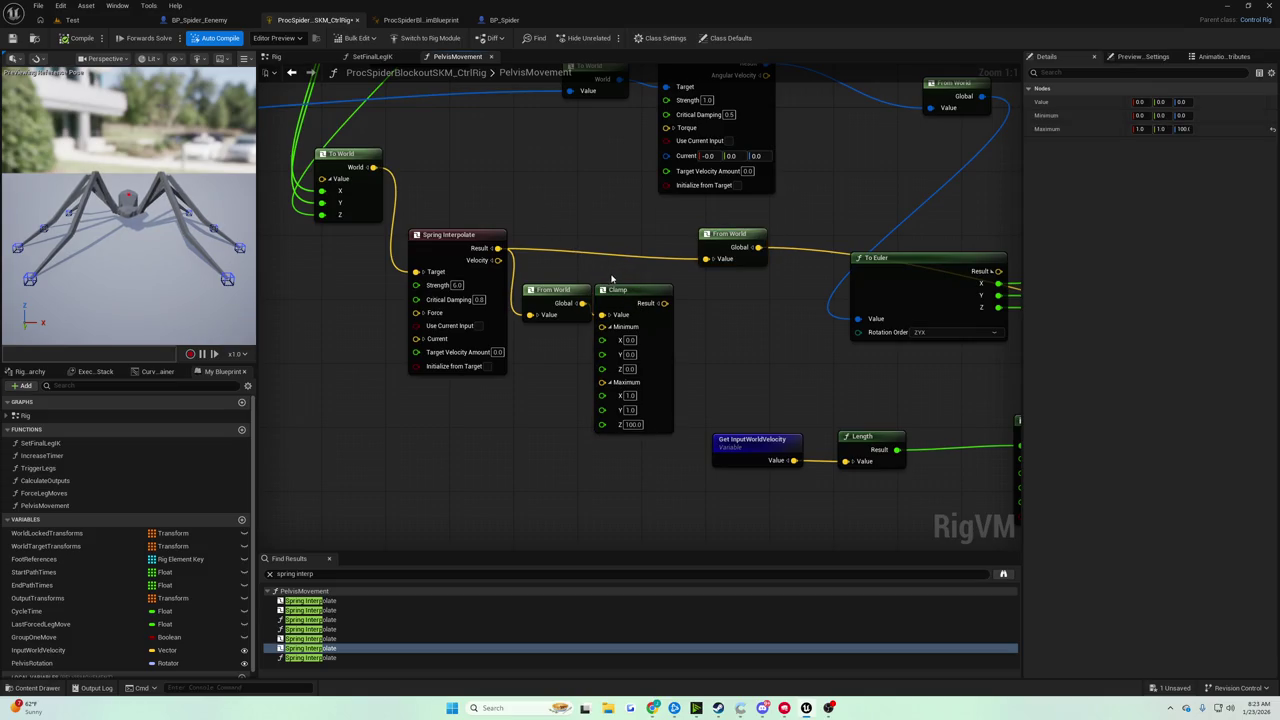
pyautogui.moveTo(619, 296)
pyautogui.mouseDown()
pyautogui.moveTo(631, 322)
pyautogui.moveTo(615, 281)
pyautogui.moveTo(606, 332)
pyautogui.mouseUp()
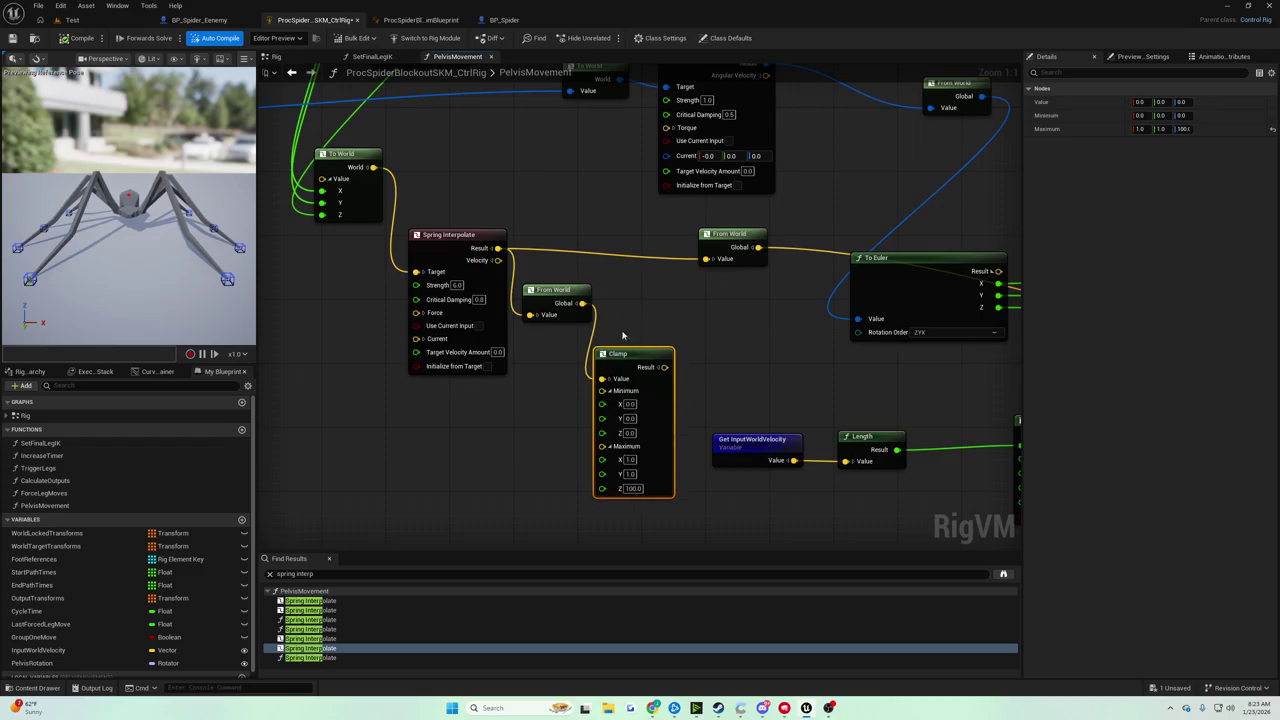
pyautogui.moveTo(618, 281)
pyautogui.mouseDown()
pyautogui.moveTo(266, 296)
pyautogui.moveTo(695, 337)
pyautogui.moveTo(730, 303)
pyautogui.mouseUp()
# Add a Print node on the From World output, executed between Entry and Set Transform.
pyautogui.click(512, 314)
pyautogui.write('print')
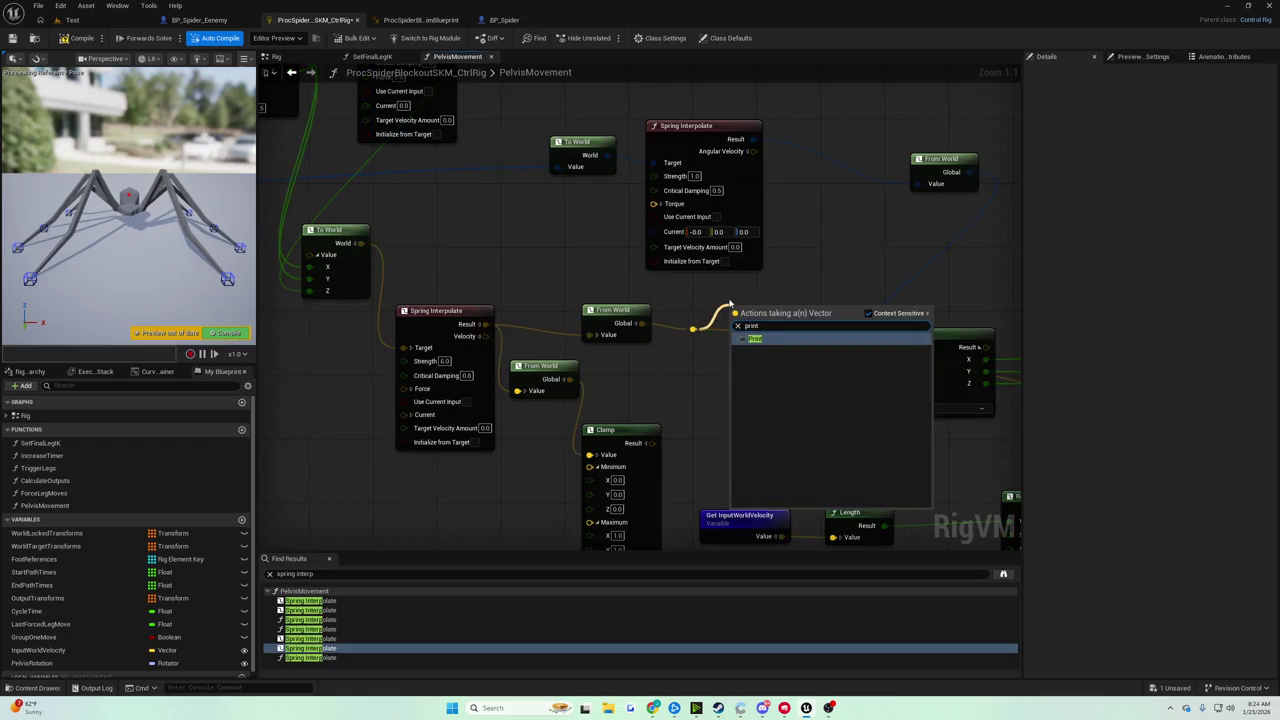
pyautogui.press('Return')
pyautogui.moveTo(759, 315)
pyautogui.mouseDown()
pyautogui.moveTo(960, 452)
pyautogui.moveTo(945, 440)
pyautogui.moveTo(1000, 452)
pyautogui.moveTo(940, 465)
pyautogui.moveTo(935, 483)
pyautogui.moveTo(822, 412)
pyautogui.moveTo(743, 395)
pyautogui.mouseUp()
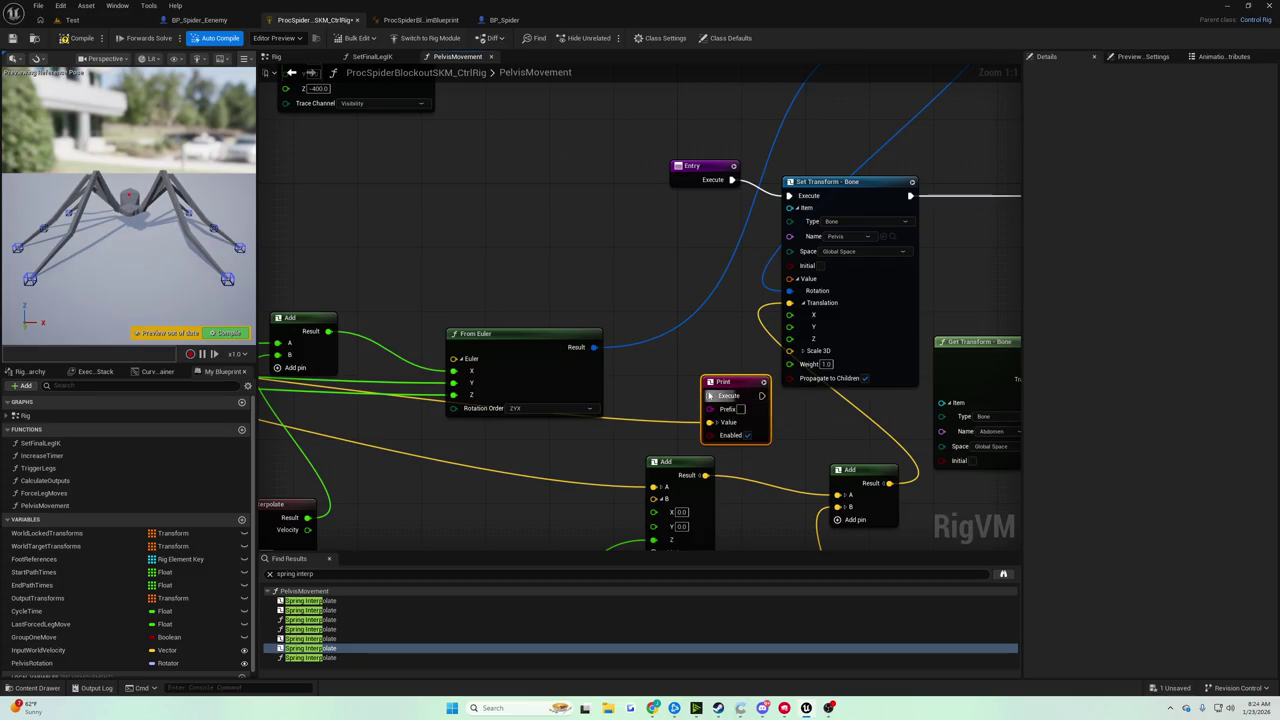
pyautogui.moveTo(710, 396); pyautogui.dragTo(732, 180)
pyautogui.moveTo(762, 396); pyautogui.dragTo(790, 196)
# Save the Control Rig and play the Test level.
pyautogui.click(21, 38)
pyautogui.click(72, 20)
pyautogui.click(248, 38)
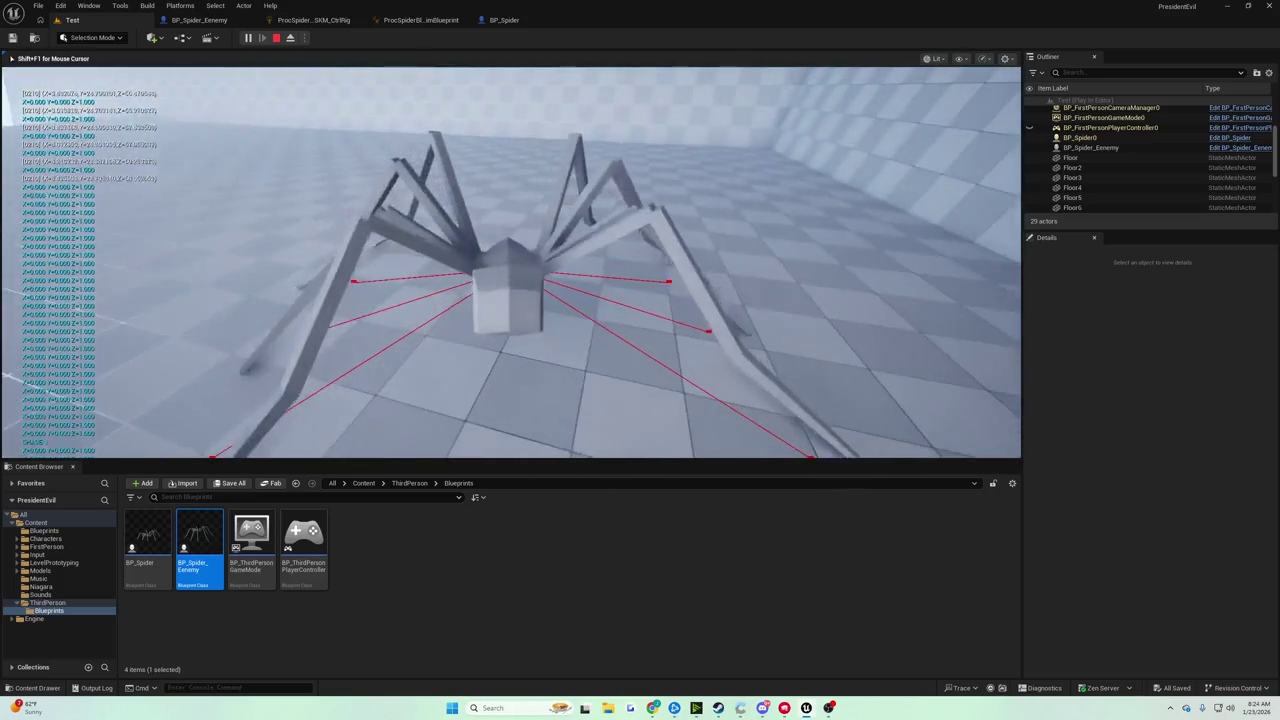
# End the play session after watching the printed From World values.
pyautogui.press('Escape')
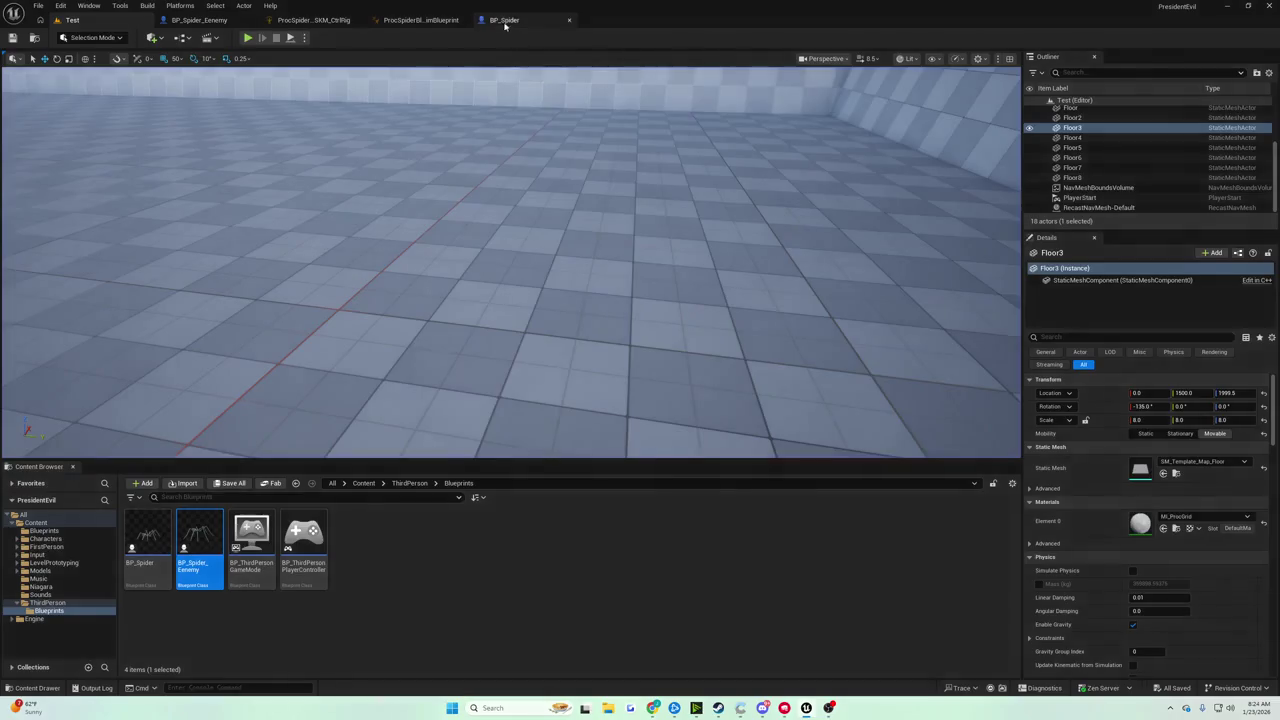
# In BP_Spider's Event Tick graph, inspect the nodes and select the -1.0 vector node.
pyautogui.click(505, 25)
pyautogui.scroll(-4, 523, 246)
pyautogui.scroll(4, 523, 246)
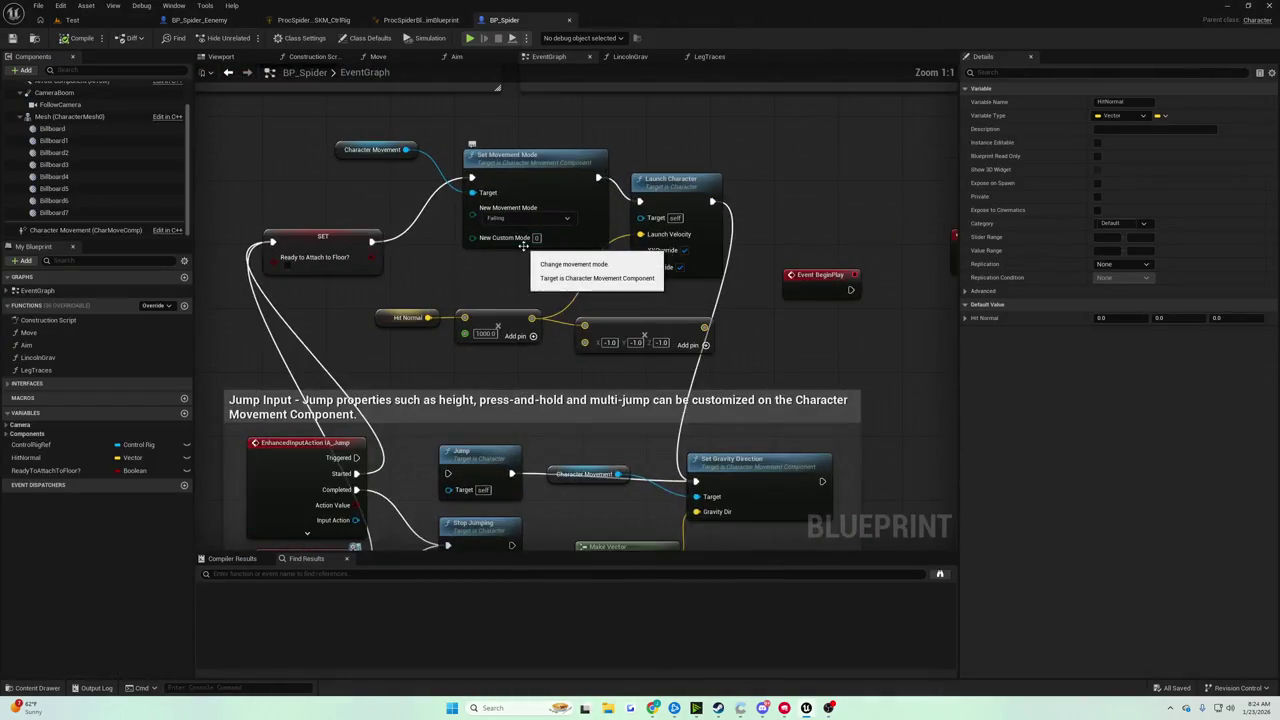
pyautogui.scroll(-6, 523, 246)
pyautogui.scroll(4, 561, 271)
pyautogui.click(598, 235)
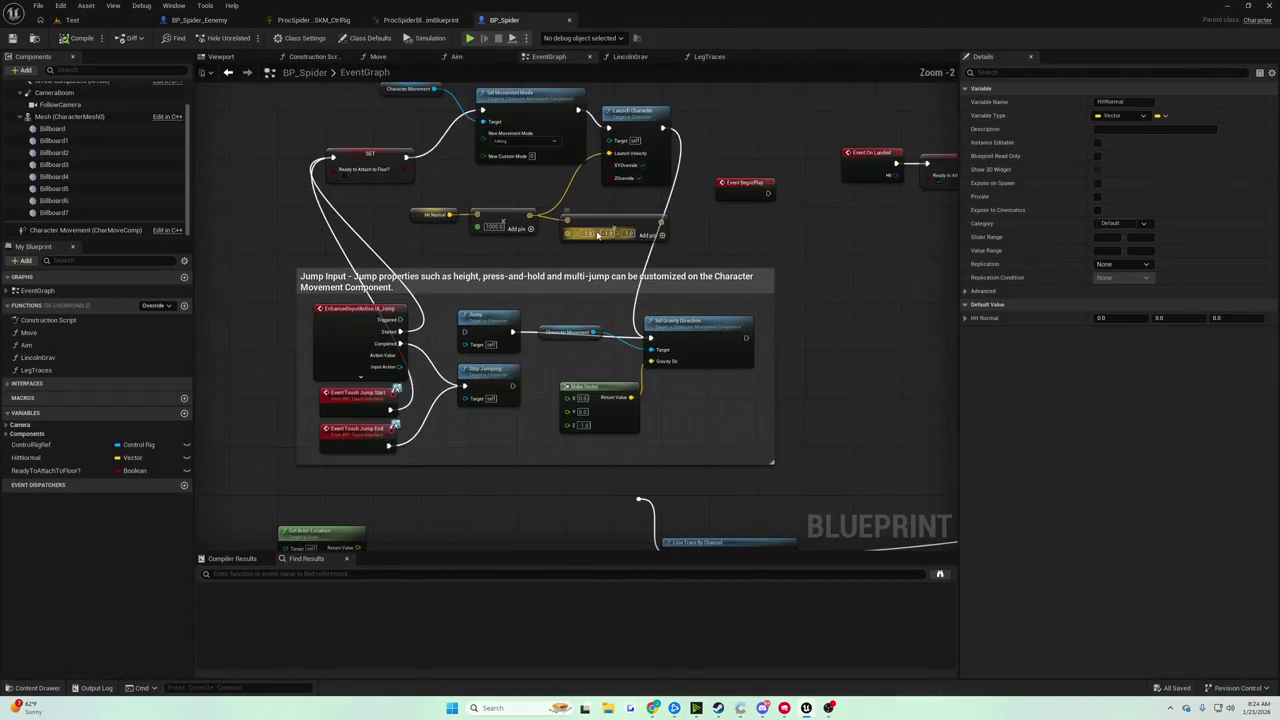
pyautogui.scroll(-5, 588, 233)
pyautogui.scroll(4, 505, 244)
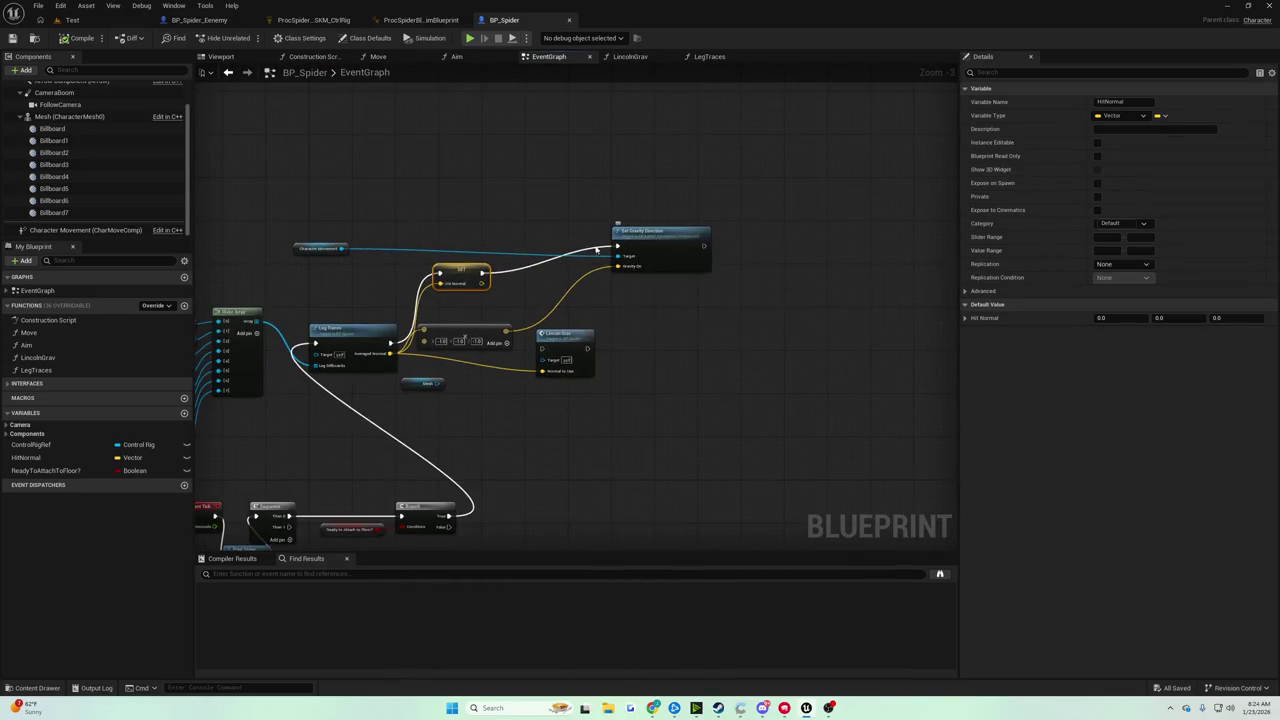
pyautogui.scroll(2, 300, 362)
pyautogui.scroll(-2, 476, 265)
pyautogui.scroll(3, 476, 265)
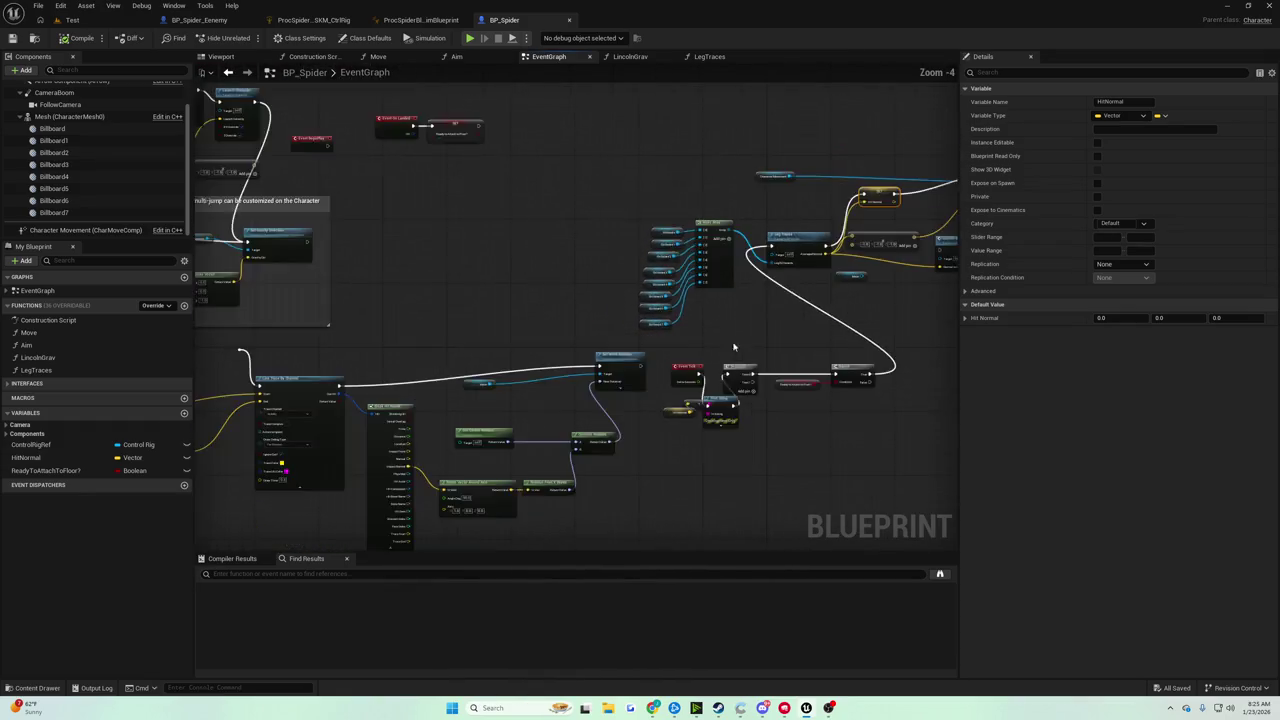
# Delete the Hit Normal, reroute and Print String nodes, then play the Test level.
pyautogui.click(676, 397)
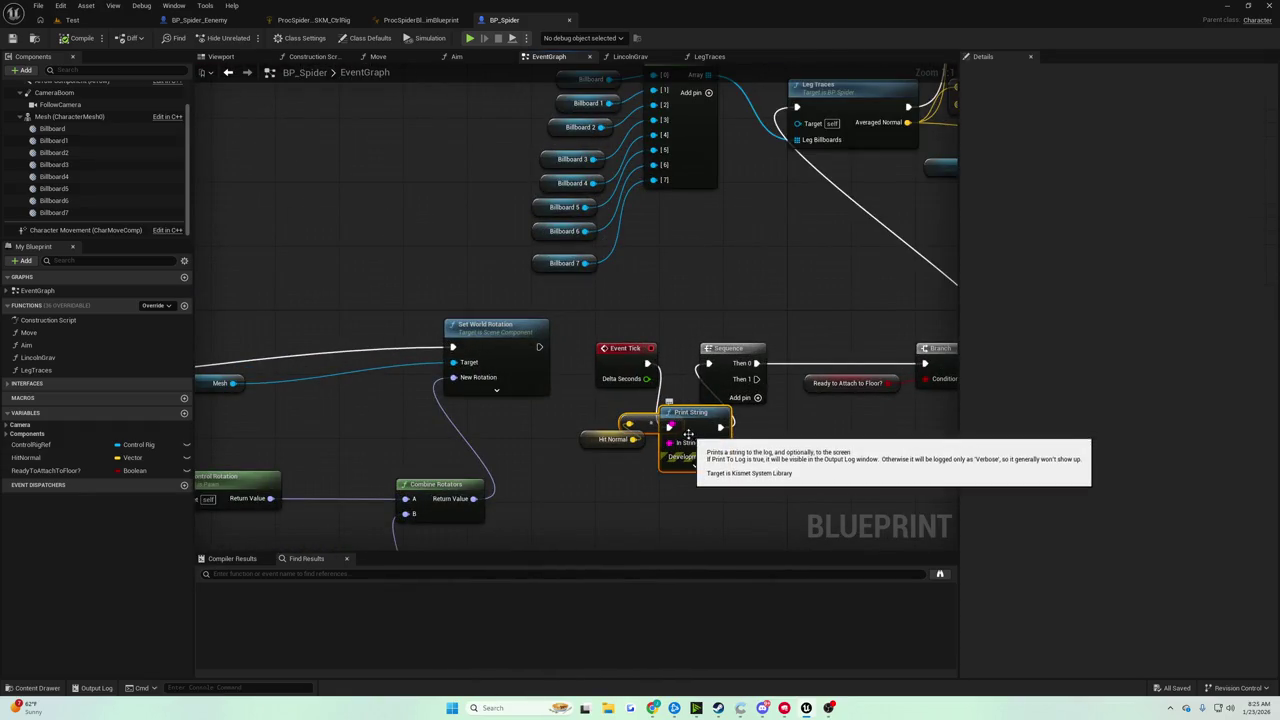
pyautogui.moveTo(600, 418); pyautogui.dragTo(670, 470)
pyautogui.press('Delete')
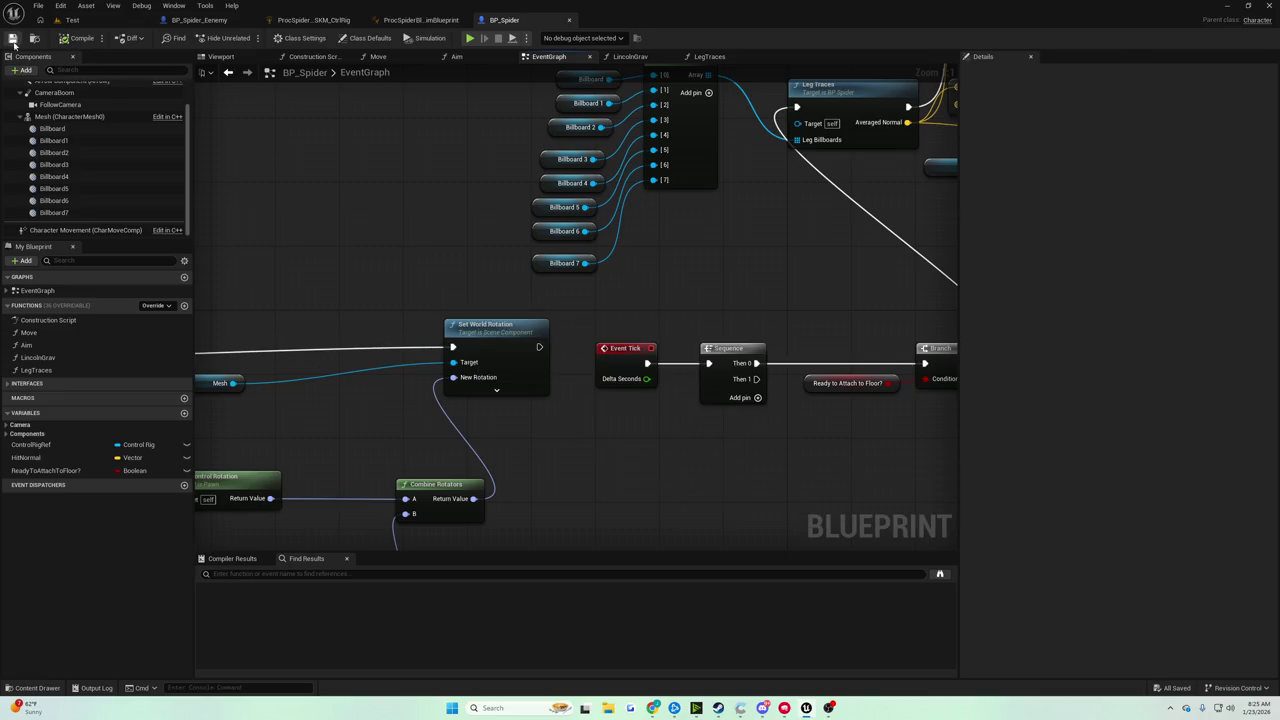
pyautogui.click(68, 21)
pyautogui.click(247, 38)
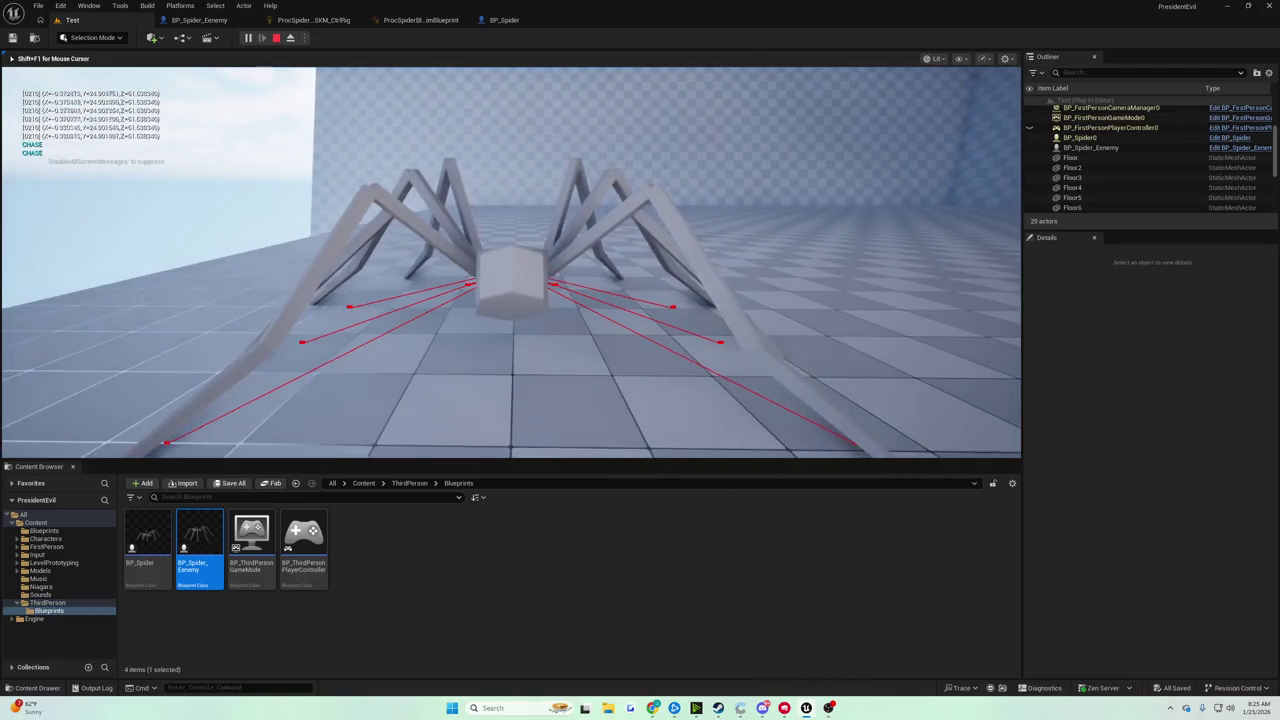
# Stop the play session and go back to BP_Spider's EventGraph.
pyautogui.press('Escape')
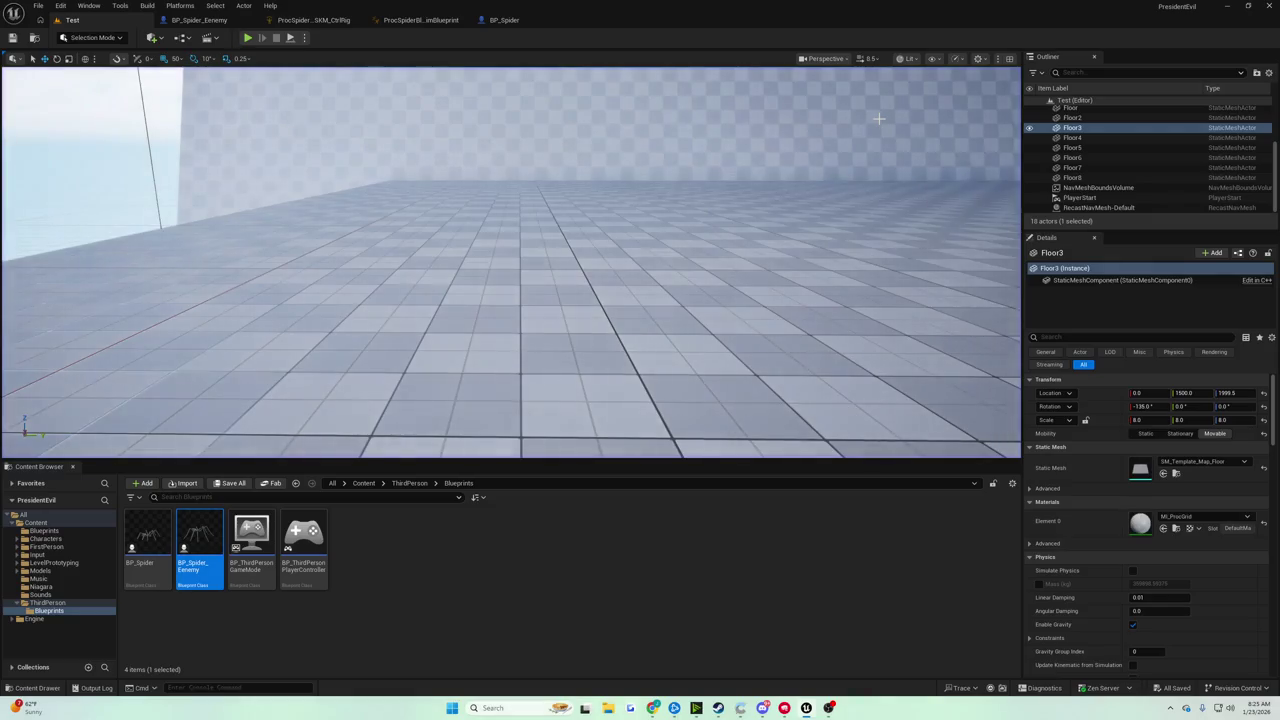
pyautogui.click(505, 19)
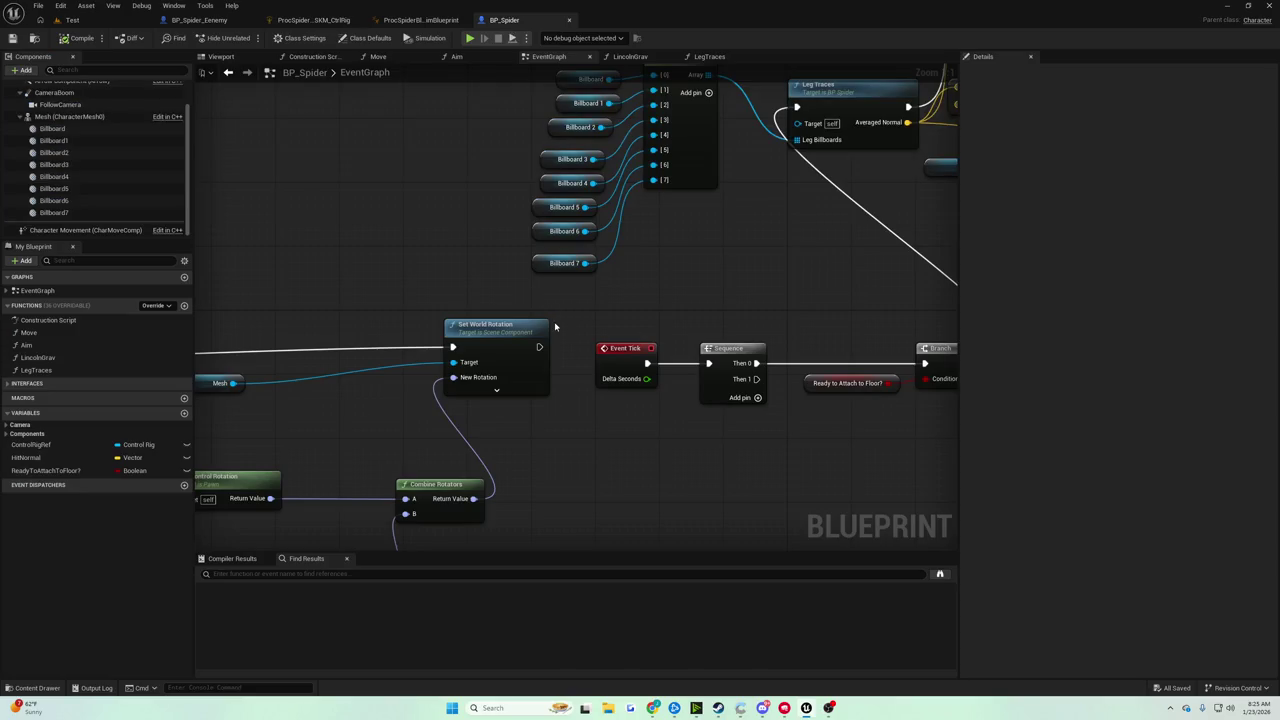
# In the spider Control Rig, move the From World node slightly to the right.
pyautogui.scroll(-3, 555, 326)
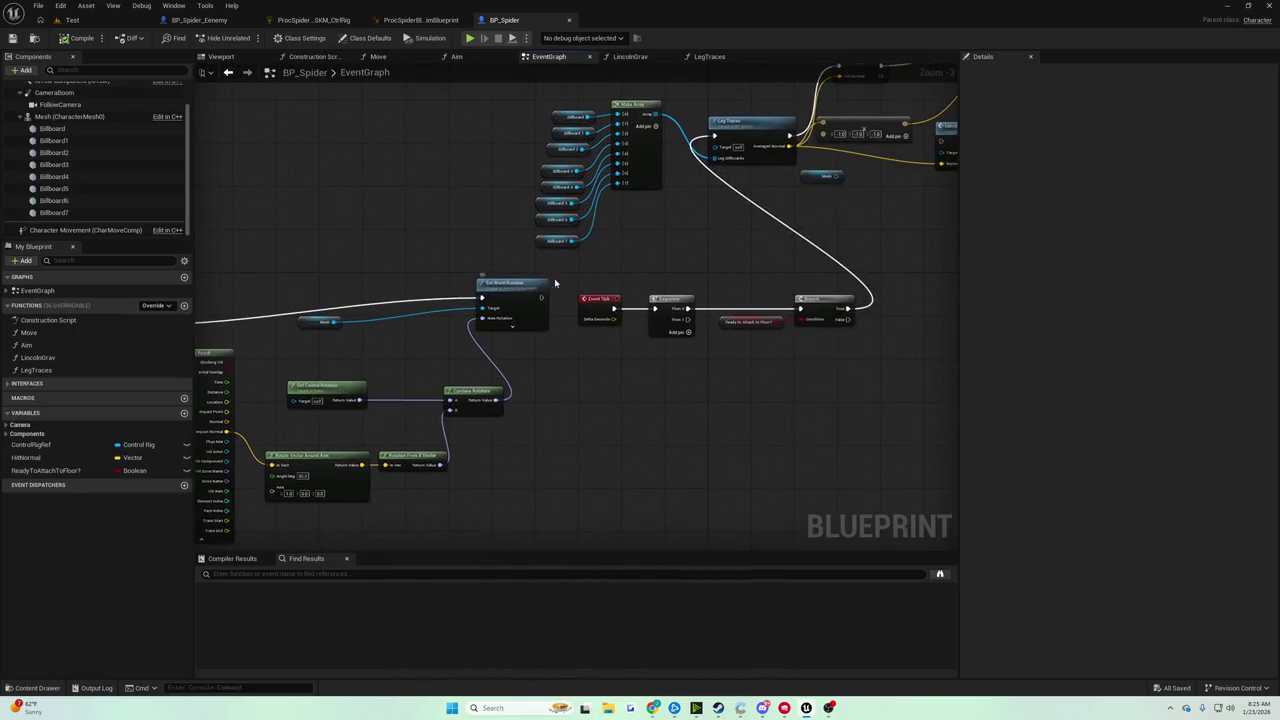
pyautogui.click(310, 22)
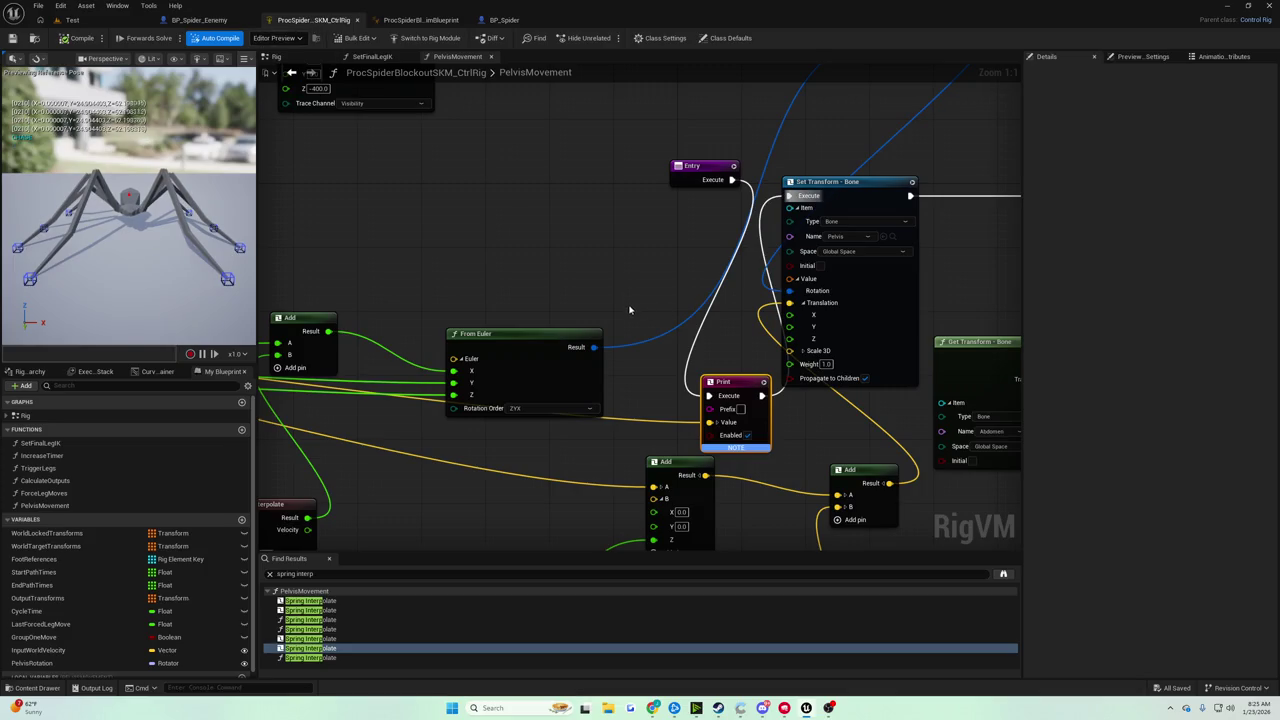
pyautogui.scroll(-4, 598, 327)
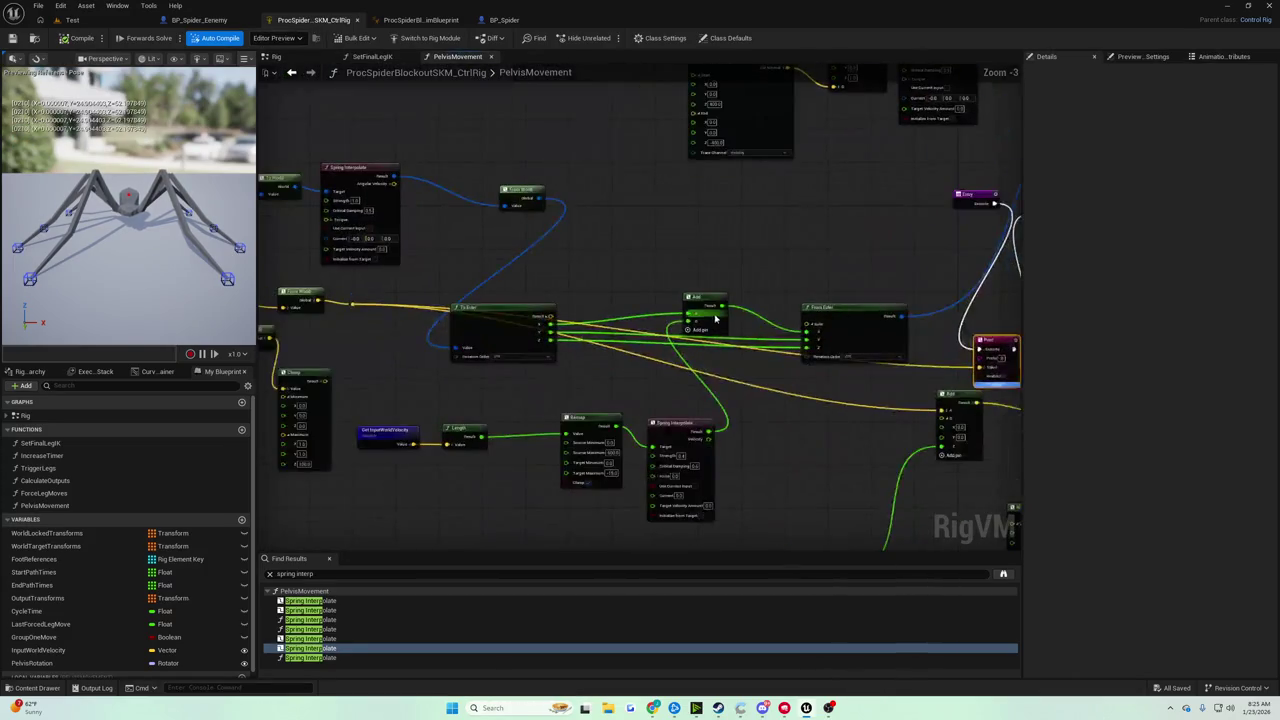
pyautogui.scroll(4, 563, 285)
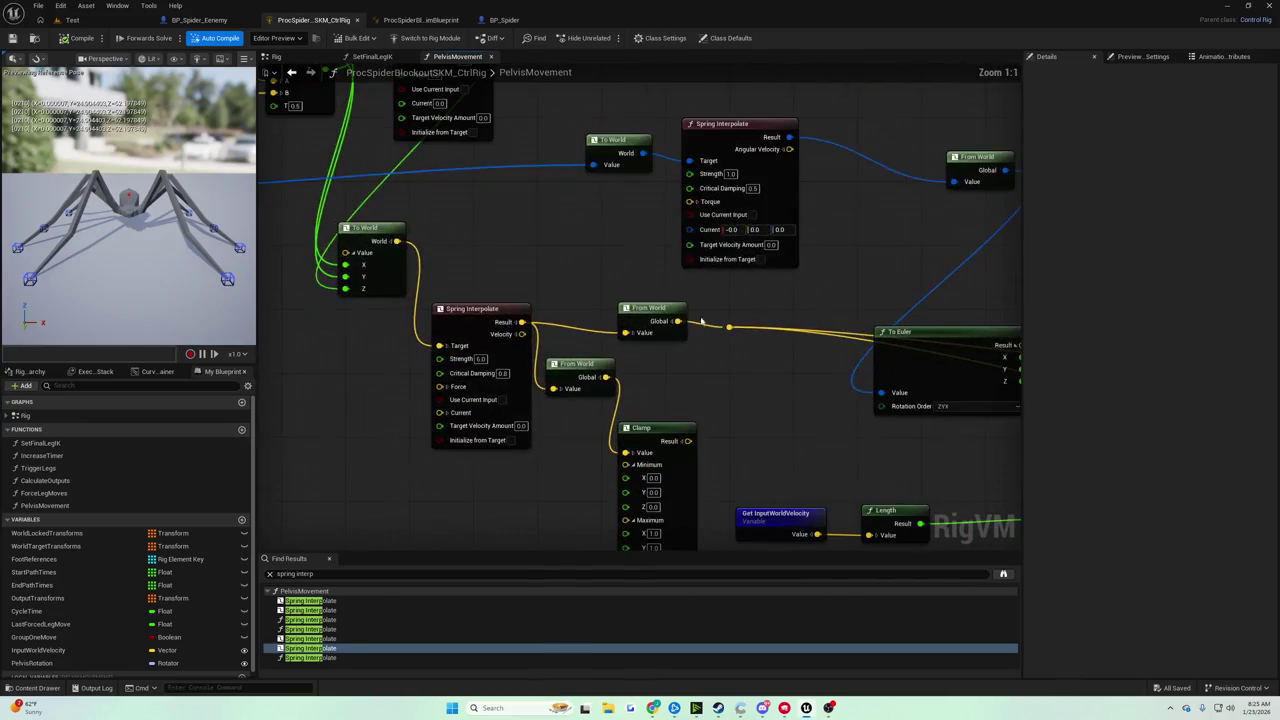
pyautogui.moveTo(648, 318)
pyautogui.mouseDown()
pyautogui.moveTo(685, 358)
pyautogui.moveTo(579, 358)
pyautogui.moveTo(667, 318)
pyautogui.mouseUp()
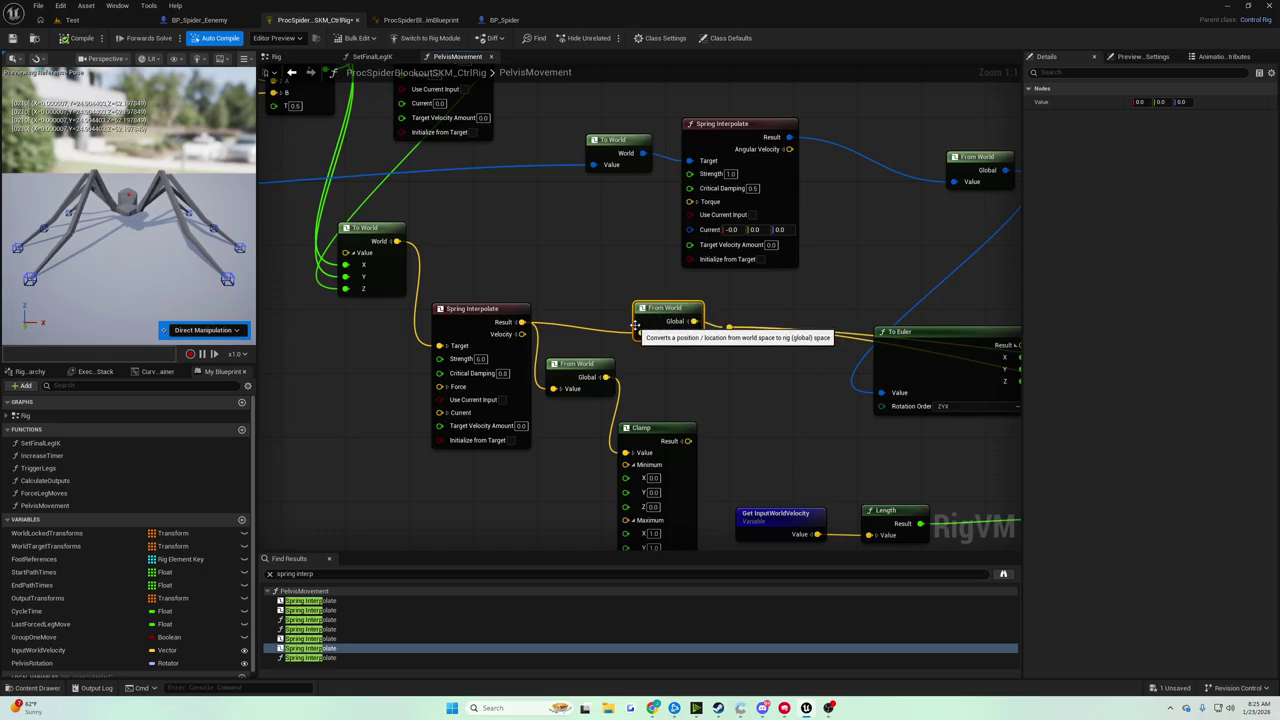
# Pan to the To Euler and Remap nodes, then play-test the Test level.
pyautogui.moveTo(634, 325); pyautogui.dragTo(551, 245)
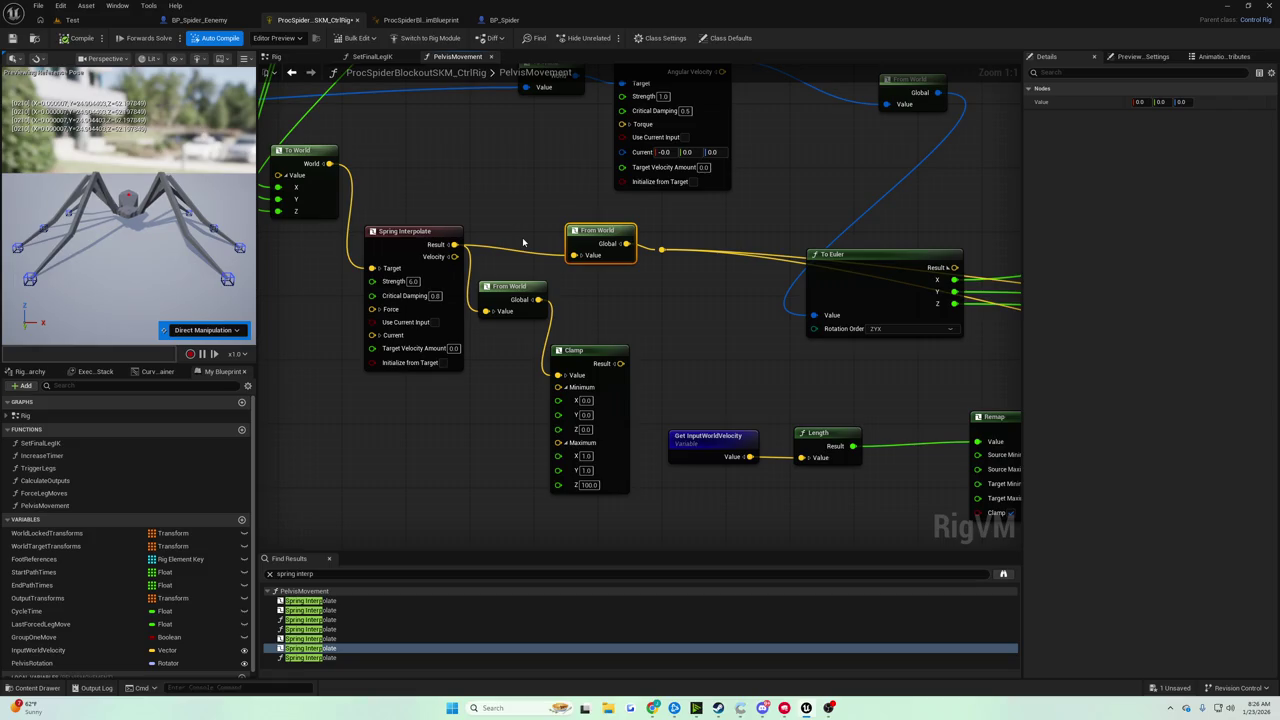
pyautogui.moveTo(587, 285)
pyautogui.mouseDown()
pyautogui.moveTo(502, 248)
pyautogui.moveTo(512, 300)
pyautogui.mouseUp()
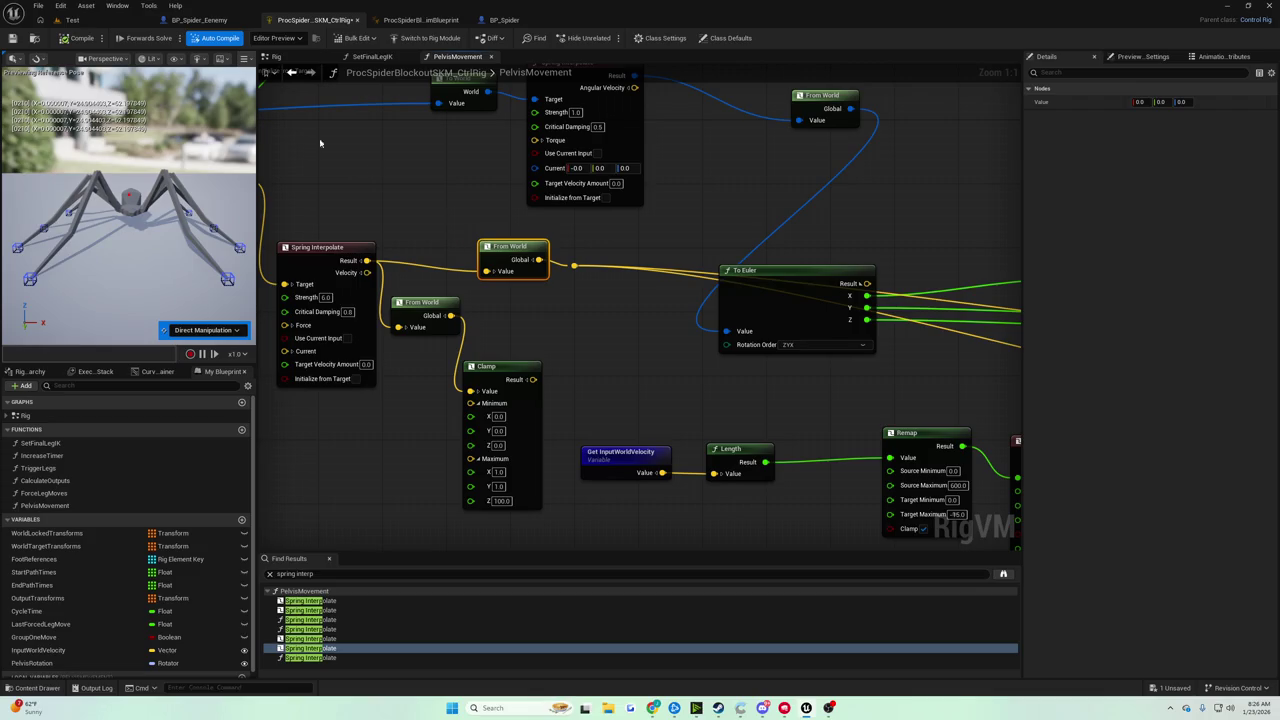
pyautogui.click(72, 20)
pyautogui.click(248, 38)
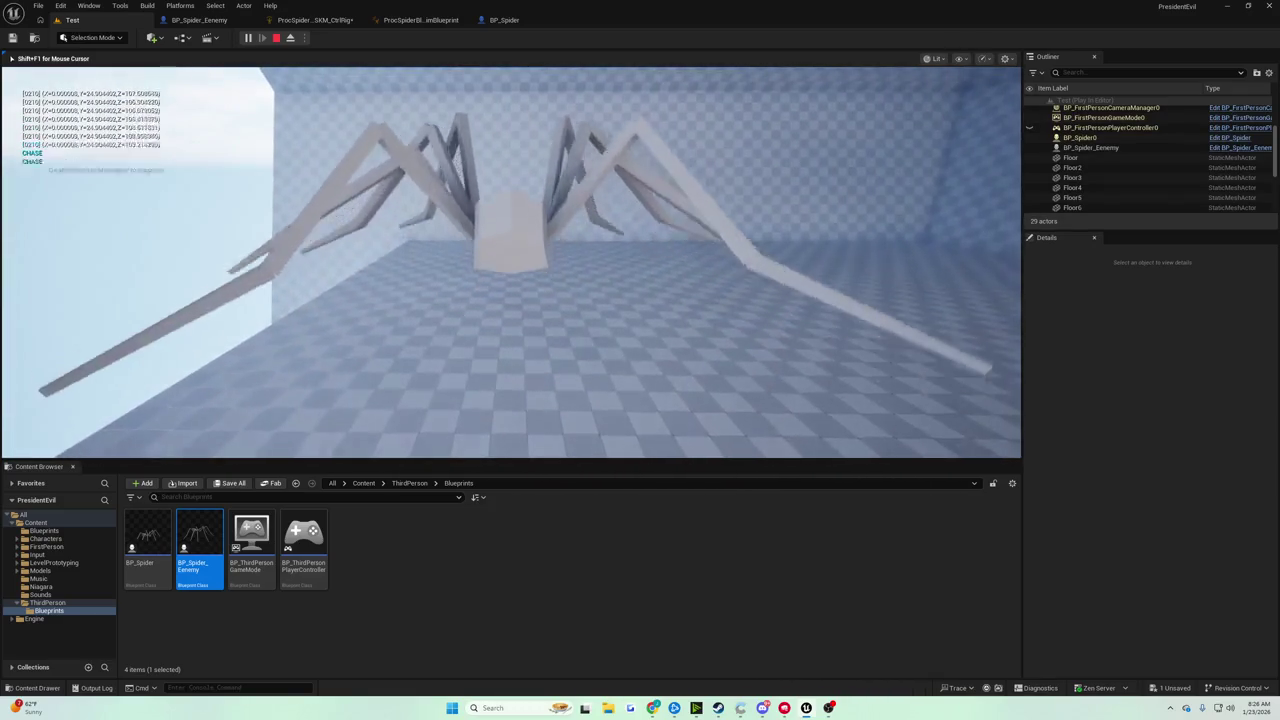
# Stop the play session and bring up the BP_Spider_Enemy EventGraph.
pyautogui.press('Escape')
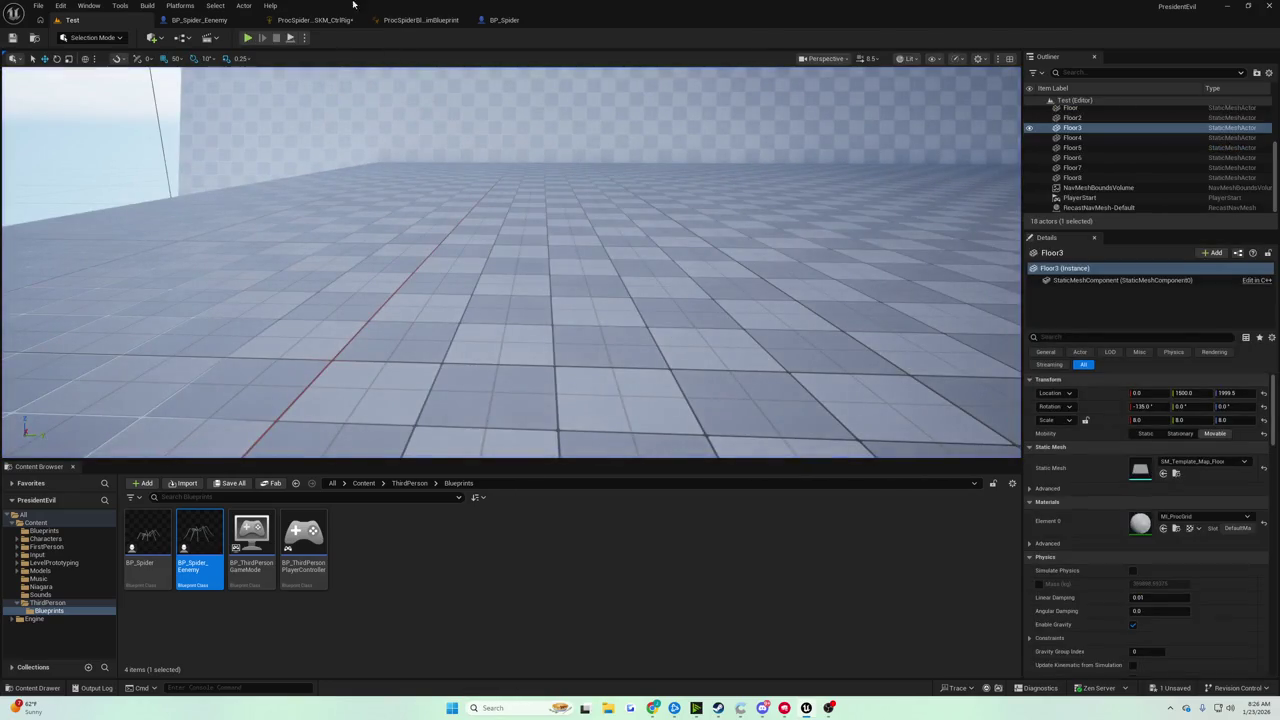
pyautogui.click(200, 20)
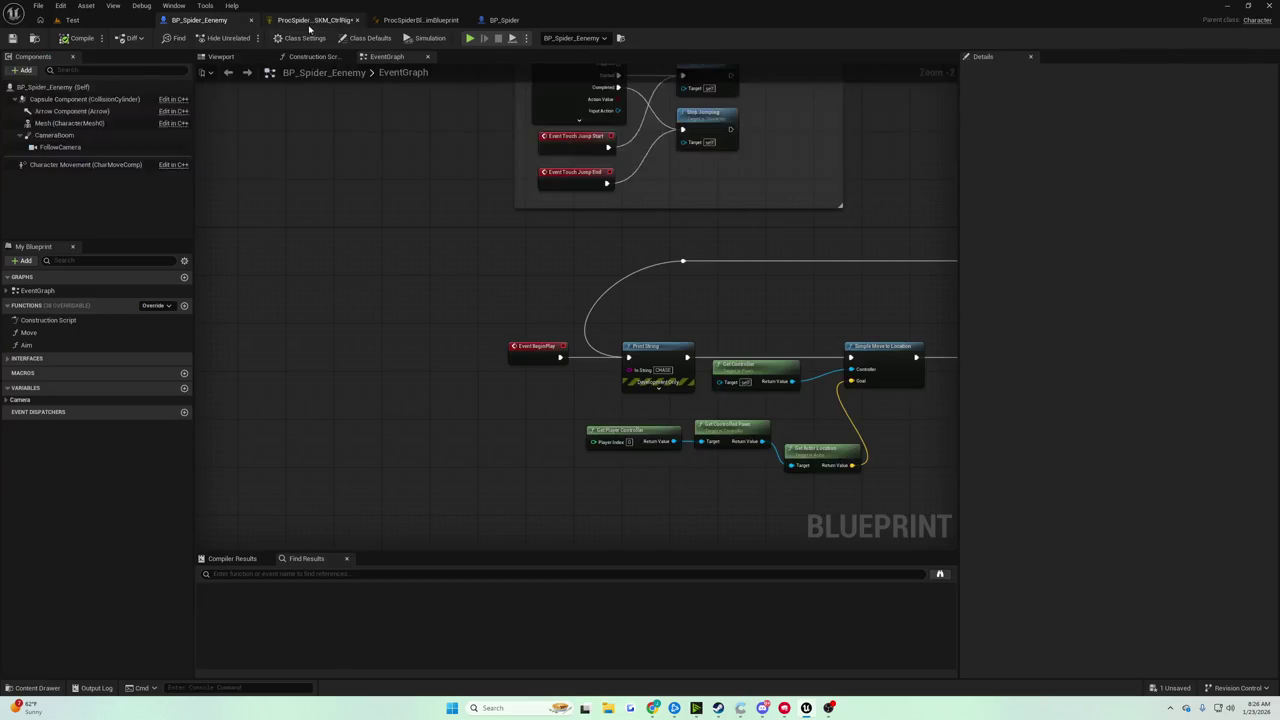
# Return to the spider Control Rig, pan along the pelvis graph, and save it.
pyautogui.click(315, 20)
pyautogui.moveTo(706, 232)
pyautogui.mouseDown()
pyautogui.moveTo(666, 294)
pyautogui.moveTo(618, 308)
pyautogui.mouseUp()
pyautogui.moveTo(540, 300); pyautogui.dragTo(426, 261)
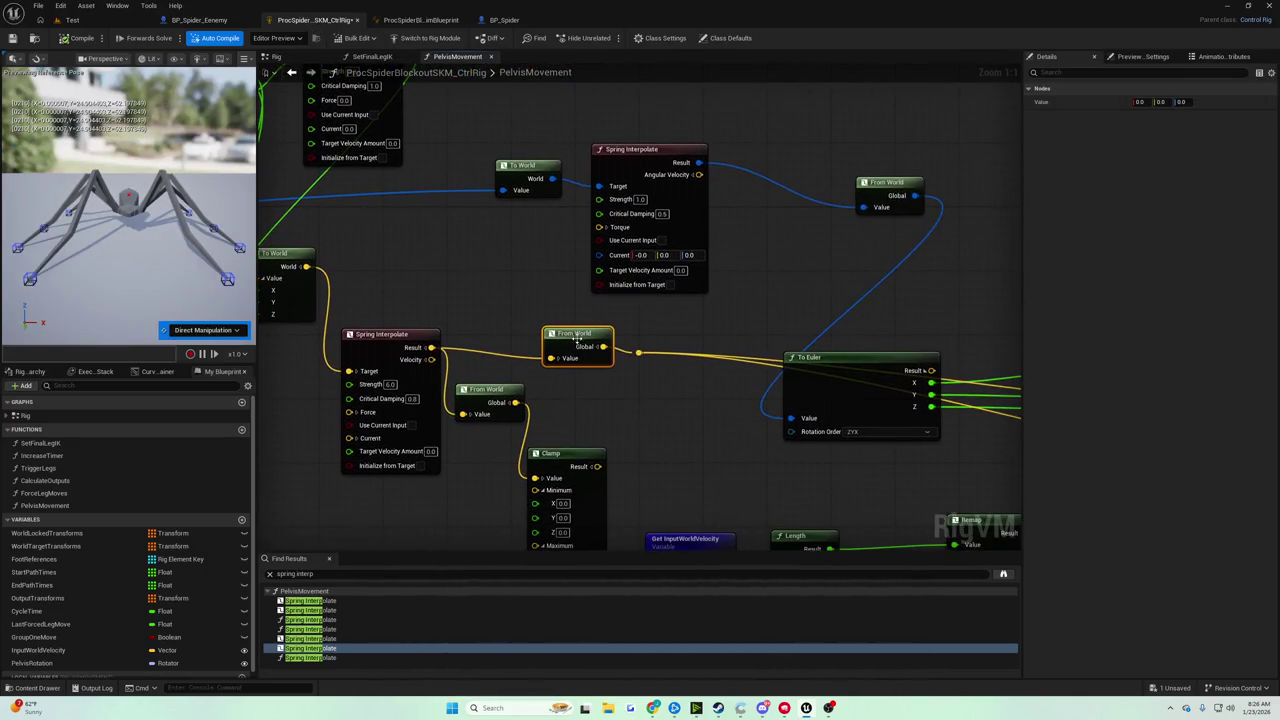
pyautogui.moveTo(486, 294); pyautogui.dragTo(248, 221)
pyautogui.click(22, 37)
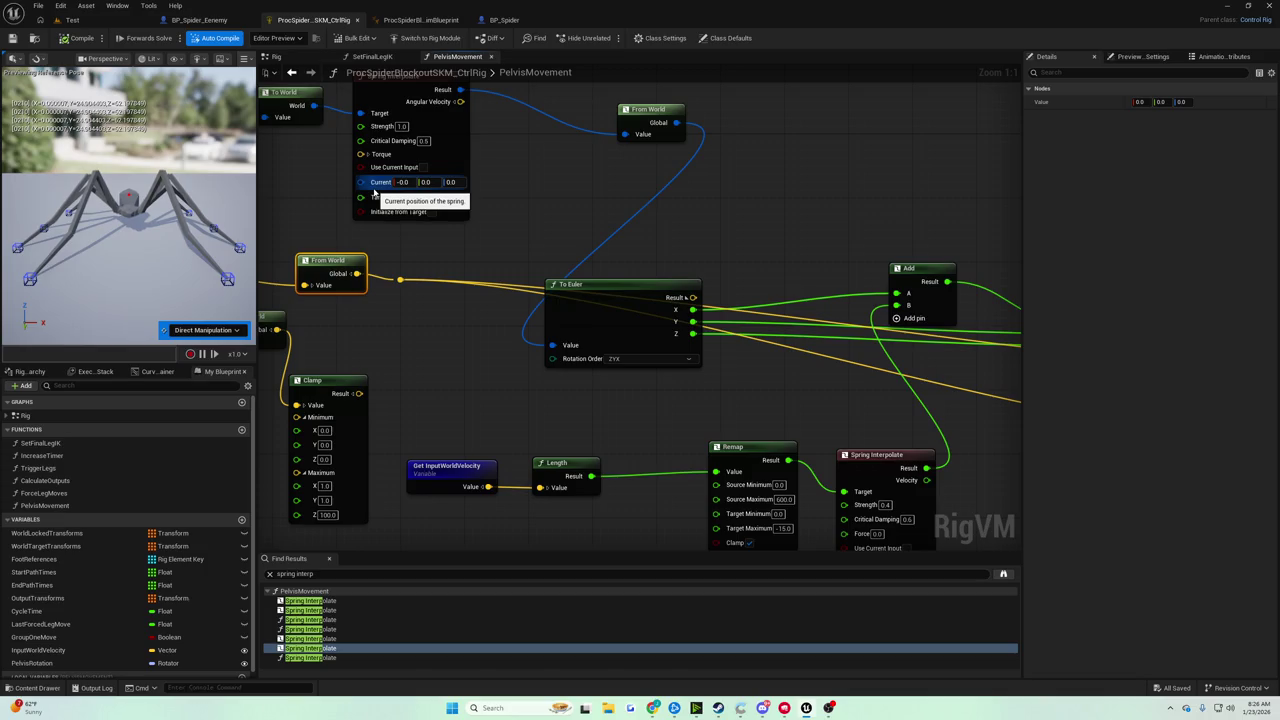
# Wire Spring Interpolate's Result into the pelvis Set Transform - Bone node, then play-test the spider.
pyautogui.moveTo(375, 192)
pyautogui.mouseDown()
pyautogui.moveTo(451, 231)
pyautogui.moveTo(564, 246)
pyautogui.mouseUp()
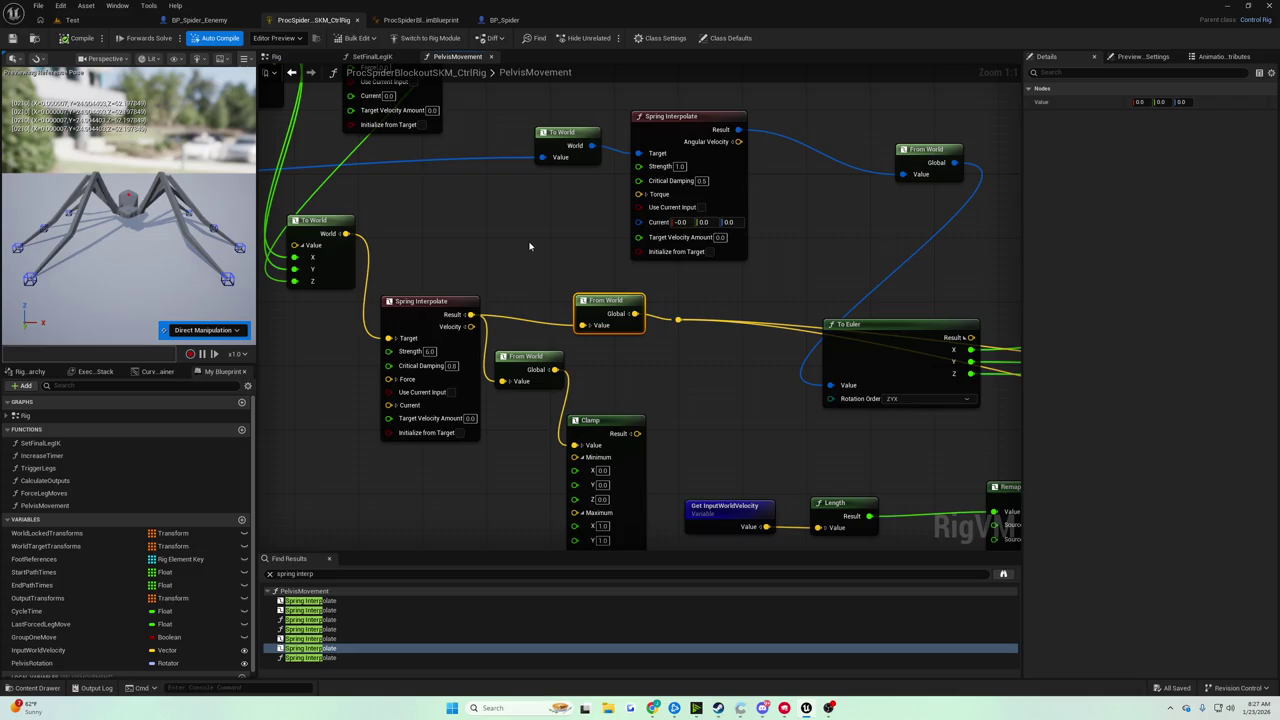
pyautogui.moveTo(521, 264)
pyautogui.mouseDown()
pyautogui.moveTo(563, 263)
pyautogui.moveTo(519, 250)
pyautogui.moveTo(164, 277)
pyautogui.moveTo(406, 251)
pyautogui.moveTo(554, 266)
pyautogui.mouseUp()
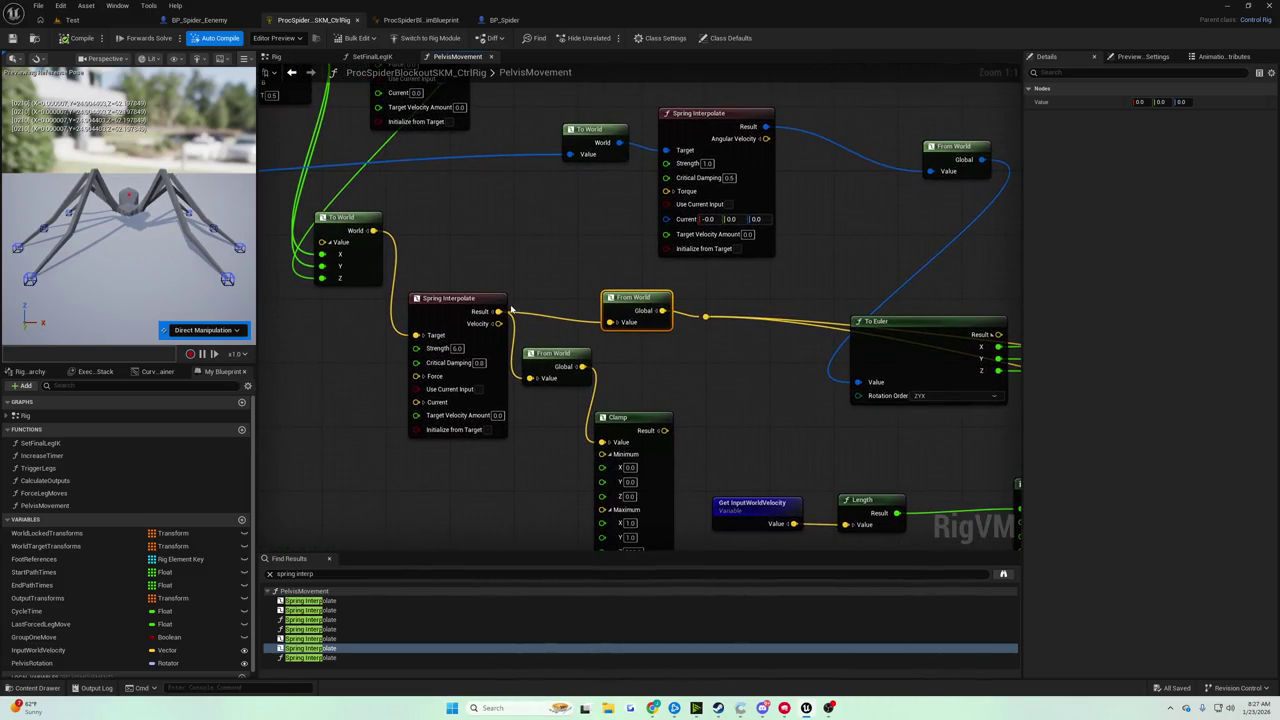
pyautogui.click(506, 285)
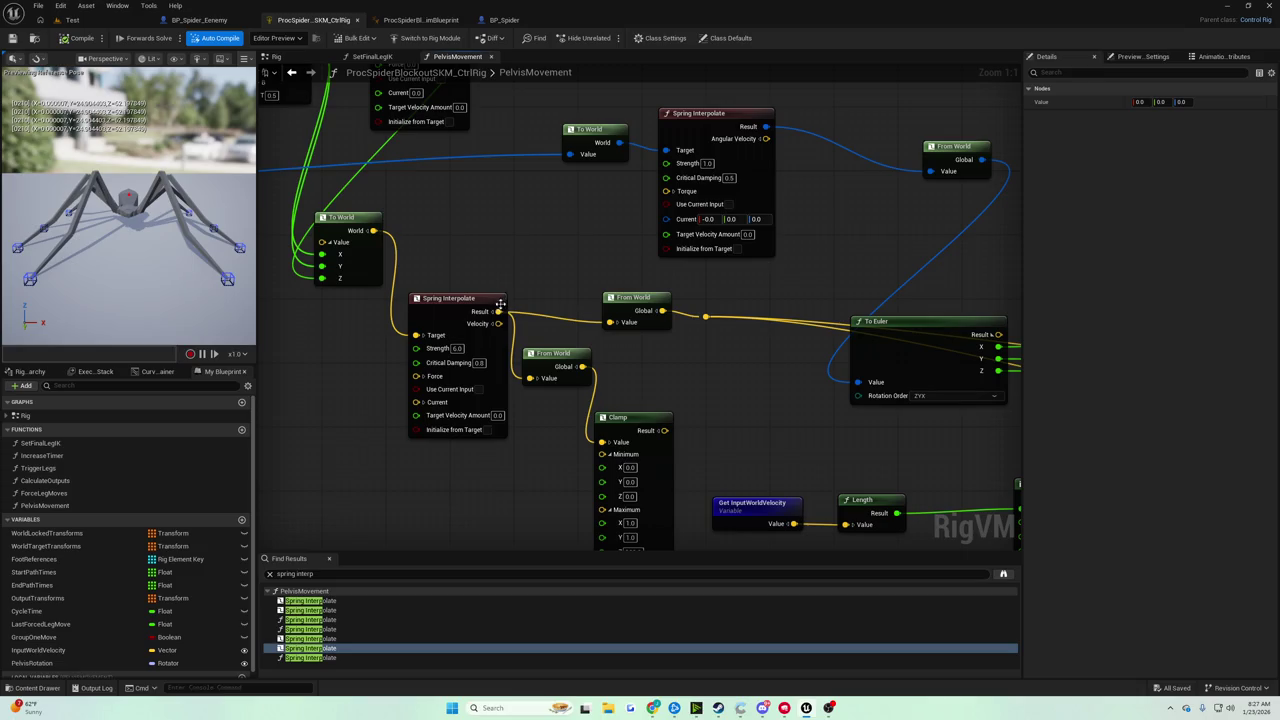
pyautogui.moveTo(497, 311)
pyautogui.mouseDown()
pyautogui.moveTo(962, 364)
pyautogui.moveTo(1149, 400)
pyautogui.moveTo(918, 383)
pyautogui.mouseUp()
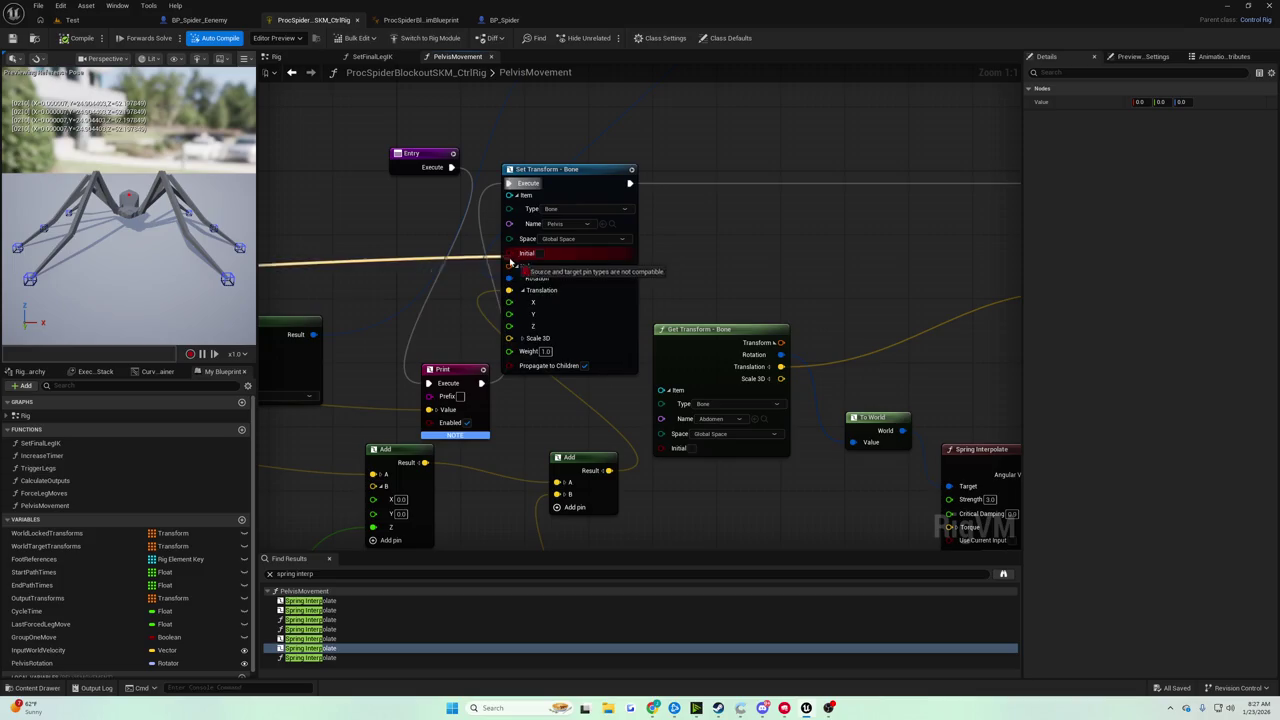
pyautogui.click(435, 255)
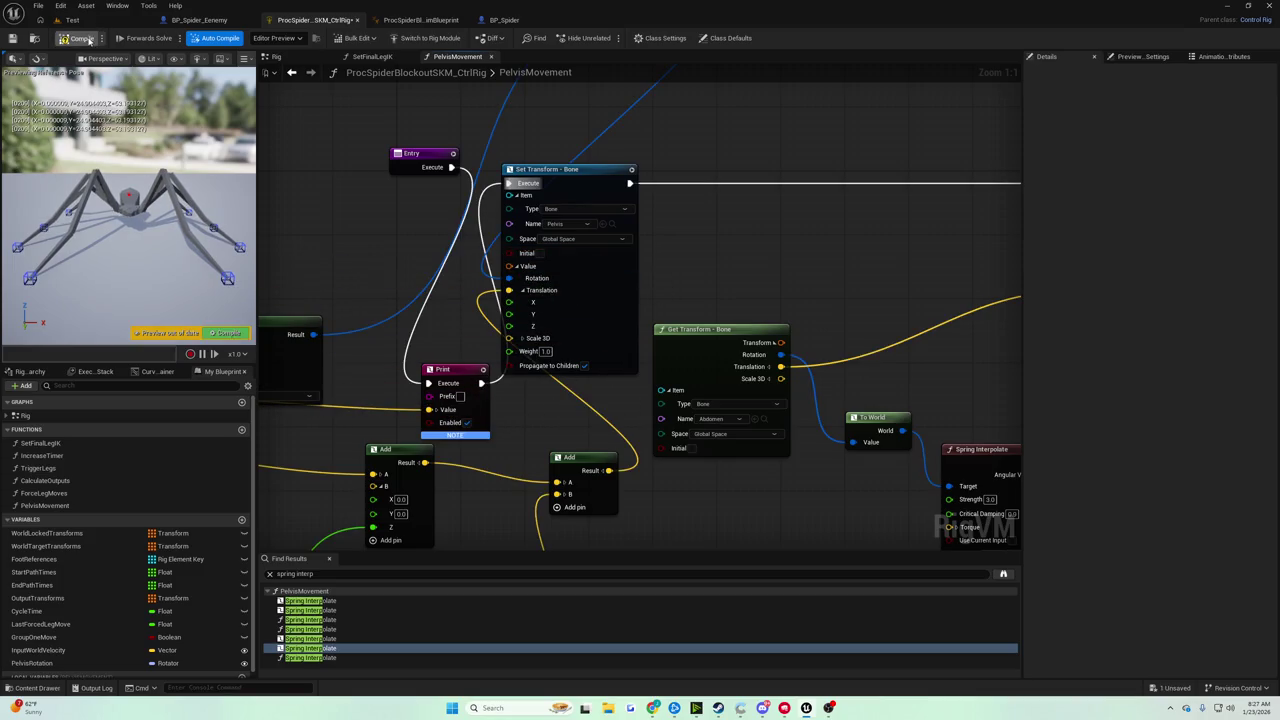
pyautogui.click(104, 22)
pyautogui.click(249, 38)
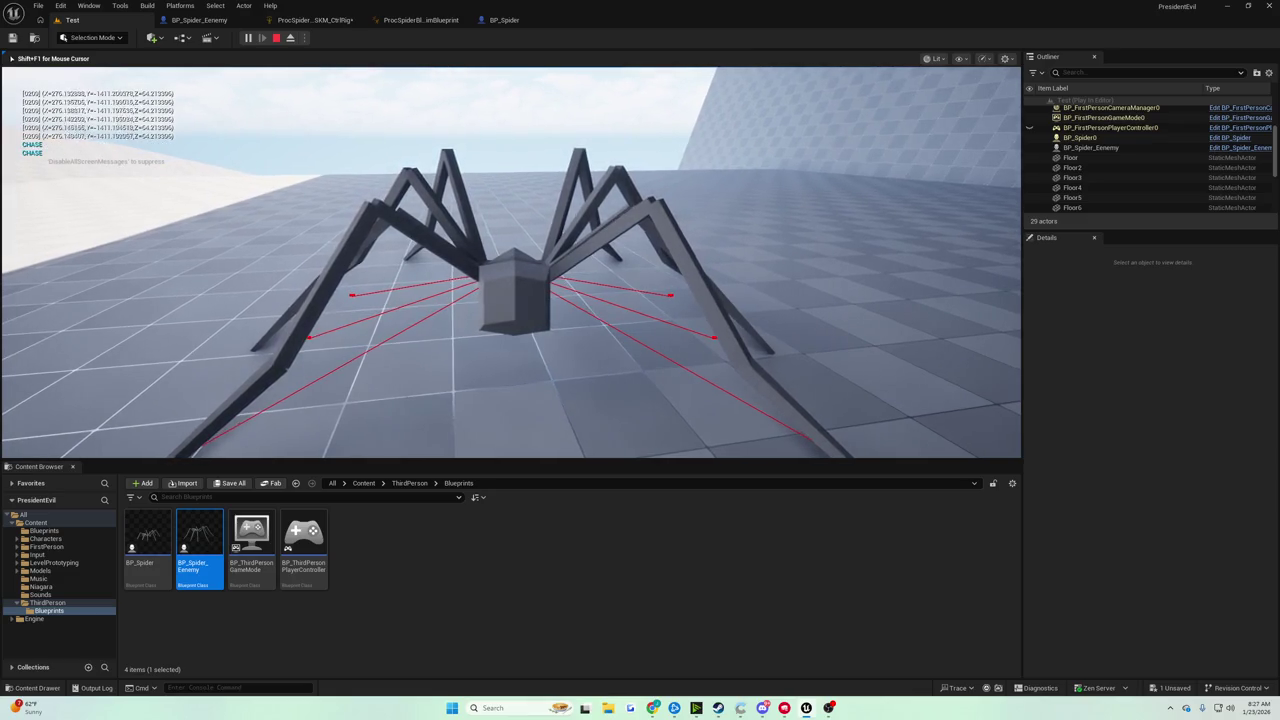
# End play-in-editor and go back through BP_Spider to the ProcSpider Control Rig's PelvisMovement graph.
pyautogui.press('Escape')
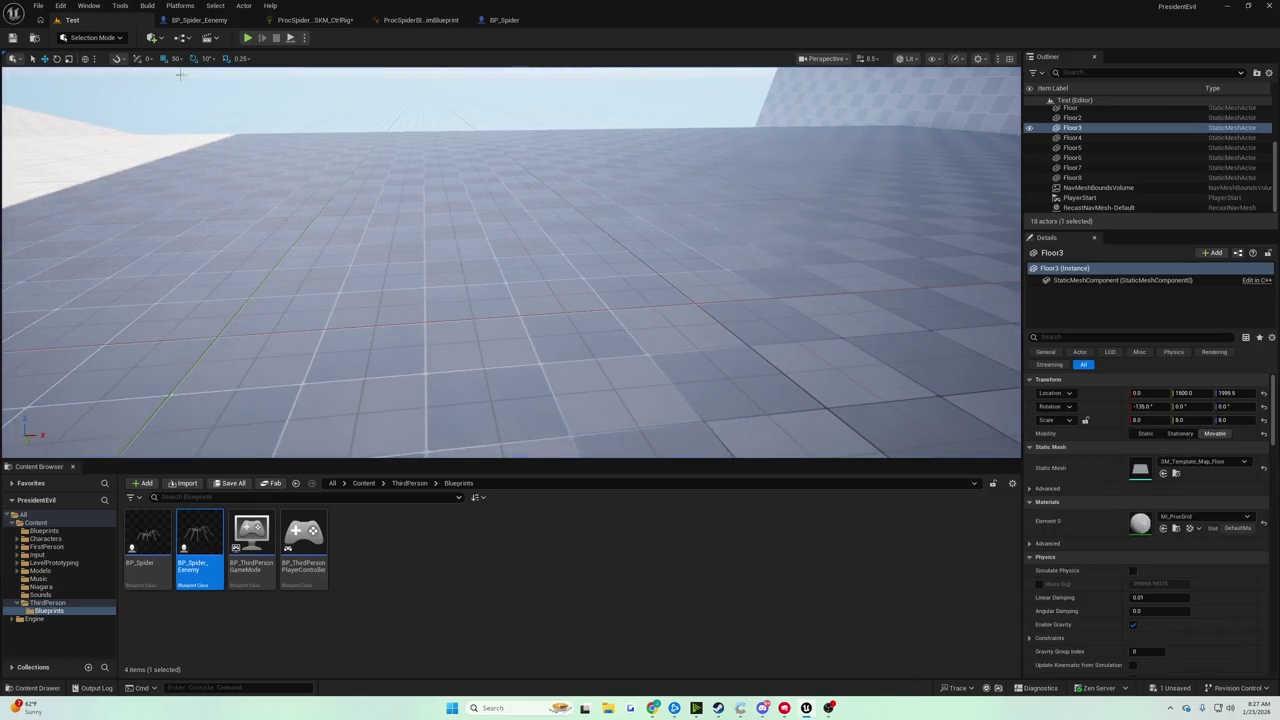
pyautogui.click(504, 20)
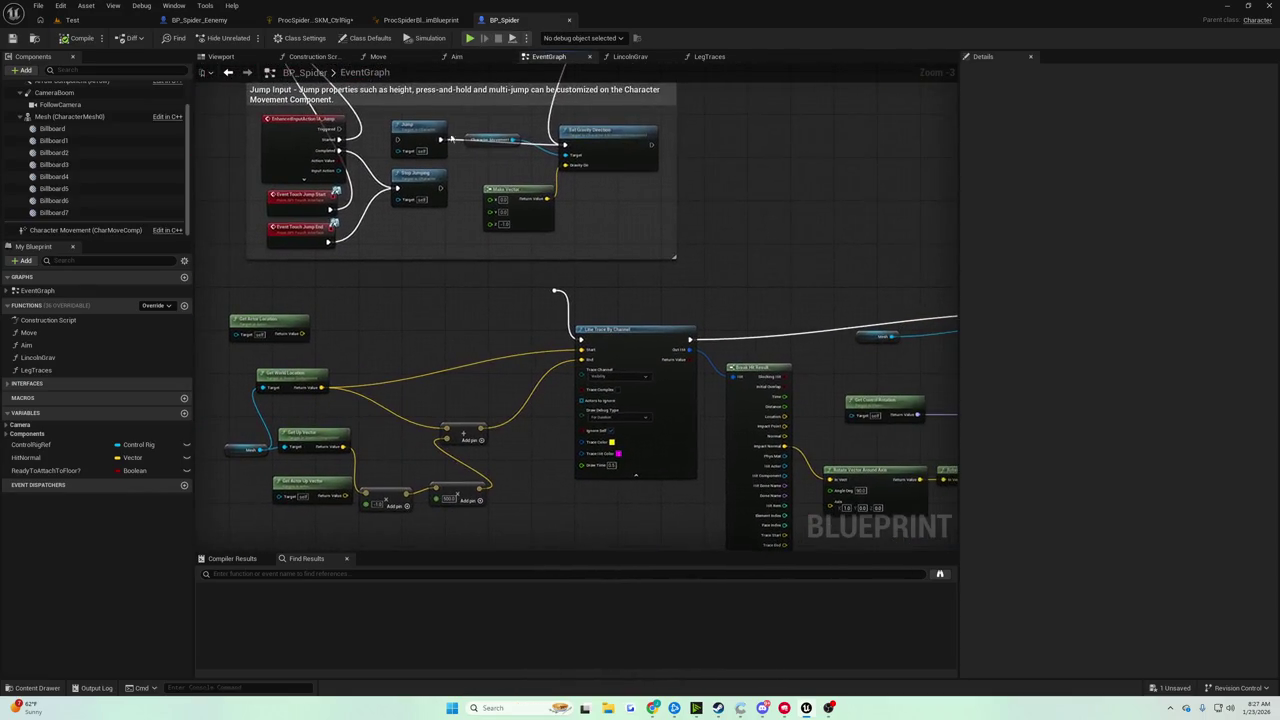
pyautogui.click(316, 20)
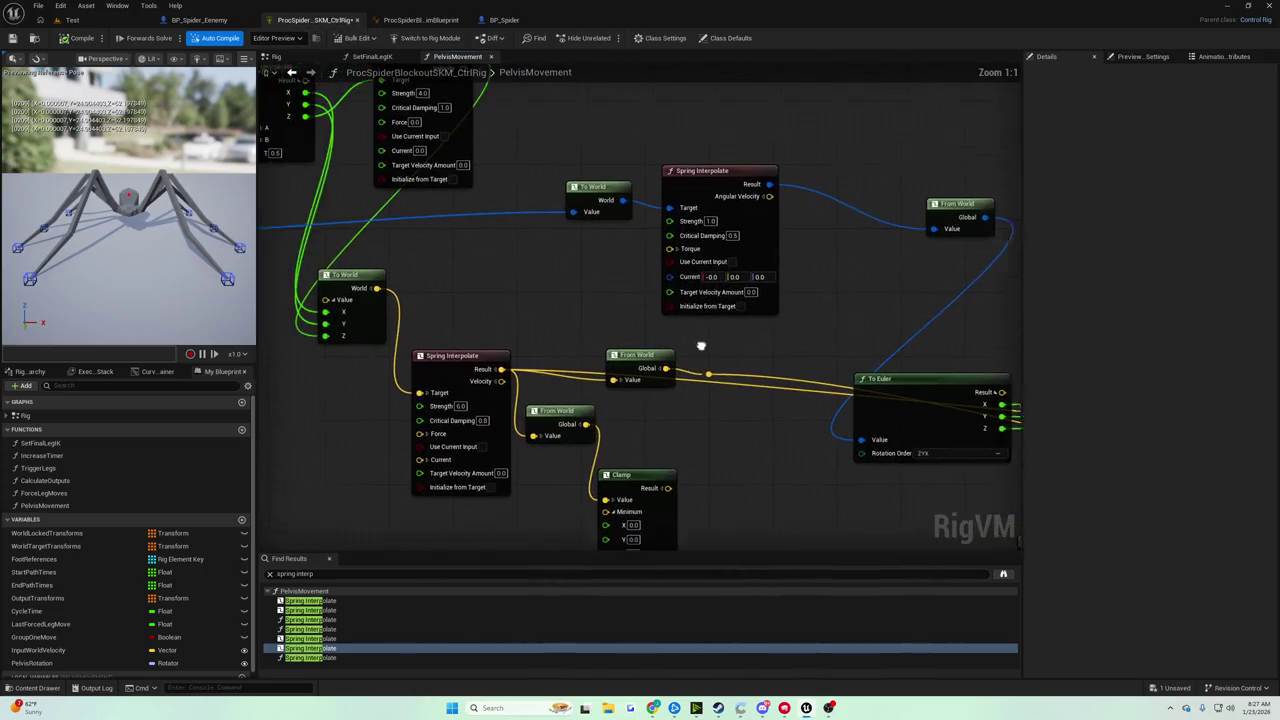
pyautogui.click(700, 352)
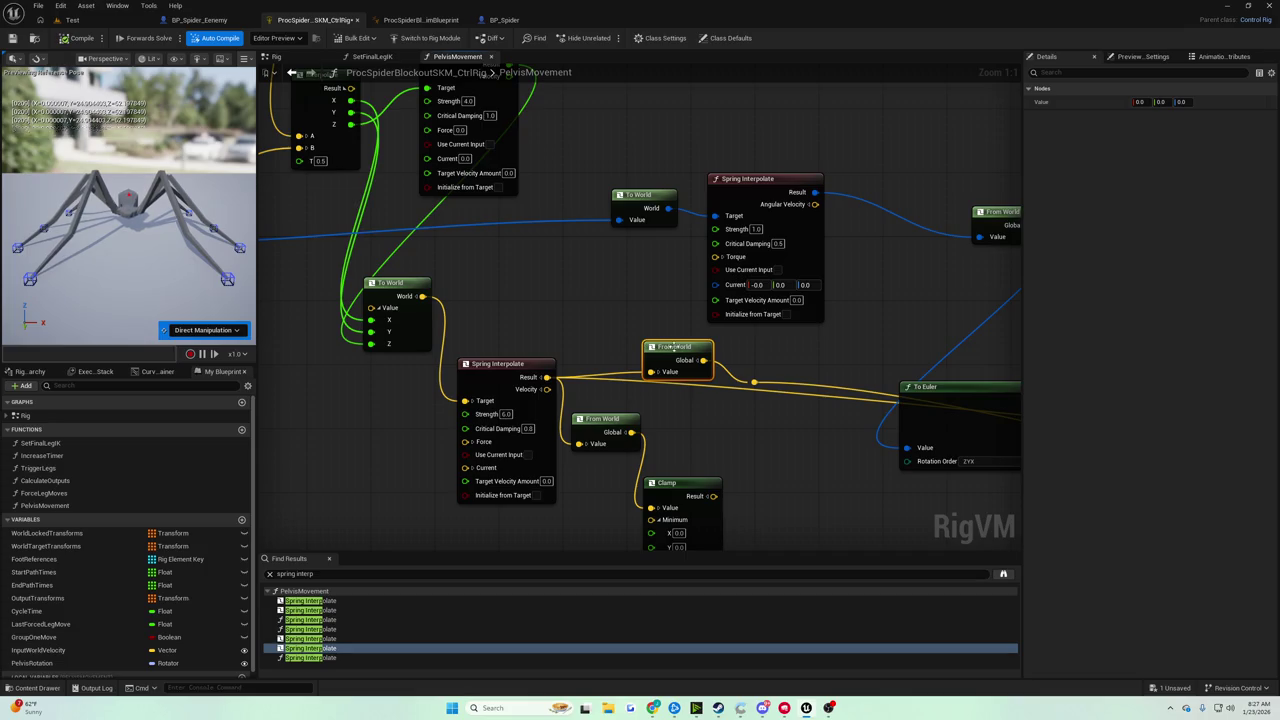
pyautogui.moveTo(648, 341); pyautogui.dragTo(624, 333)
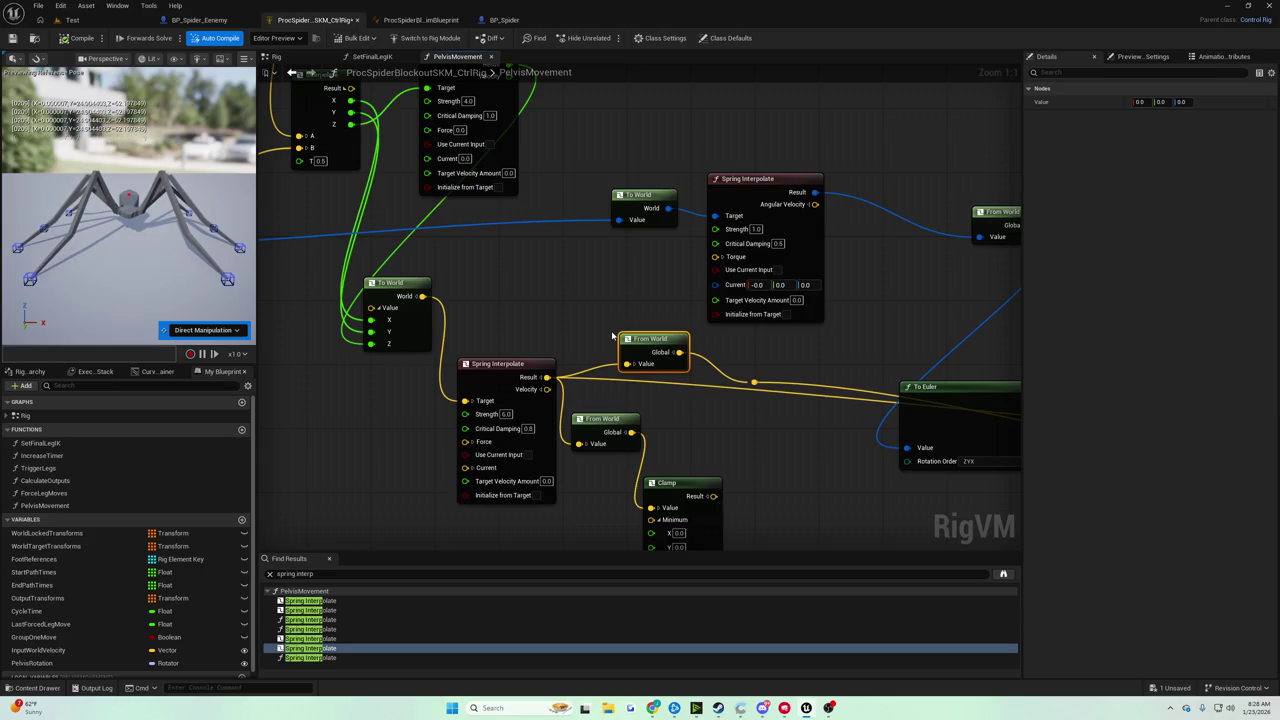
pyautogui.moveTo(612, 336)
pyautogui.mouseDown()
pyautogui.moveTo(480, 262)
pyautogui.moveTo(430, 252)
pyautogui.moveTo(519, 332)
pyautogui.mouseUp()
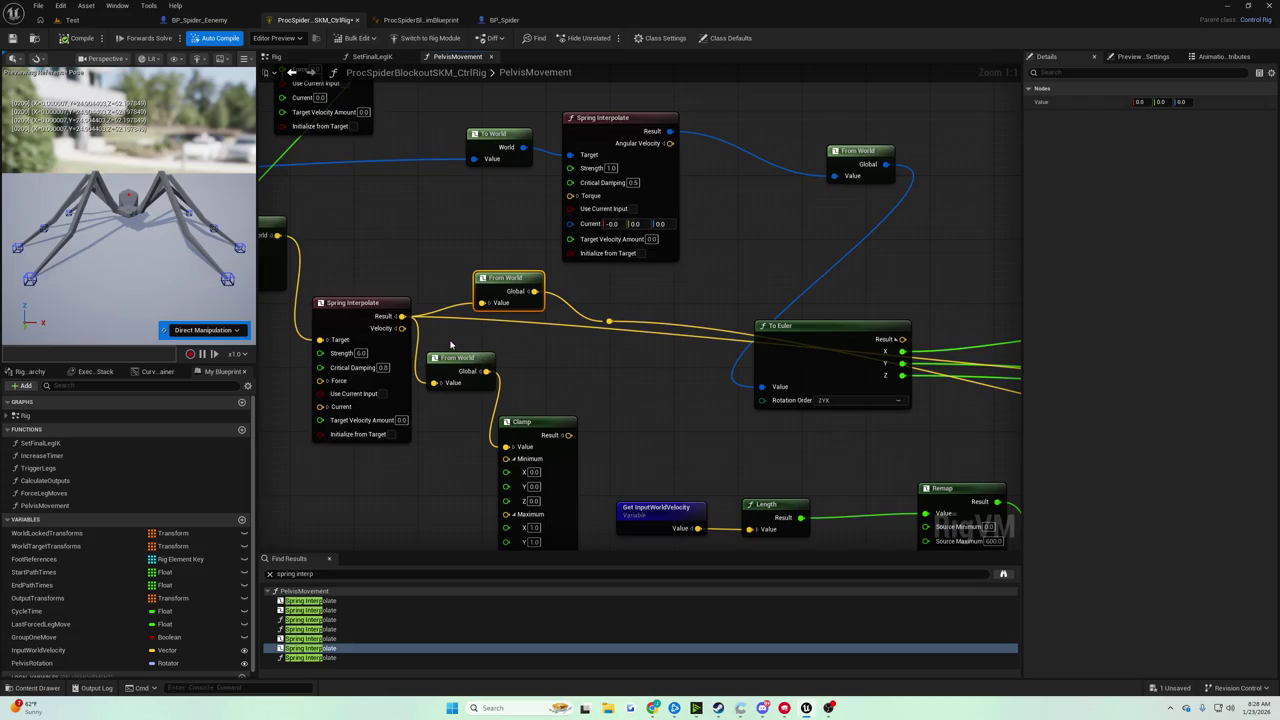
pyautogui.moveTo(449, 344); pyautogui.dragTo(477, 354)
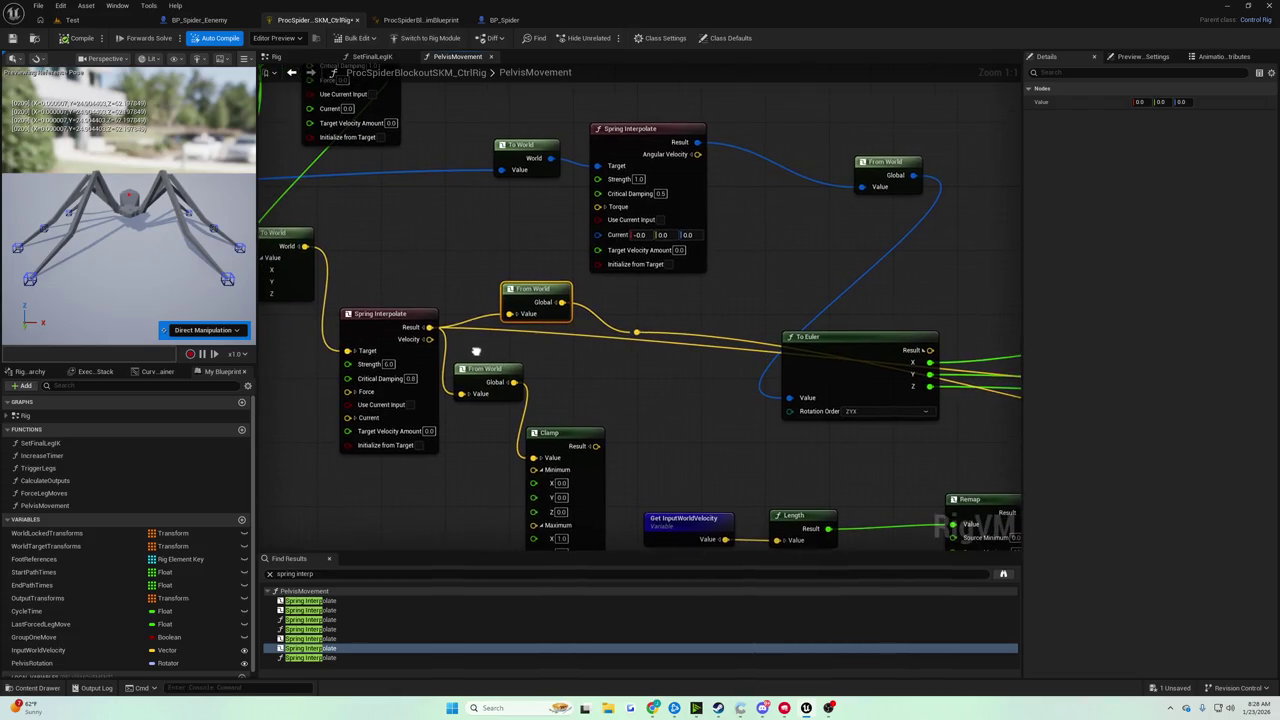
pyautogui.moveTo(491, 291)
pyautogui.mouseDown()
pyautogui.moveTo(515, 297)
pyautogui.moveTo(505, 294)
pyautogui.mouseUp()
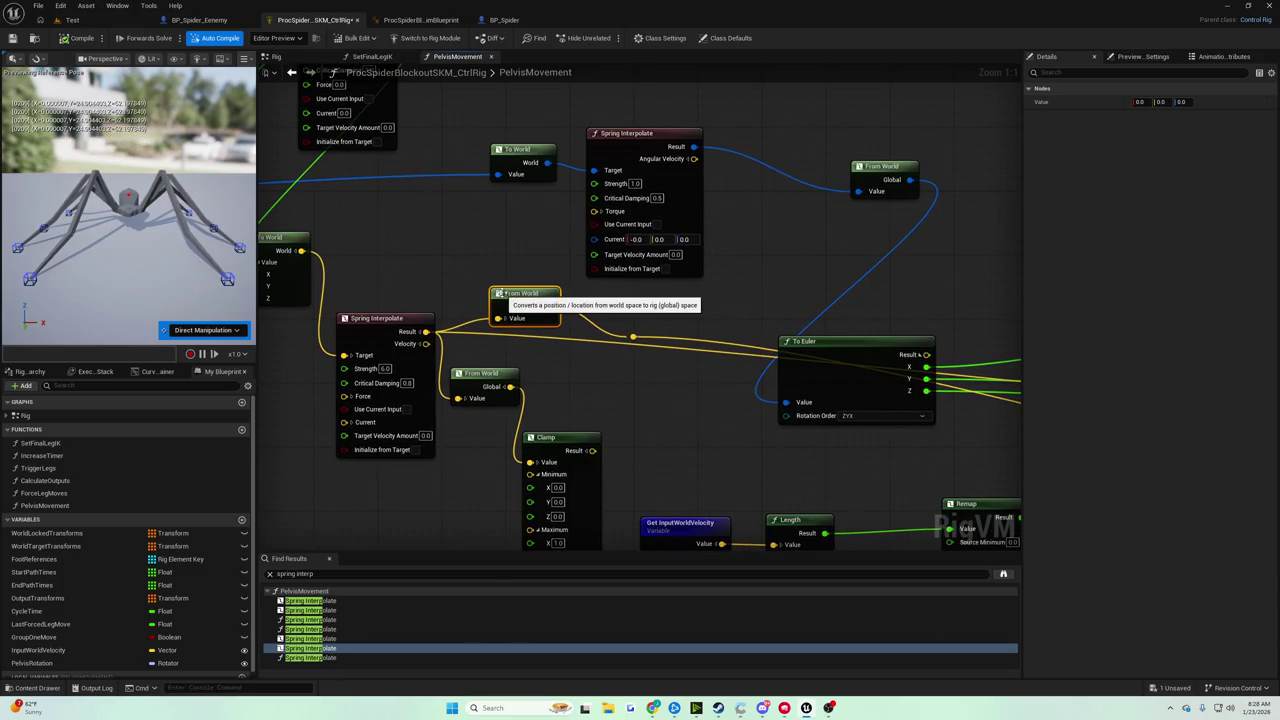
pyautogui.moveTo(479, 291)
pyautogui.mouseDown()
pyautogui.moveTo(563, 294)
pyautogui.moveTo(597, 334)
pyautogui.moveTo(602, 308)
pyautogui.mouseUp()
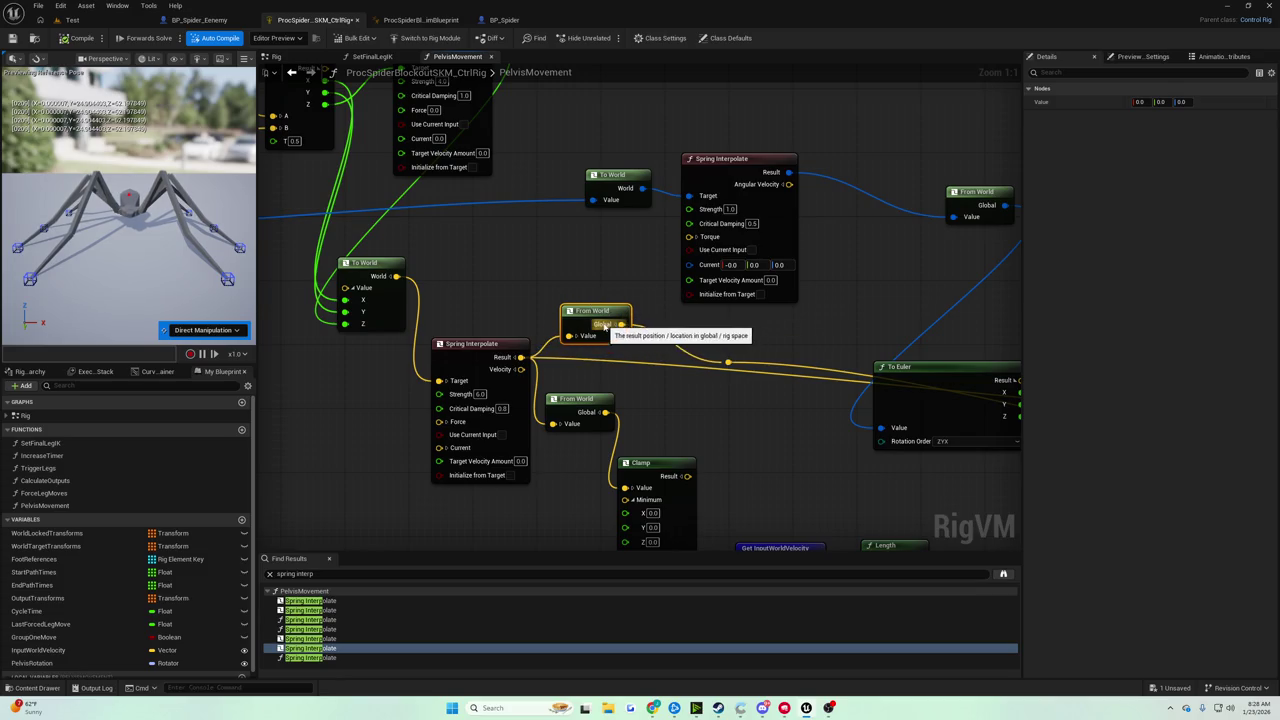
pyautogui.moveTo(521, 357)
pyautogui.mouseDown()
pyautogui.moveTo(700, 394)
pyautogui.moveTo(510, 296)
pyautogui.mouseUp()
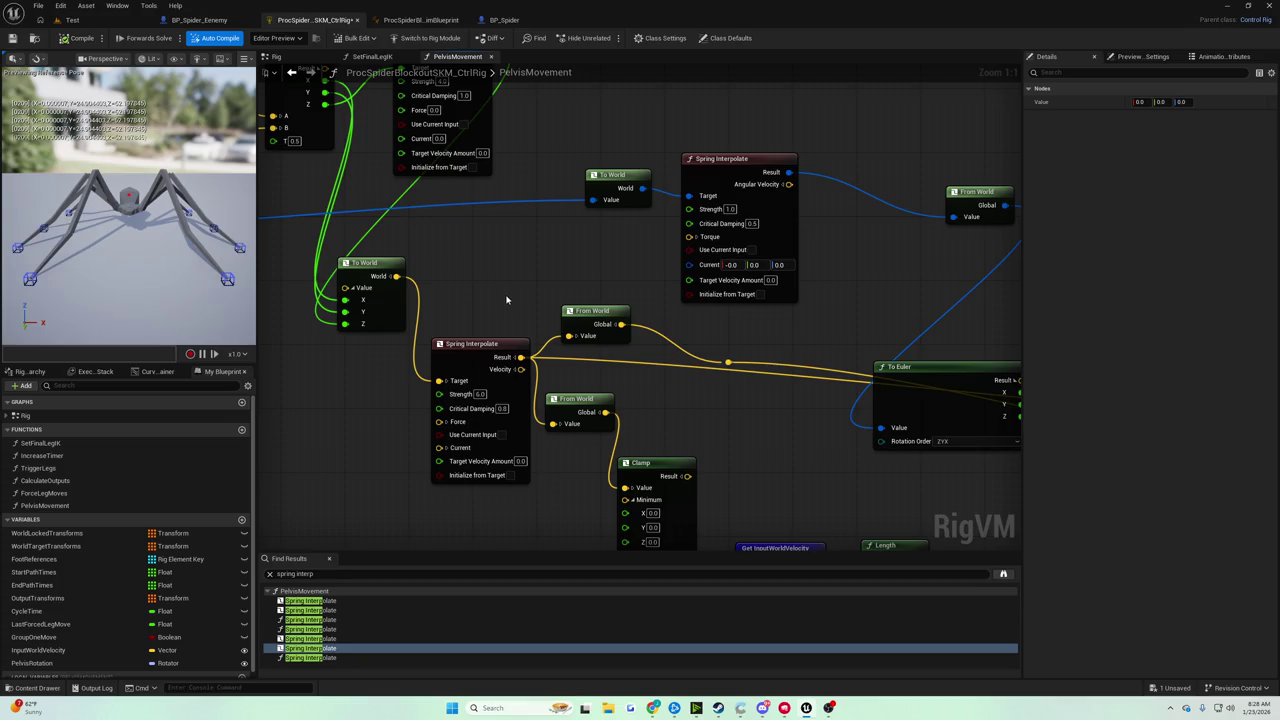
pyautogui.click(612, 313)
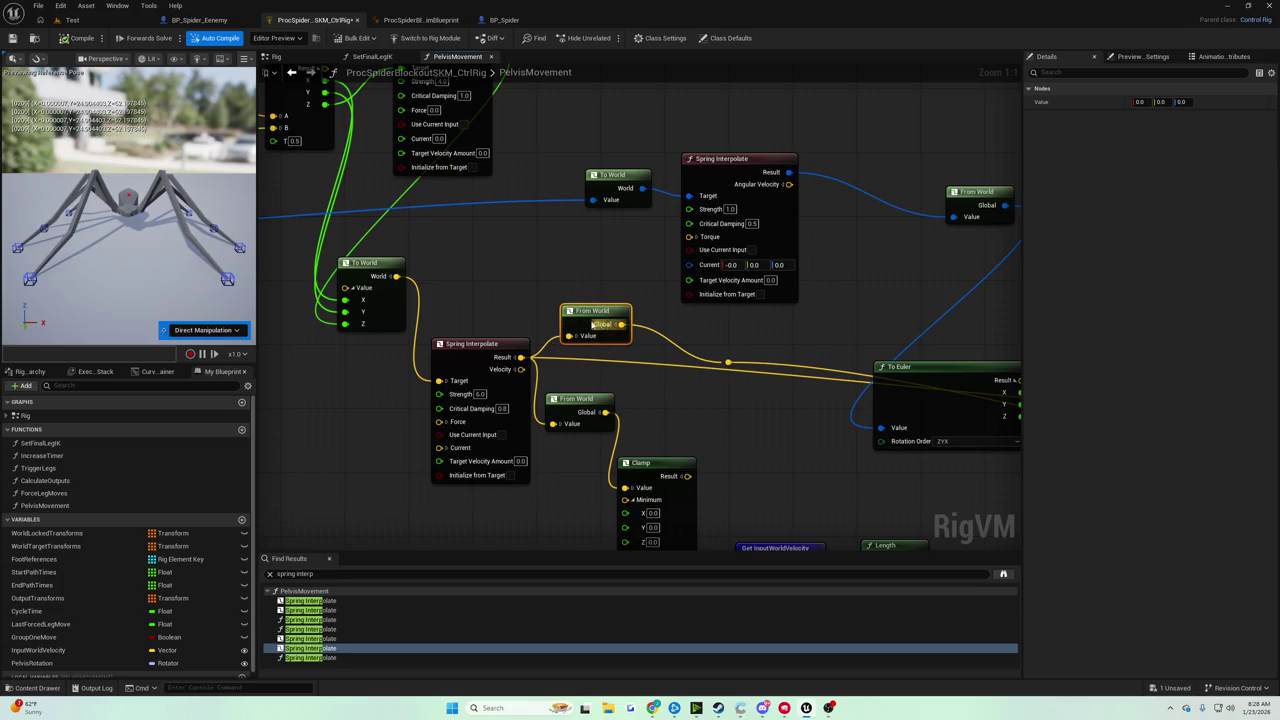
pyautogui.moveTo(593, 389); pyautogui.dragTo(566, 353)
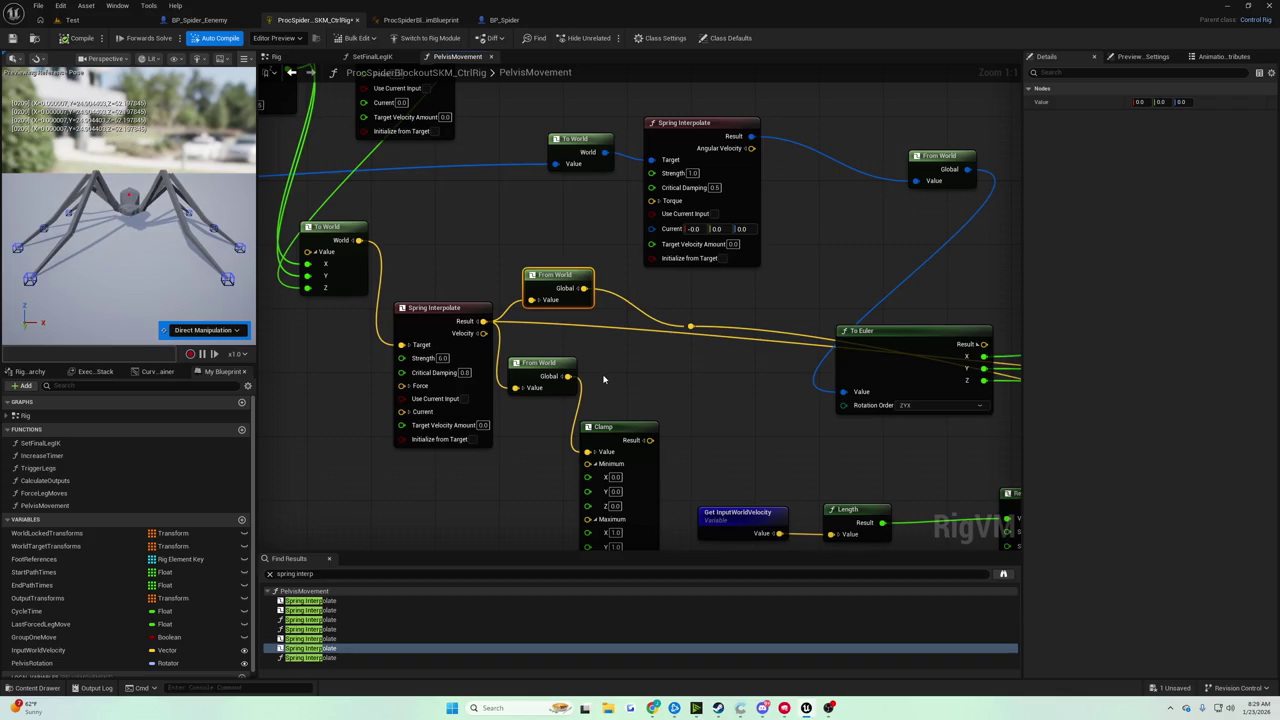
pyautogui.moveTo(603, 379)
pyautogui.mouseDown()
pyautogui.moveTo(620, 366)
pyautogui.moveTo(567, 277)
pyautogui.mouseUp()
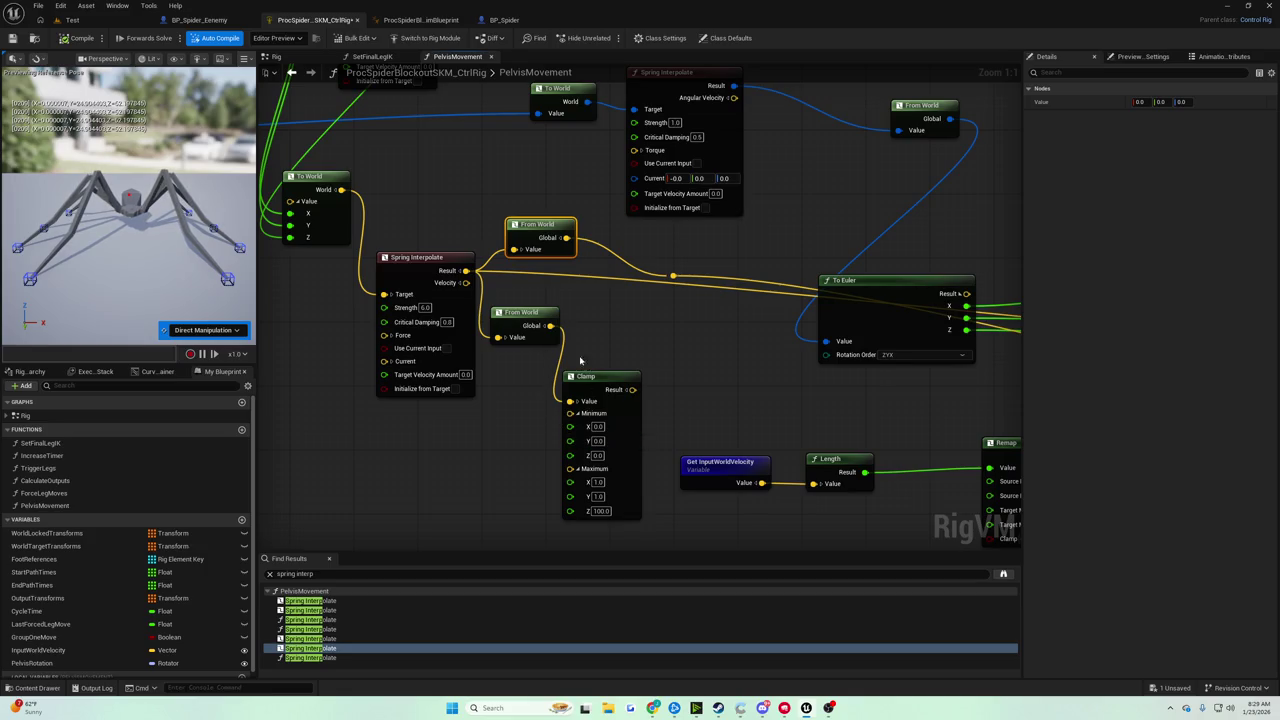
# Split From World's Global pin and wire its X and Y into the Clamp's minimum and maximum.
pyautogui.moveTo(551, 421)
pyautogui.mouseDown()
pyautogui.moveTo(614, 457)
pyautogui.moveTo(617, 480)
pyautogui.moveTo(580, 416)
pyautogui.moveTo(563, 429)
pyautogui.moveTo(600, 509)
pyautogui.moveTo(588, 514)
pyautogui.mouseUp()
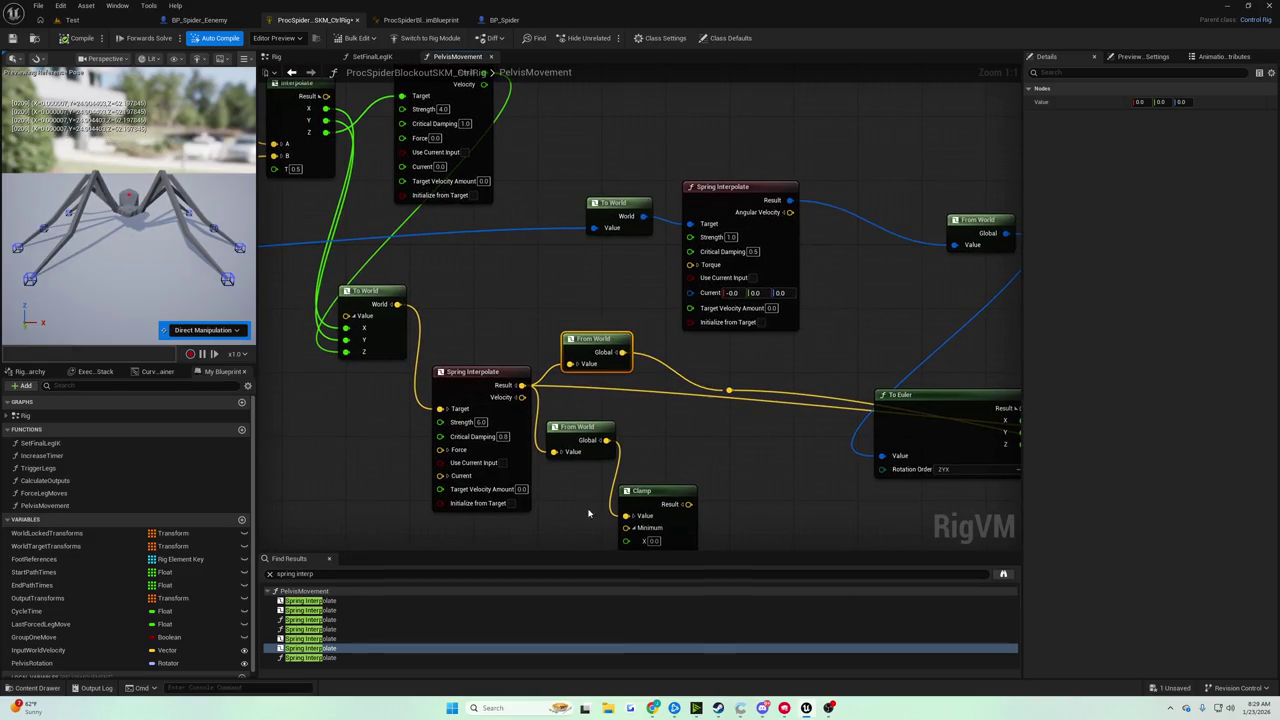
pyautogui.click(616, 352)
pyautogui.moveTo(616, 352)
pyautogui.mouseDown()
pyautogui.moveTo(534, 244)
pyautogui.moveTo(554, 432)
pyautogui.mouseUp()
pyautogui.moveTo(534, 263)
pyautogui.mouseDown()
pyautogui.moveTo(553, 485)
pyautogui.moveTo(565, 418)
pyautogui.moveTo(553, 444)
pyautogui.mouseUp()
pyautogui.moveTo(534, 251); pyautogui.dragTo(553, 456)
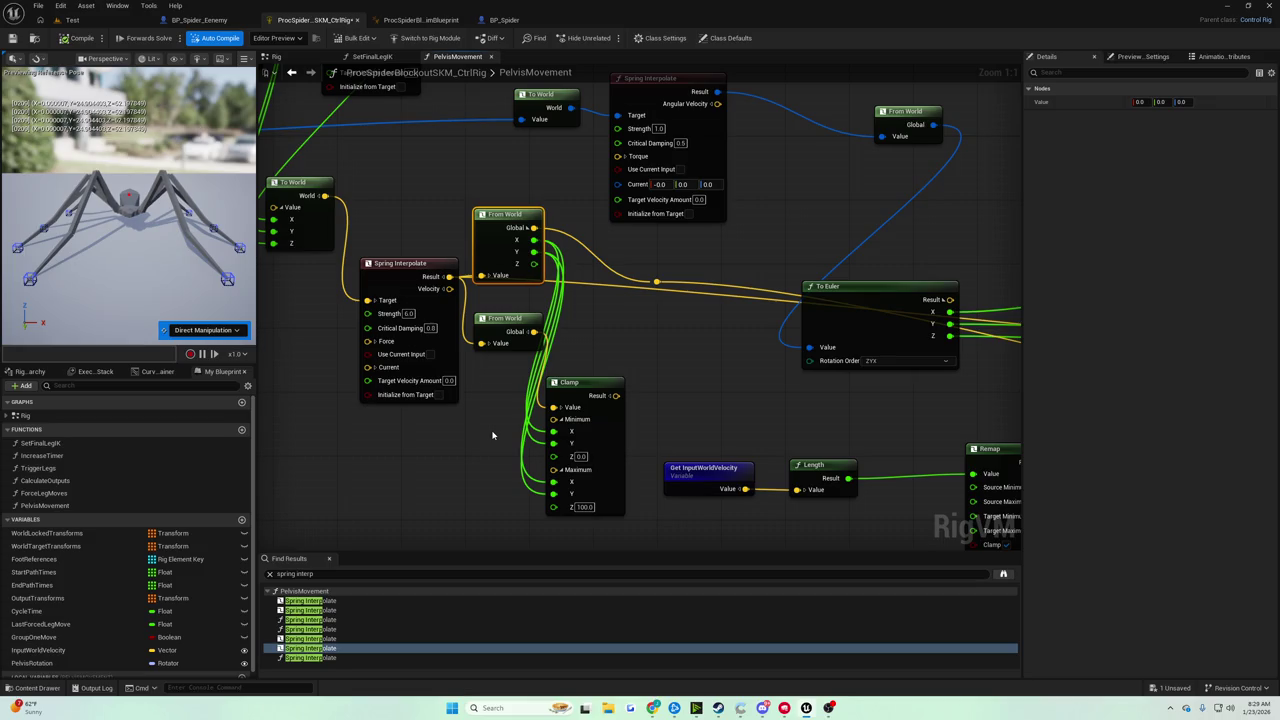
# Connect the Clamp Result to the reroute wire feeding To Euler and save the rig.
pyautogui.click(609, 396)
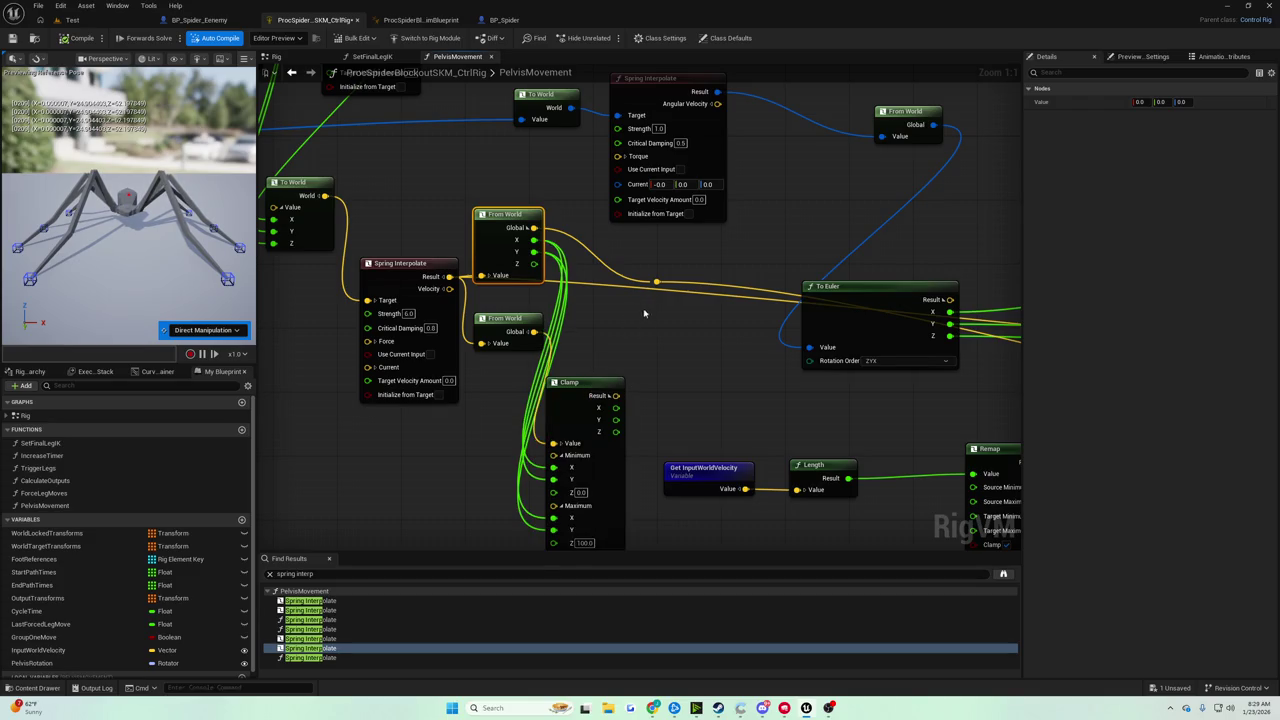
pyautogui.click(609, 396)
pyautogui.moveTo(615, 396); pyautogui.dragTo(656, 282)
pyautogui.hotkey('ctrl', 's')
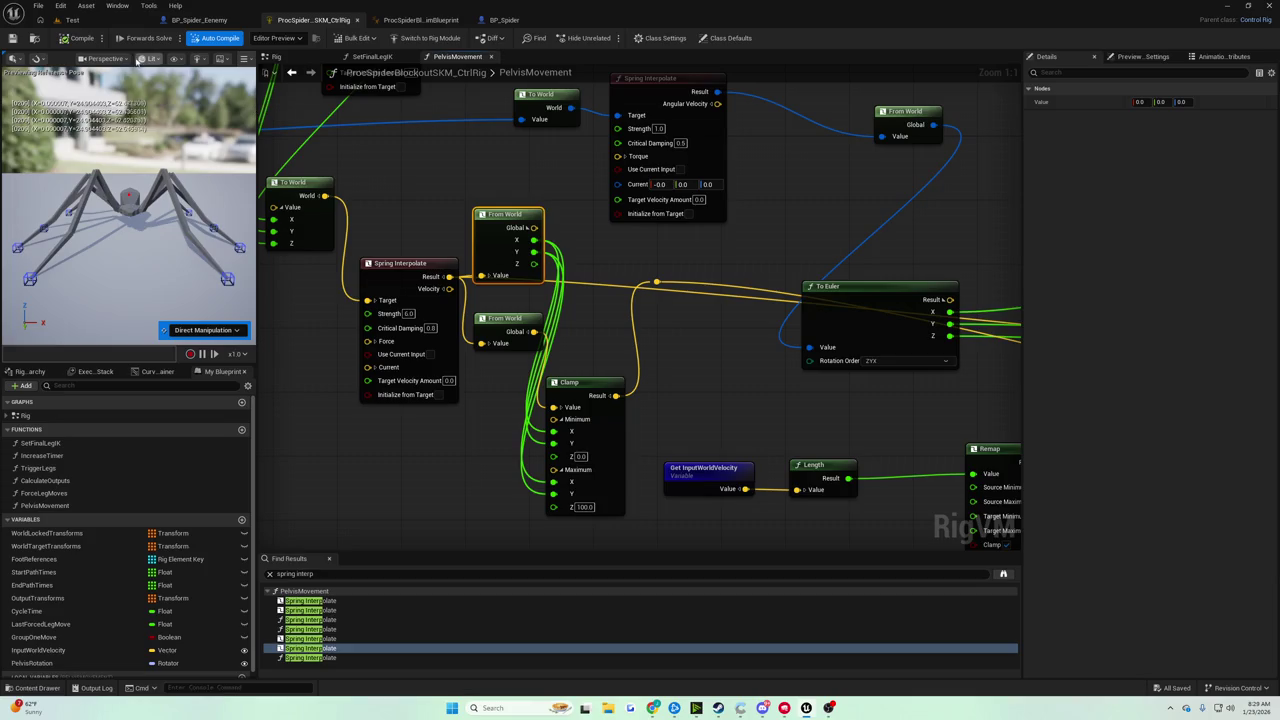
pyautogui.click(70, 20)
pyautogui.click(247, 38)
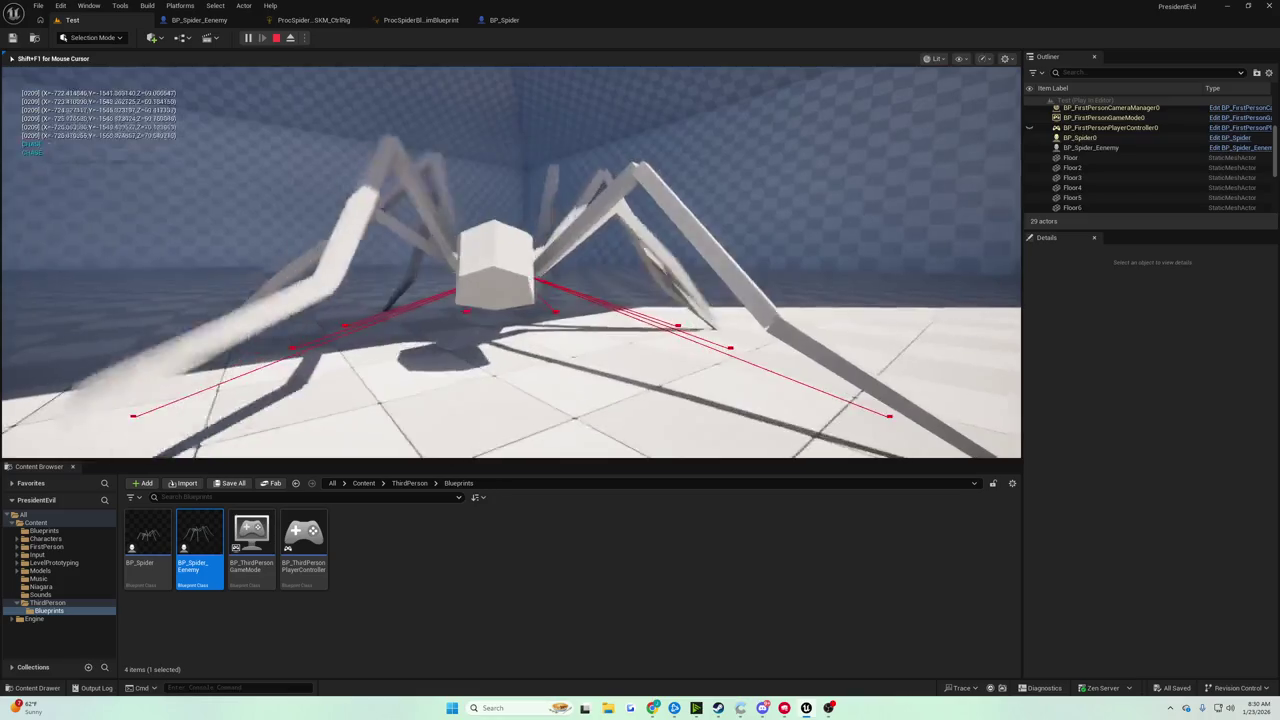
pyautogui.press('Escape')
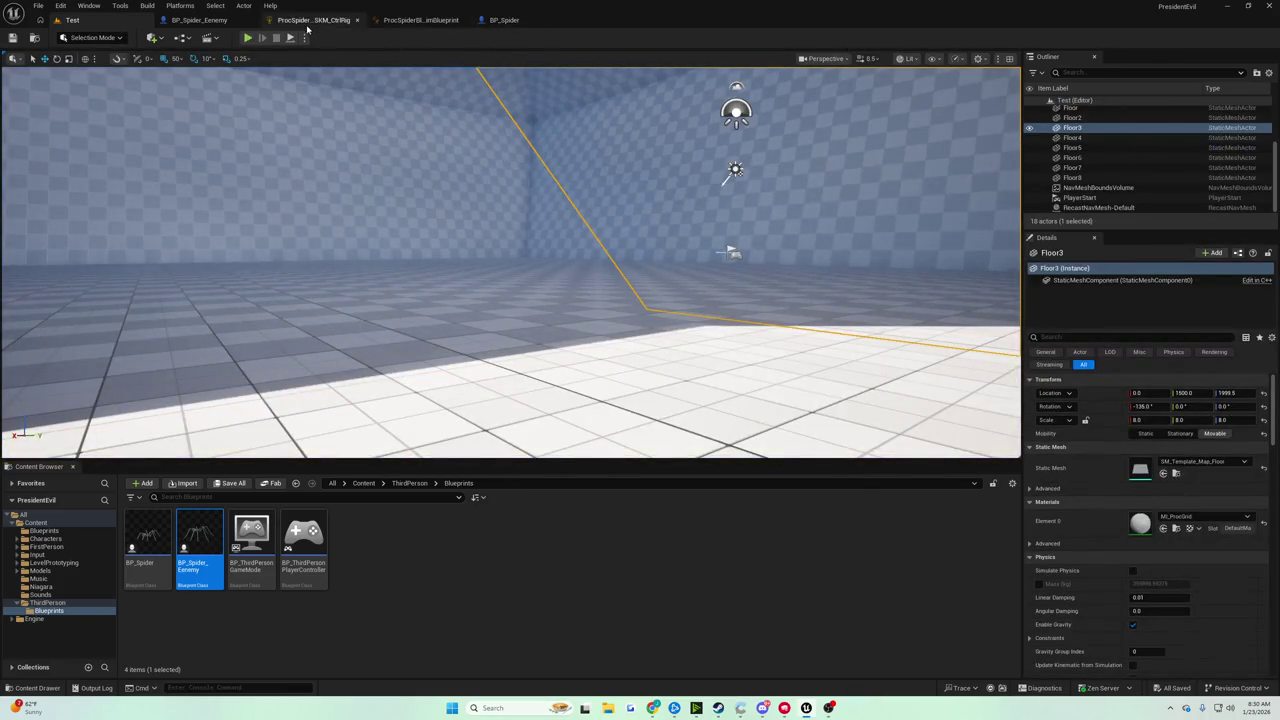
pyautogui.click(307, 21)
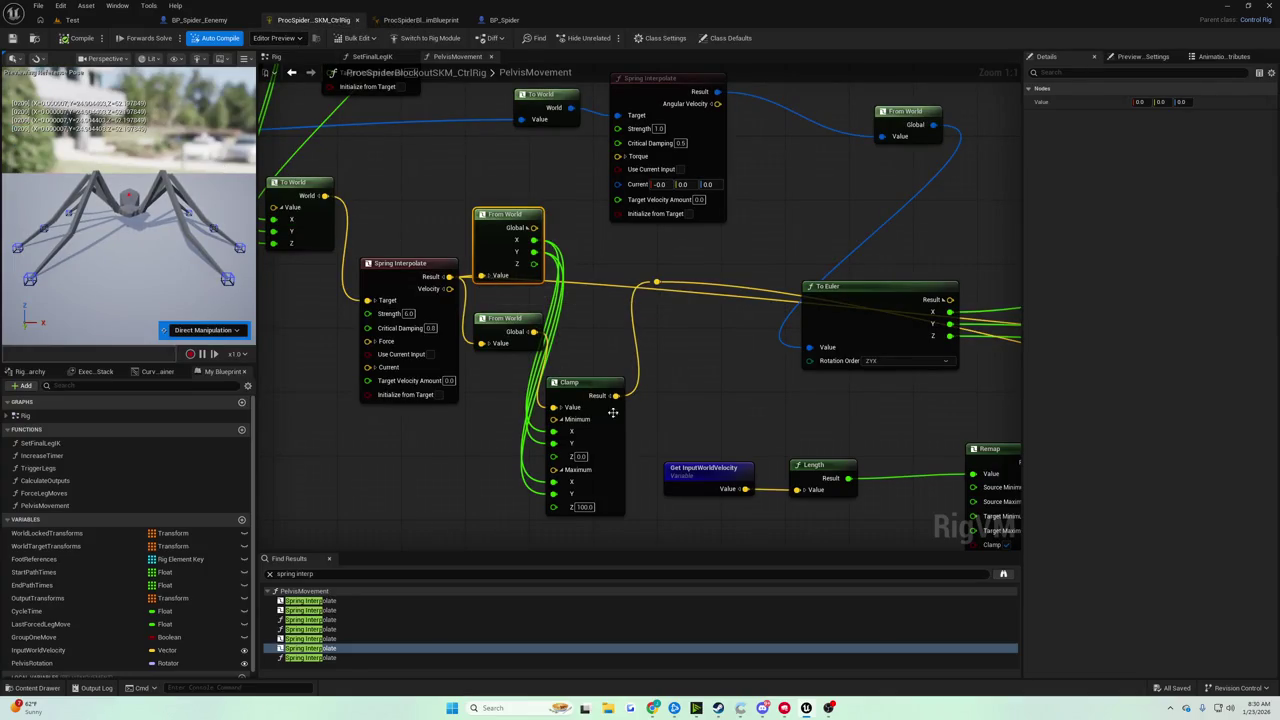
pyautogui.moveTo(612, 412); pyautogui.dragTo(646, 379)
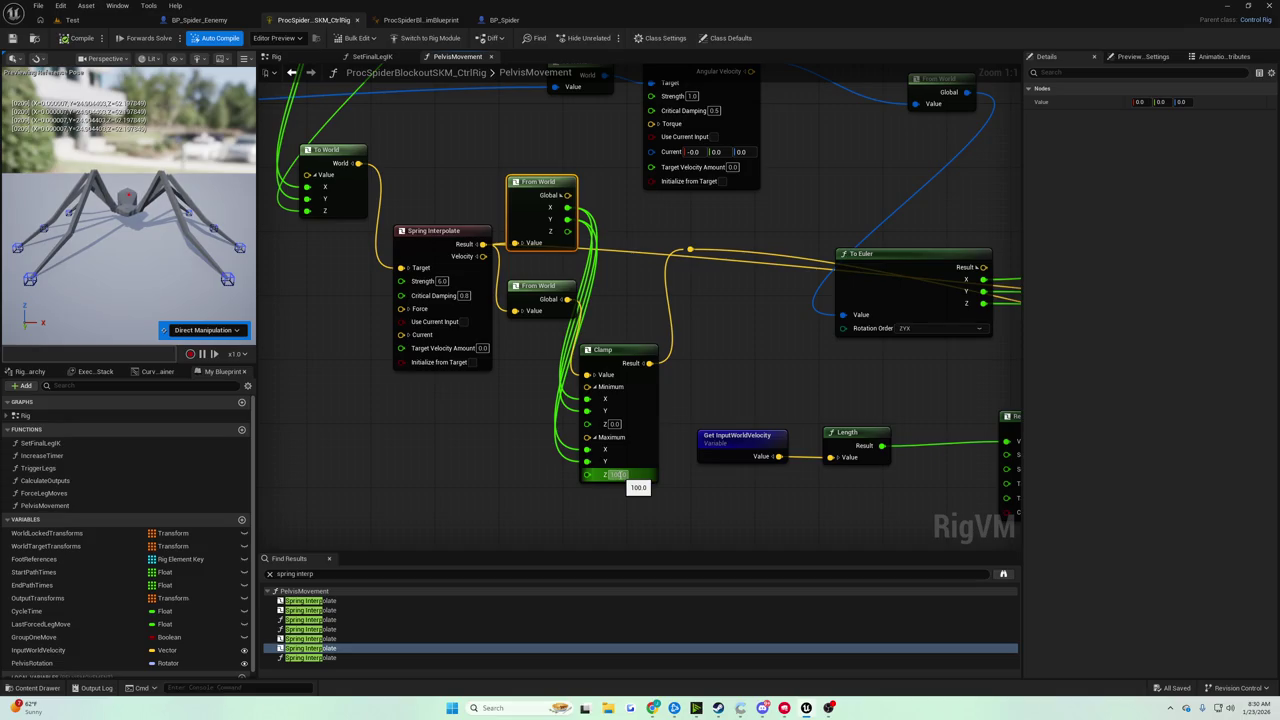
pyautogui.click(613, 424)
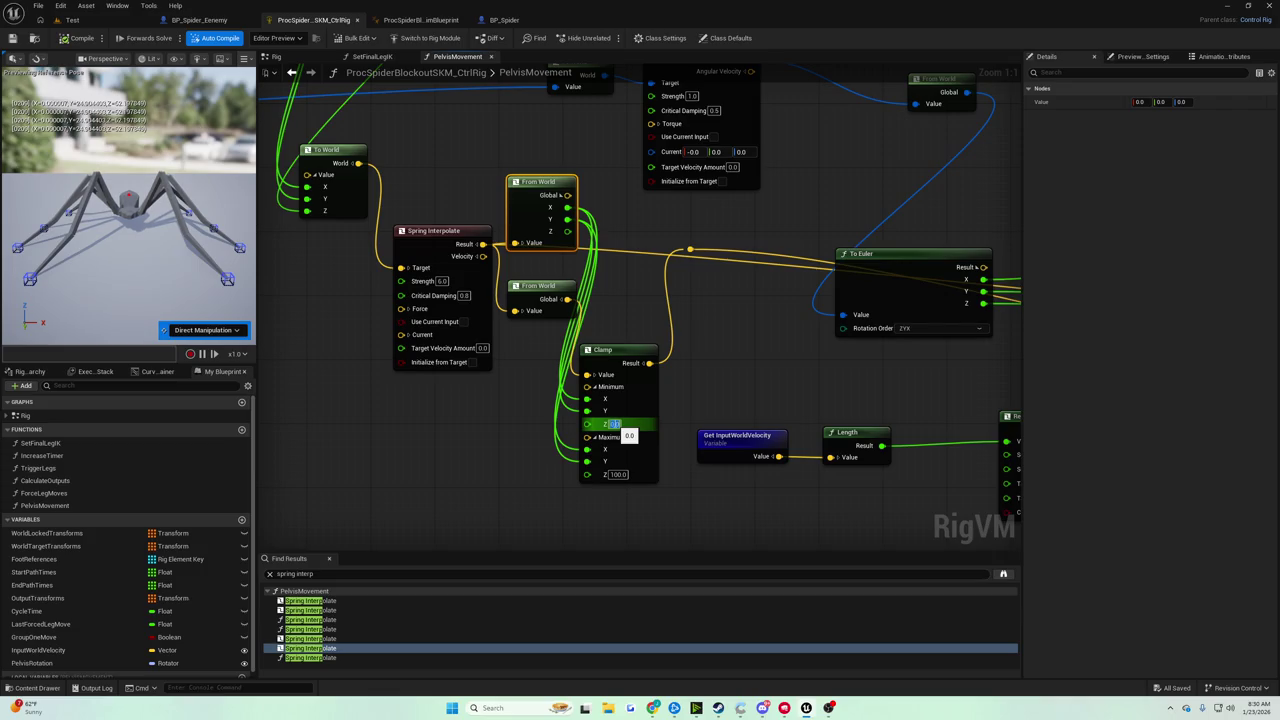
pyautogui.click(559, 416)
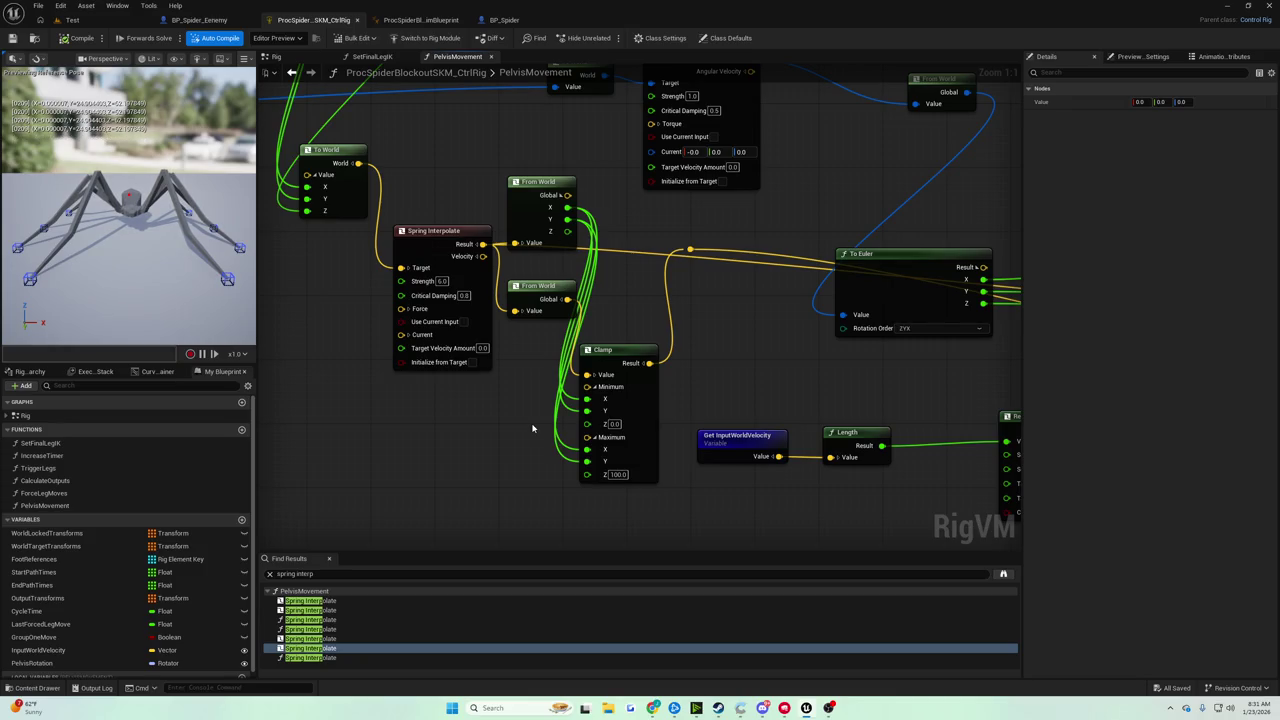
# Add a Clamp Spatially node and place it below To Euler.
pyautogui.rightClick(645, 283)
pyautogui.write('clampspa')
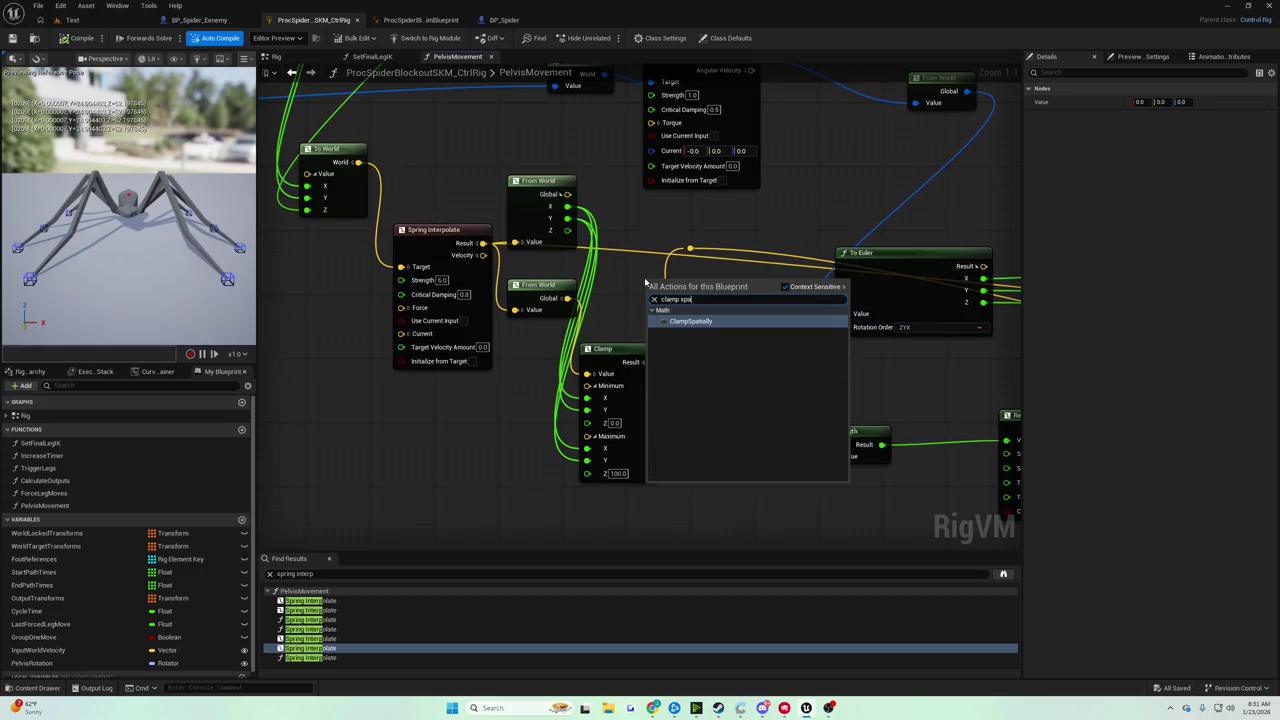
pyautogui.press('Return')
pyautogui.moveTo(665, 296)
pyautogui.mouseDown()
pyautogui.moveTo(665, 234)
pyautogui.moveTo(689, 240)
pyautogui.moveTo(668, 268)
pyautogui.mouseUp()
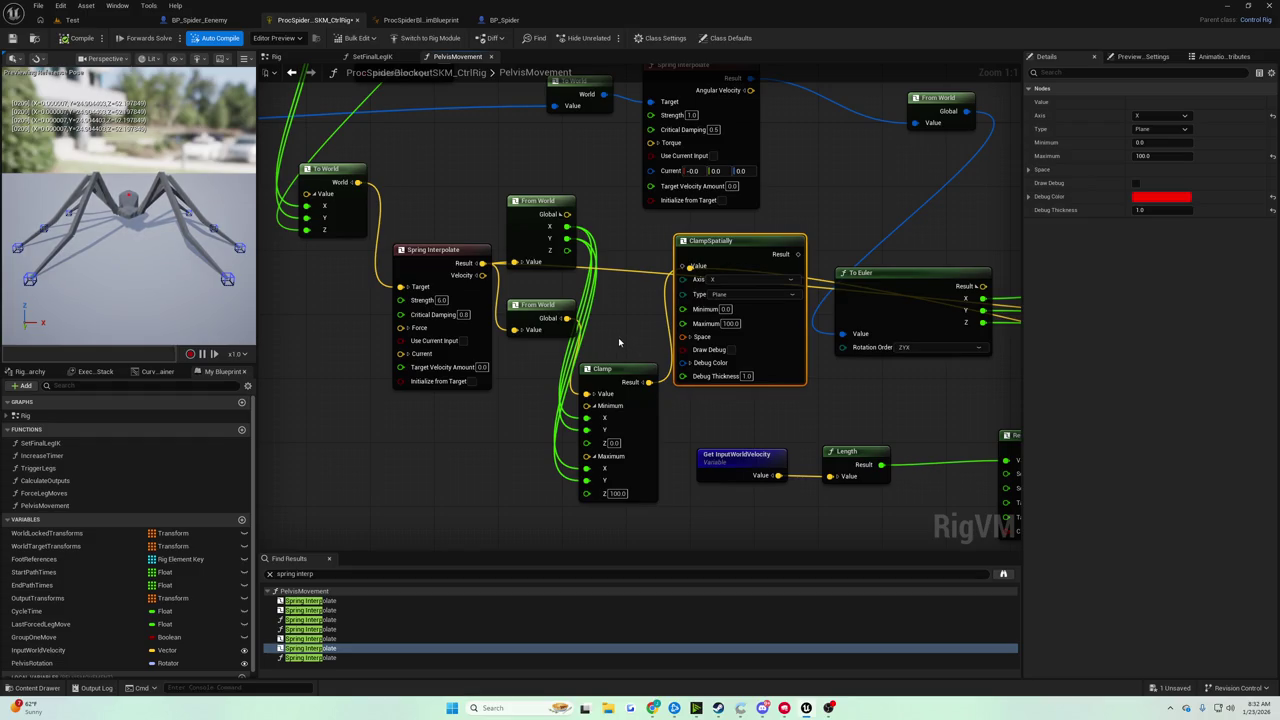
pyautogui.moveTo(615, 310)
pyautogui.mouseDown()
pyautogui.moveTo(640, 323)
pyautogui.moveTo(560, 228)
pyautogui.moveTo(573, 250)
pyautogui.moveTo(483, 247)
pyautogui.mouseUp()
pyautogui.moveTo(666, 272); pyautogui.dragTo(685, 341)
# Delete the old Clamp and upper From World nodes, placing Clamp Spatially beside the remaining From World.
pyautogui.click(568, 357)
pyautogui.click(582, 412)
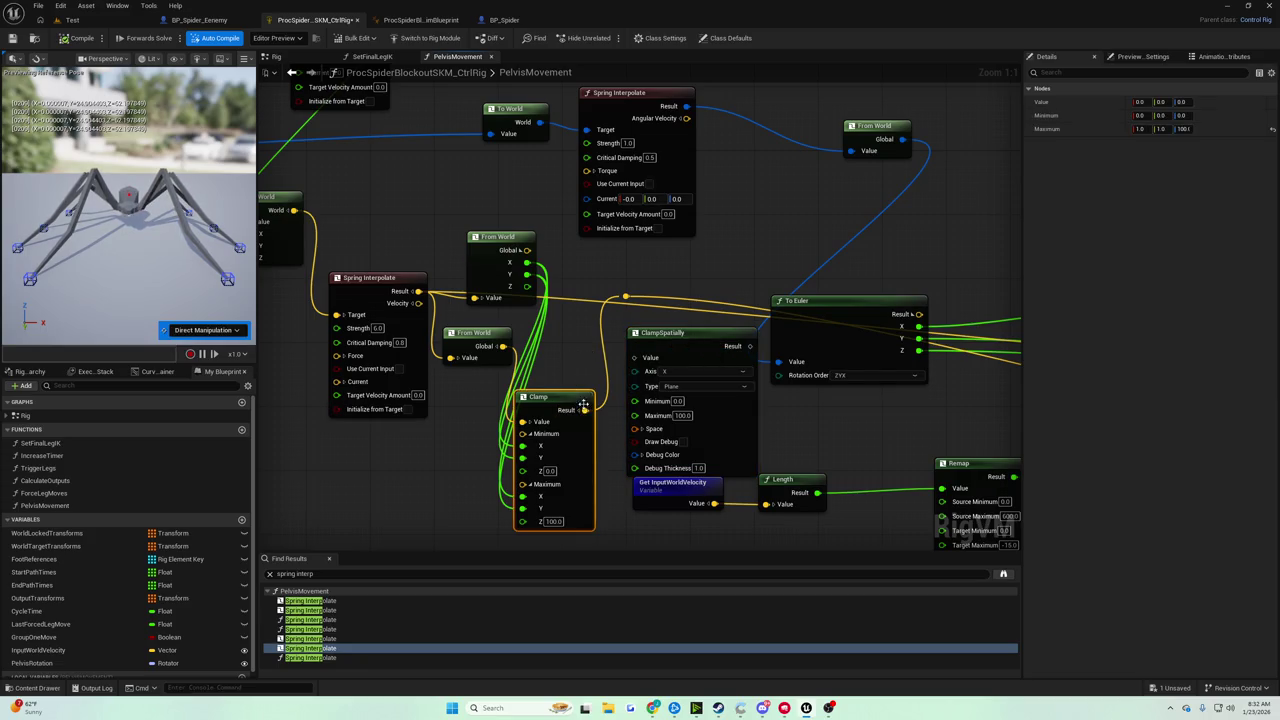
pyautogui.press('Delete')
pyautogui.moveTo(670, 342); pyautogui.dragTo(580, 334)
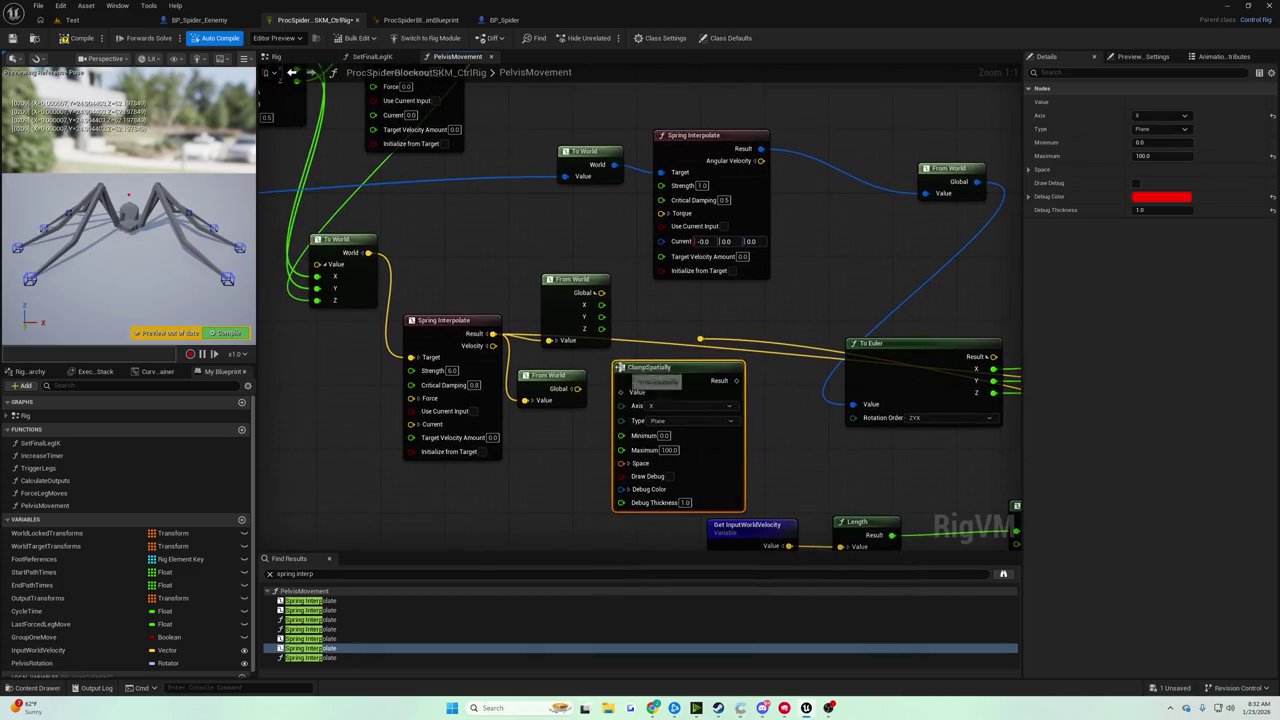
pyautogui.click(565, 279)
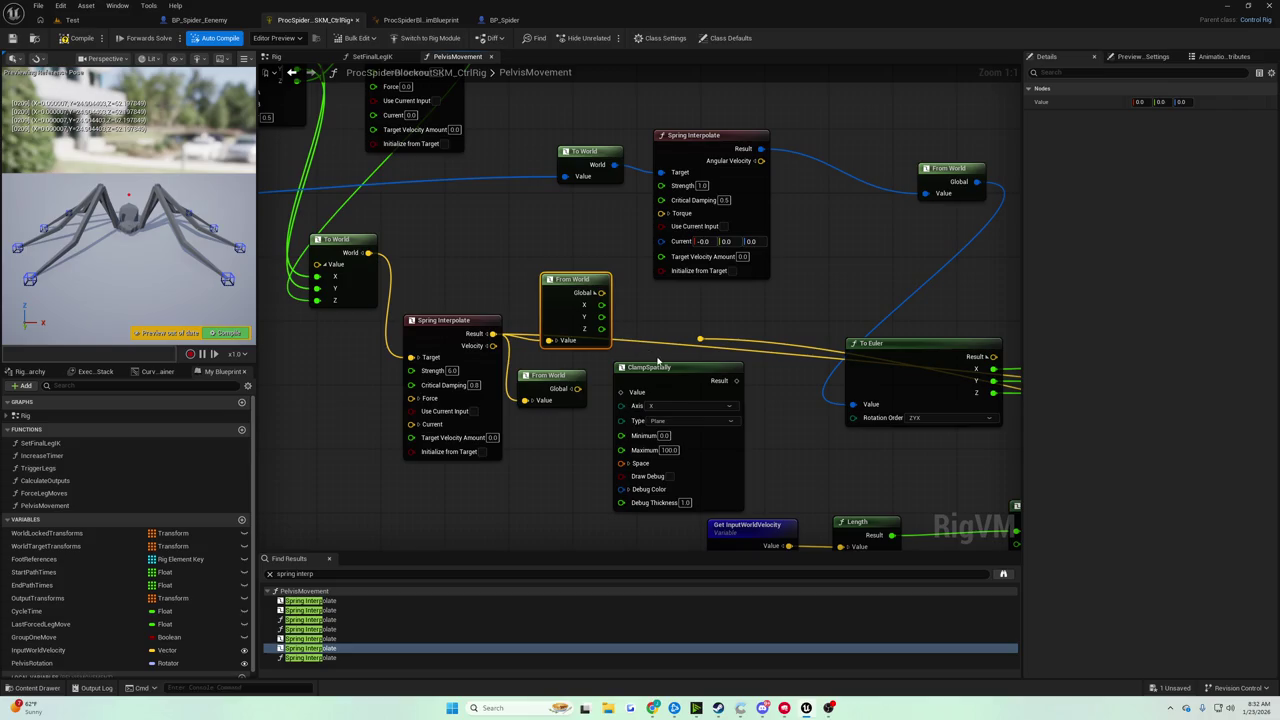
pyautogui.press('Delete')
pyautogui.moveTo(640, 367)
pyautogui.mouseDown()
pyautogui.moveTo(555, 374)
pyautogui.moveTo(604, 392)
pyautogui.moveTo(597, 360)
pyautogui.mouseUp()
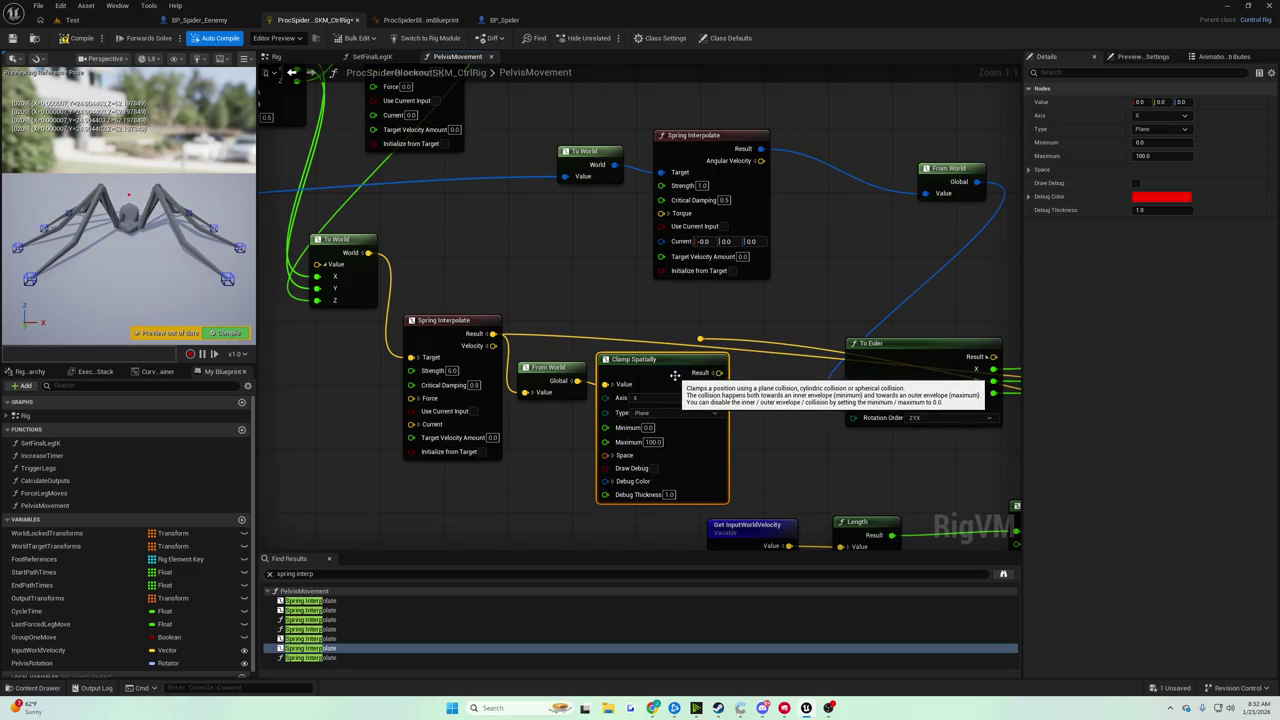
pyautogui.moveTo(650, 360); pyautogui.dragTo(650, 368)
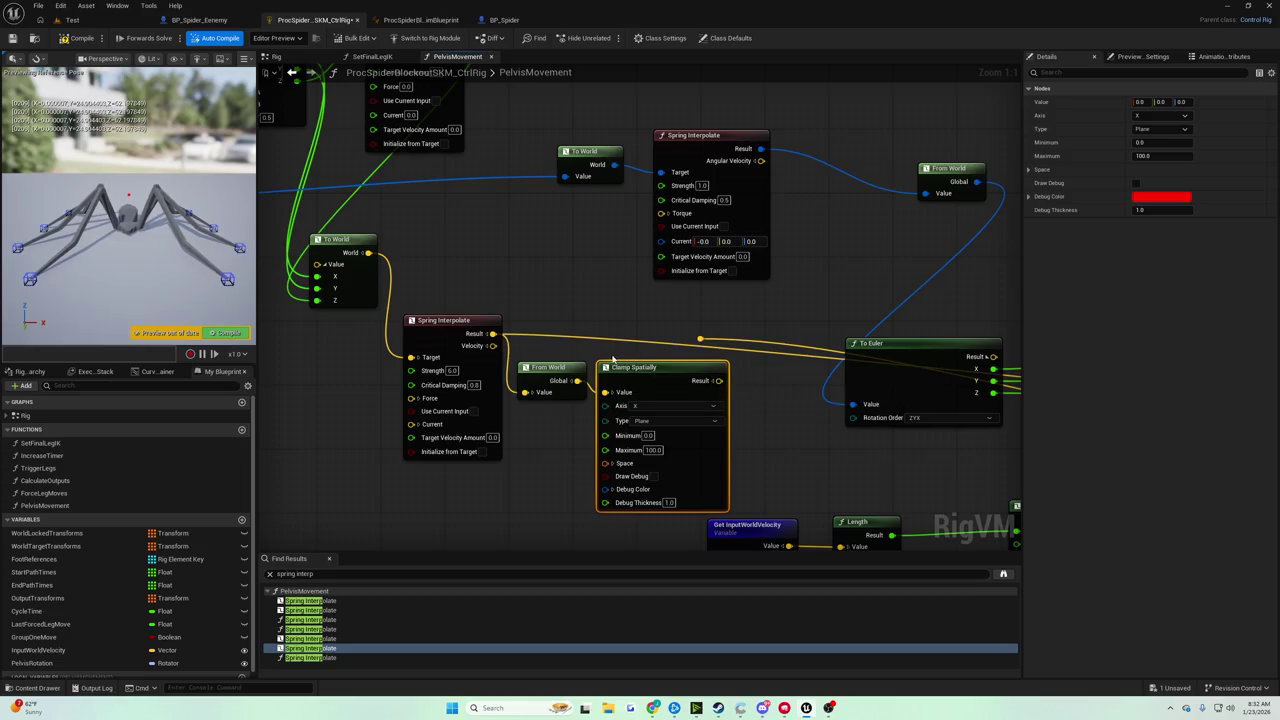
# Wire From World into Clamp Spatially and its Result into To Euler.
pyautogui.click(614, 464)
pyautogui.moveTo(628, 347); pyautogui.dragTo(614, 355)
pyautogui.moveTo(688, 338); pyautogui.dragTo(686, 292)
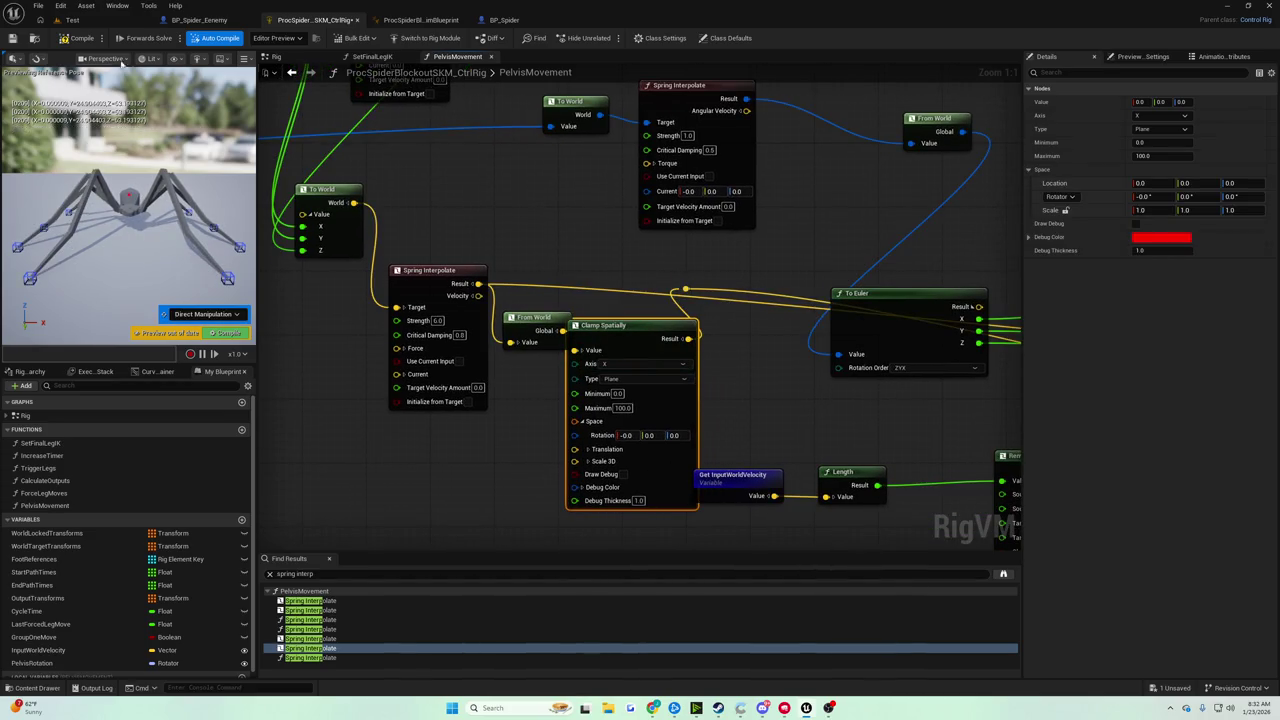
pyautogui.click(93, 20)
# Play the Test level to watch the spider with the new pelvis clamp, then stop.
pyautogui.click(247, 37)
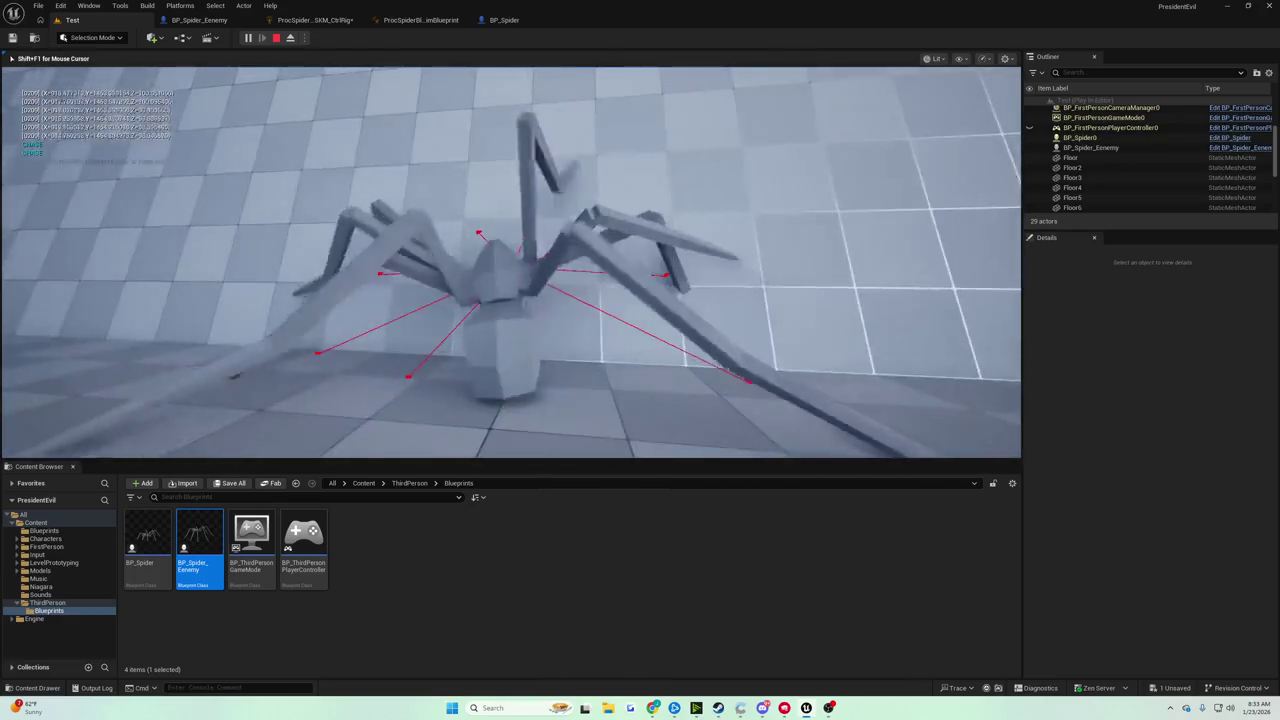
pyautogui.press('Escape')
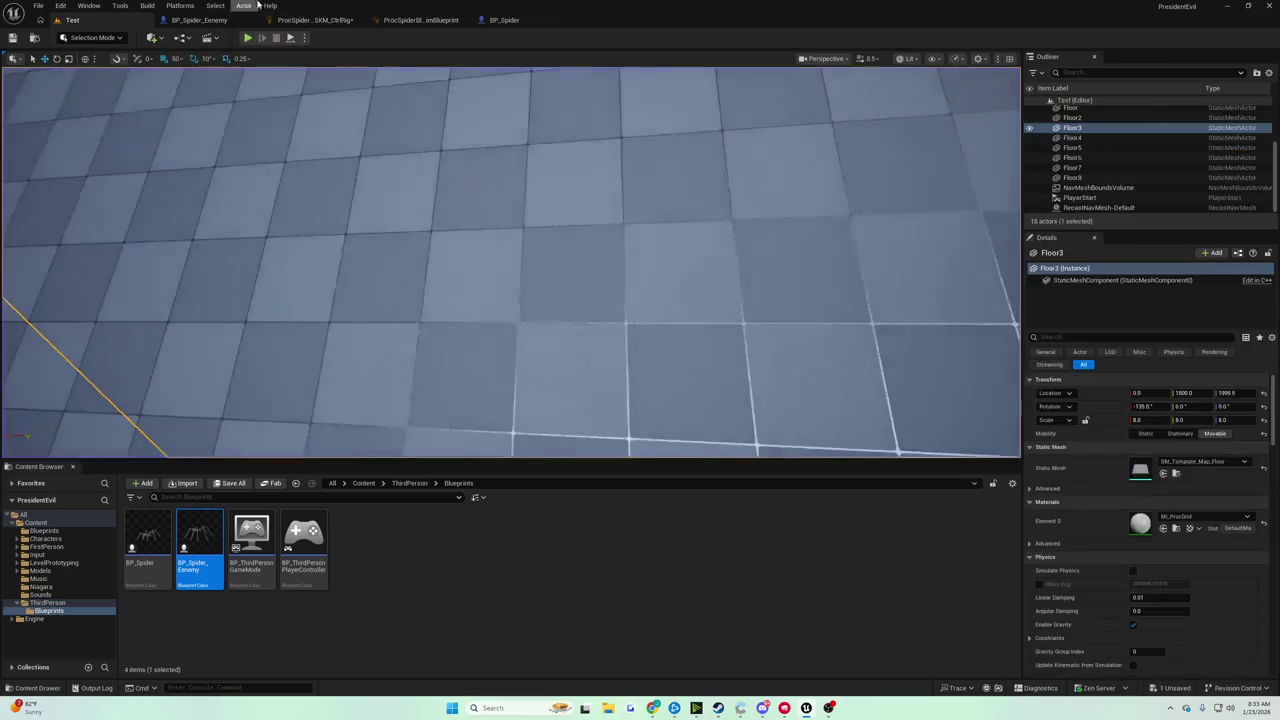
# In PelvisMovement, shift To World, Spring Interpolate, From World and Clamp Spatially leftward closer together.
pyautogui.click(313, 20)
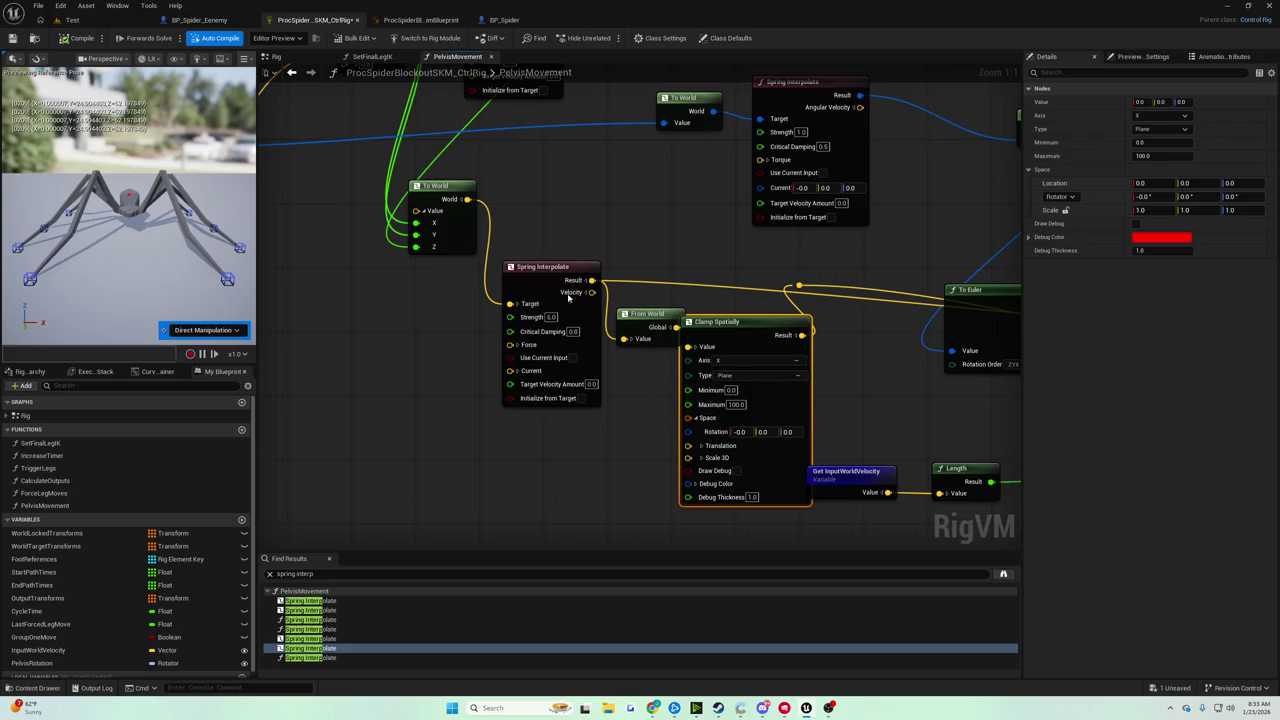
pyautogui.moveTo(436, 191); pyautogui.dragTo(412, 191)
pyautogui.moveTo(558, 270); pyautogui.dragTo(520, 270)
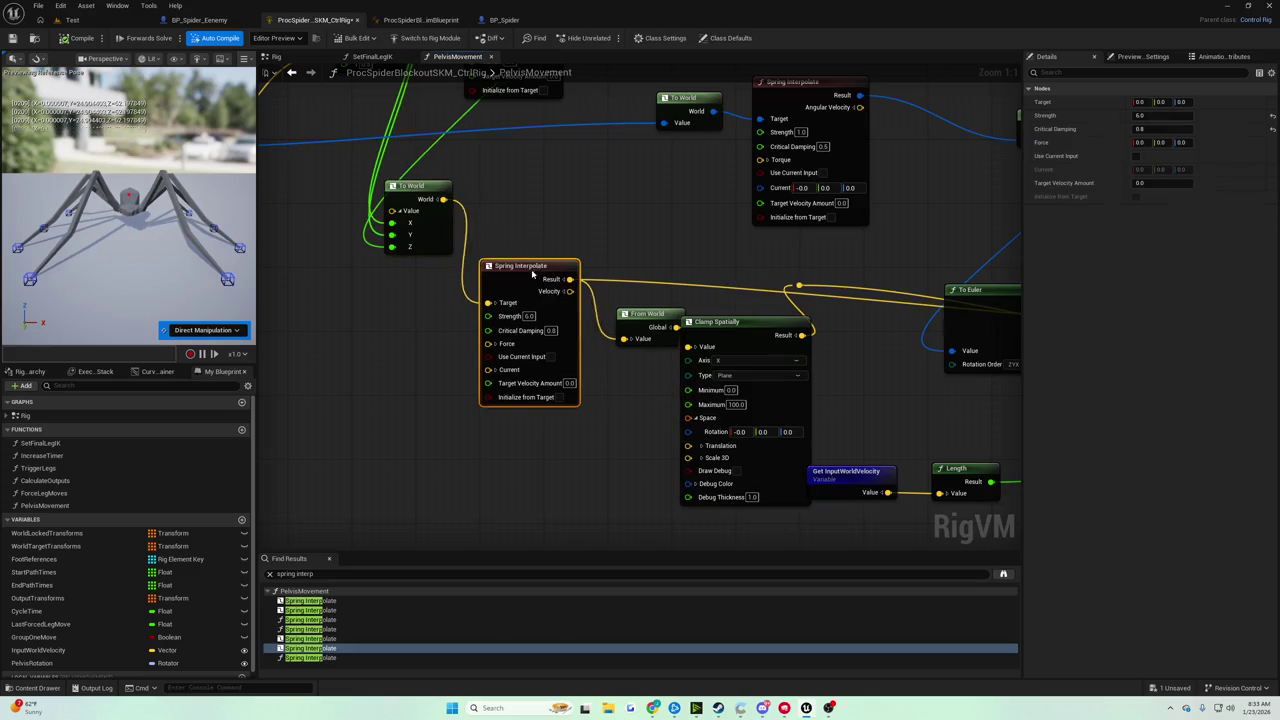
pyautogui.moveTo(802, 325)
pyautogui.mouseDown()
pyautogui.moveTo(772, 355)
pyautogui.moveTo(794, 349)
pyautogui.mouseUp()
pyautogui.moveTo(647, 314); pyautogui.dragTo(615, 306)
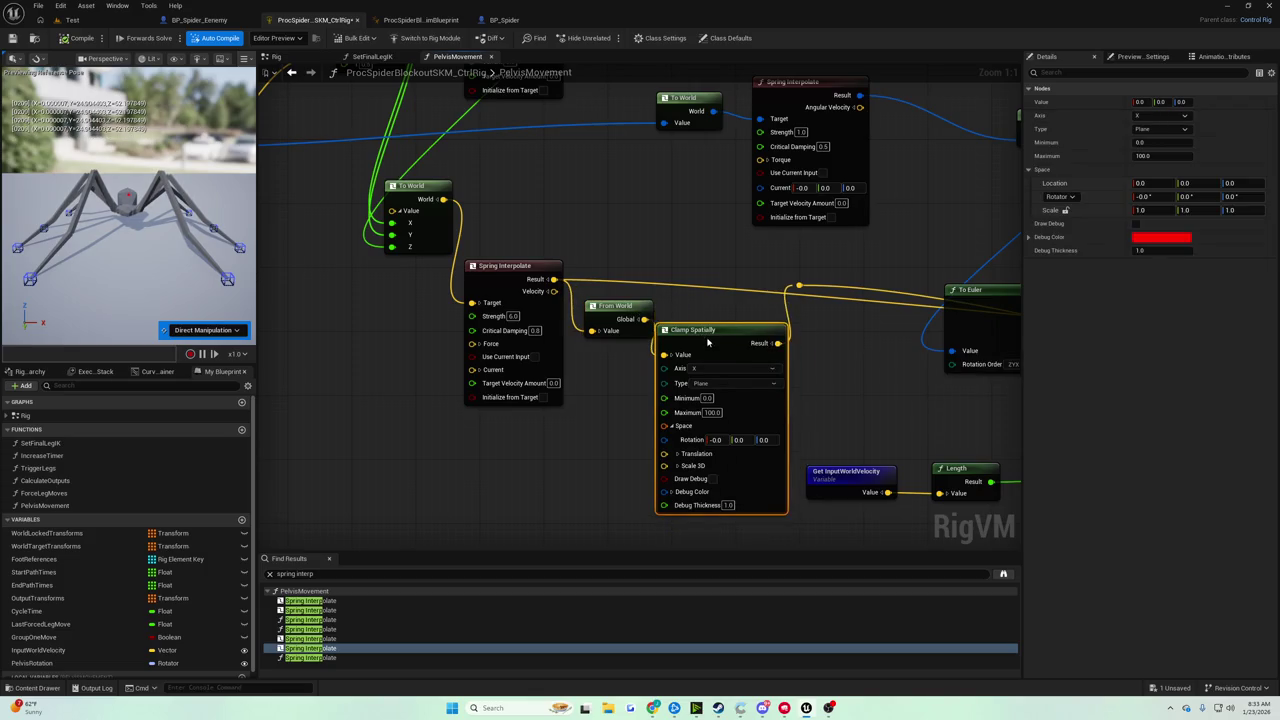